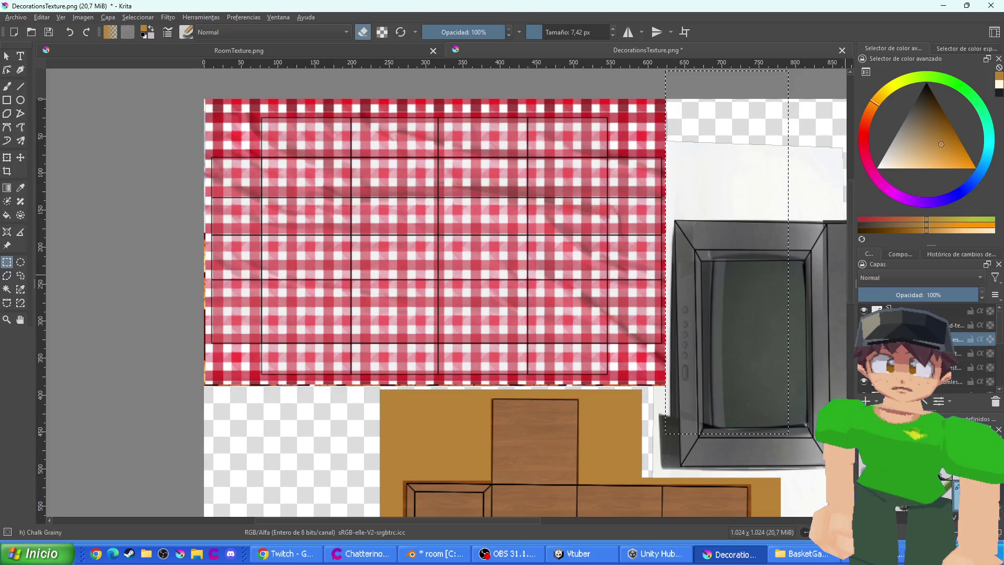
{"action": "left_click", "coordinate": [920, 278]}
{"action": "left_click", "coordinate": [900, 306]}
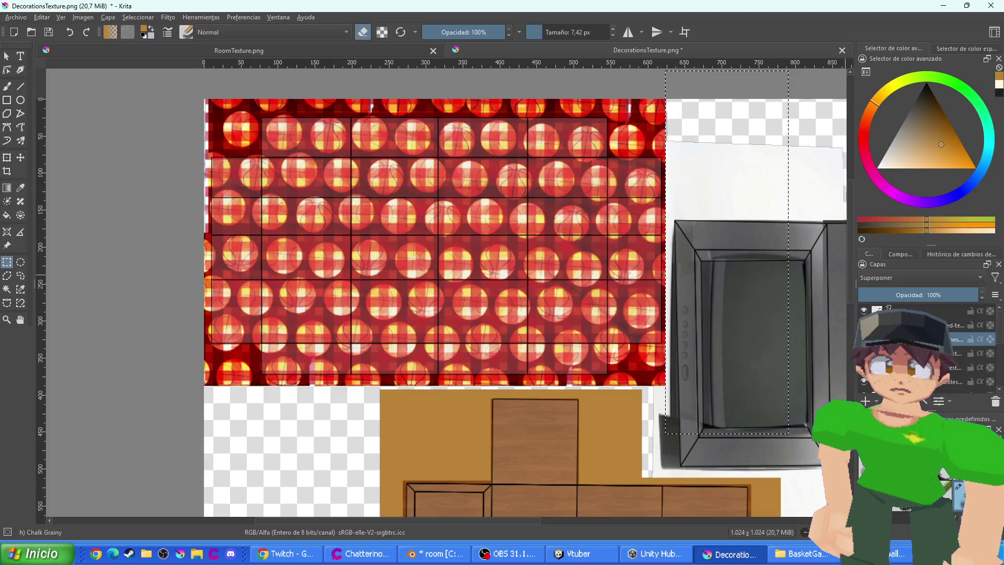
{"action": "left_click_drag", "start_coordinate": [920, 295], "coordinate": [911, 296]}
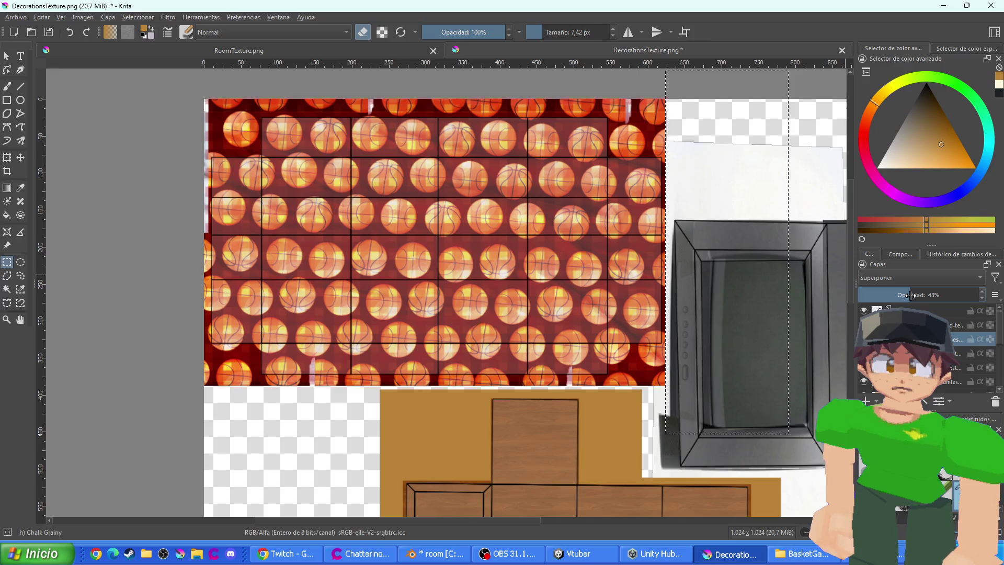
{"action": "left_click", "coordinate": [920, 278]}
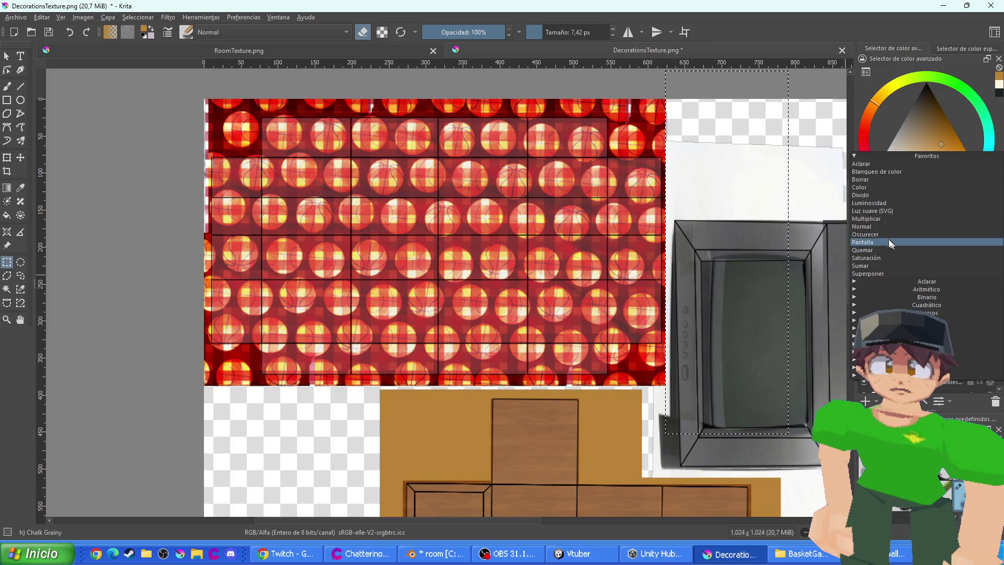
{"action": "left_click", "coordinate": [877, 224]}
{"action": "left_click", "coordinate": [899, 276]}
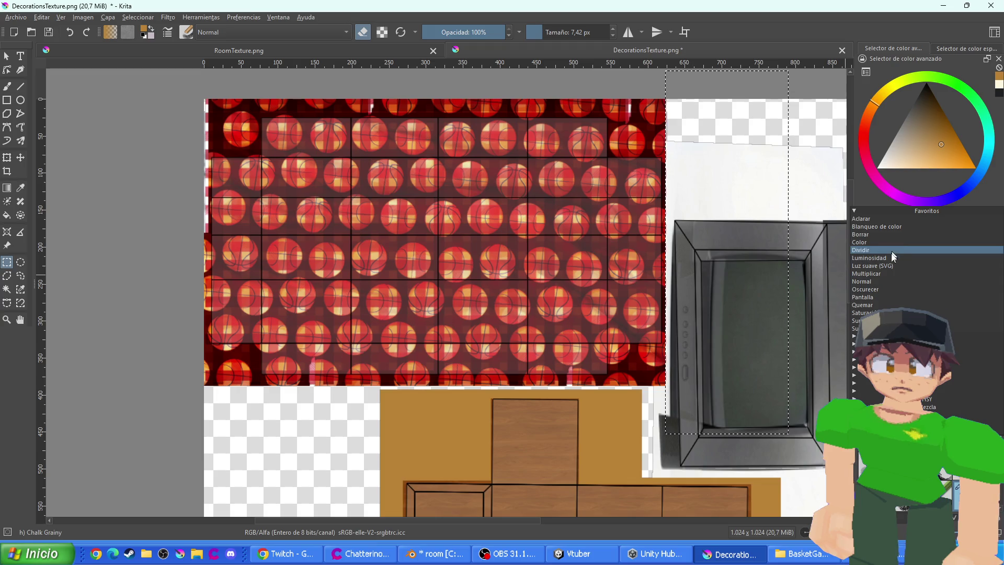
{"action": "left_click", "coordinate": [891, 256]}
{"action": "left_click", "coordinate": [893, 275]}
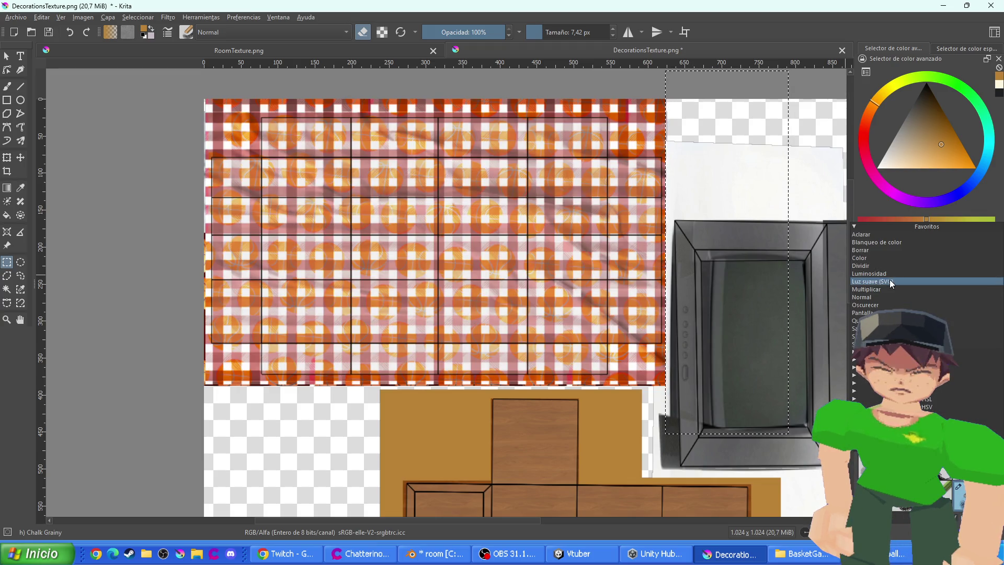
{"action": "left_click", "coordinate": [888, 283]}
{"action": "left_click", "coordinate": [887, 290]}
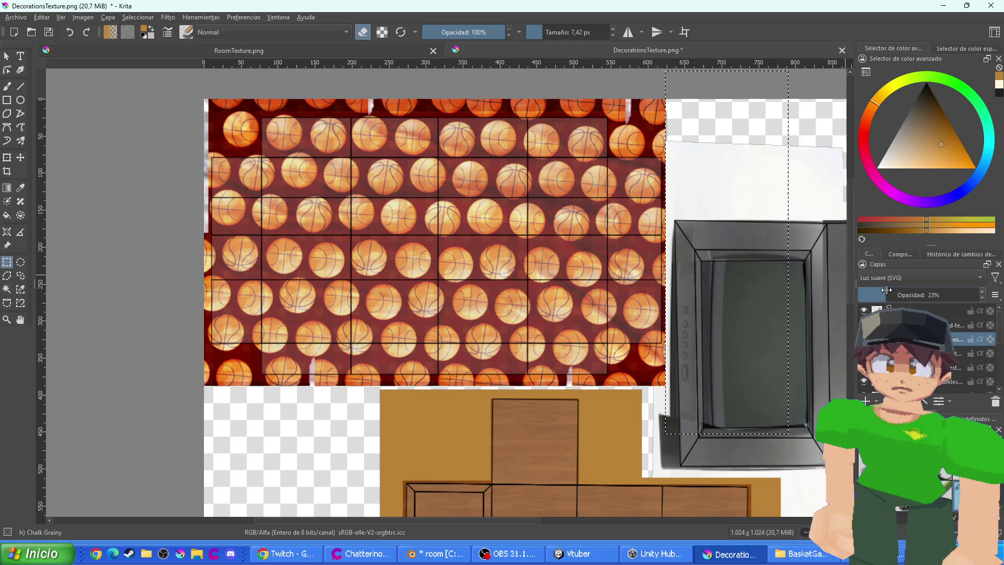
{"action": "left_click_drag", "start_coordinate": [887, 290], "coordinate": [893, 290]}
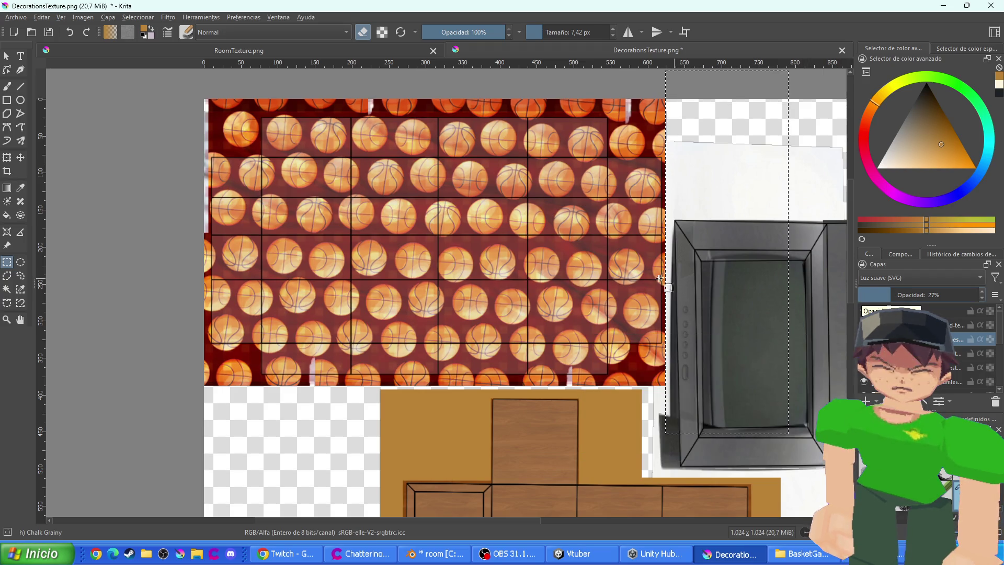
{"action": "left_click", "coordinate": [849, 320]}
{"action": "left_click", "coordinate": [864, 311]}
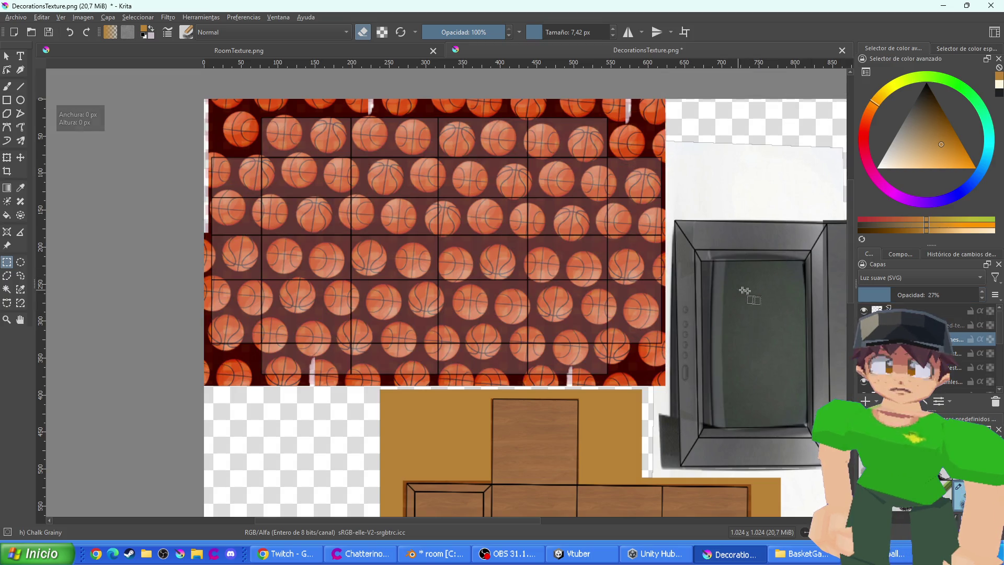
{"action": "double_click", "coordinate": [865, 311]}
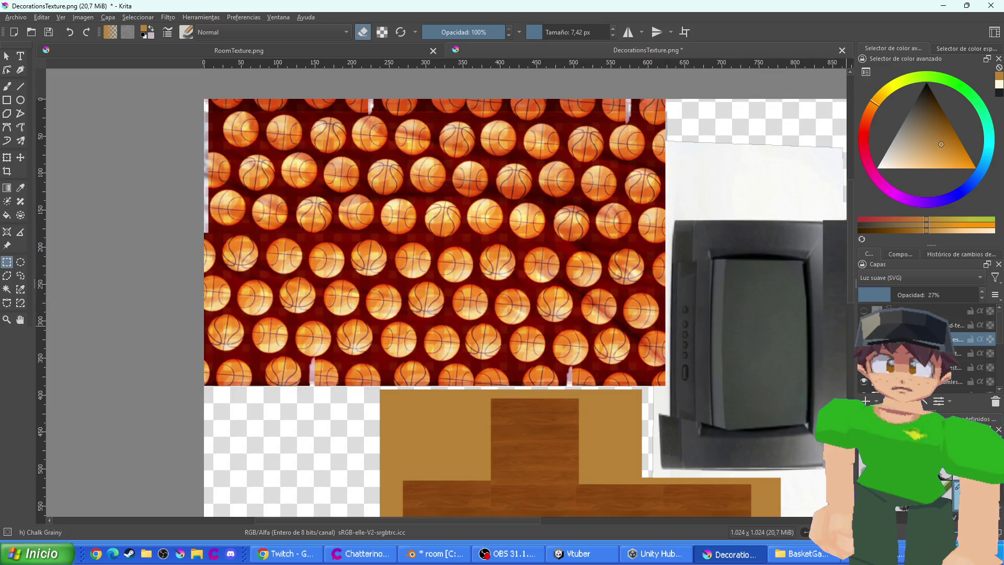
{"action": "left_click", "coordinate": [871, 295]}
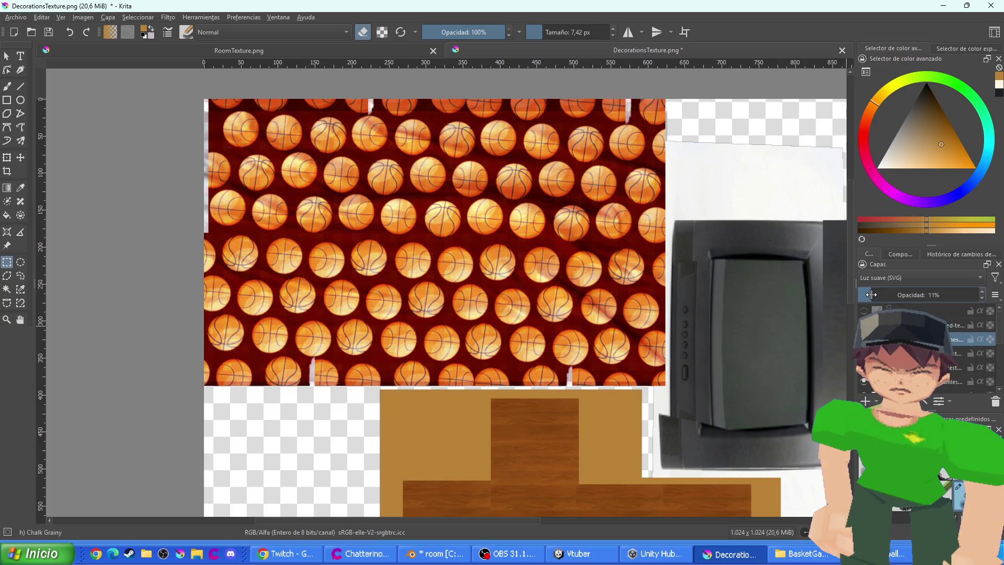
{"action": "key", "text": "ctrl+s"}
{"action": "key", "text": "Return"}
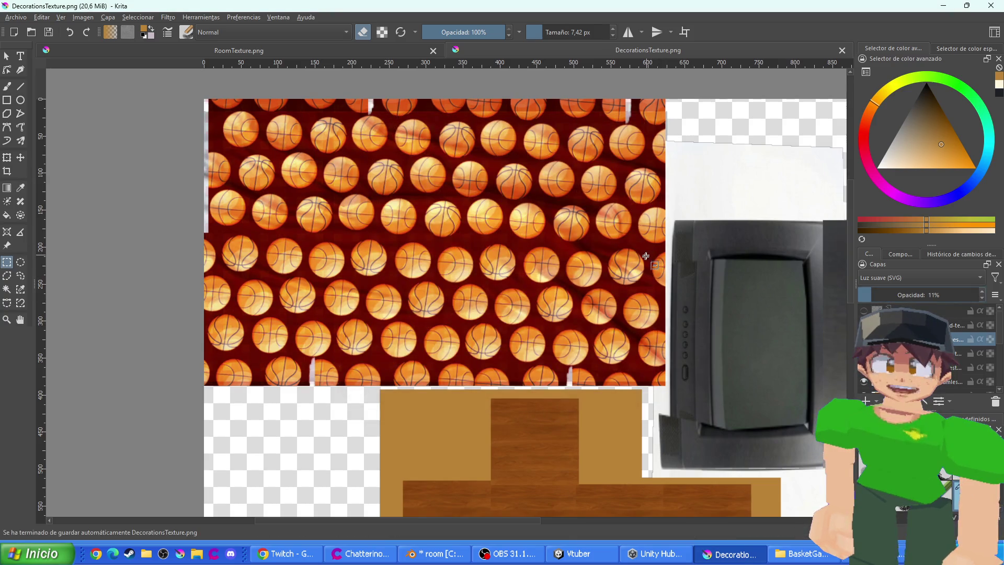
{"action": "key", "text": "alt+Tab"}
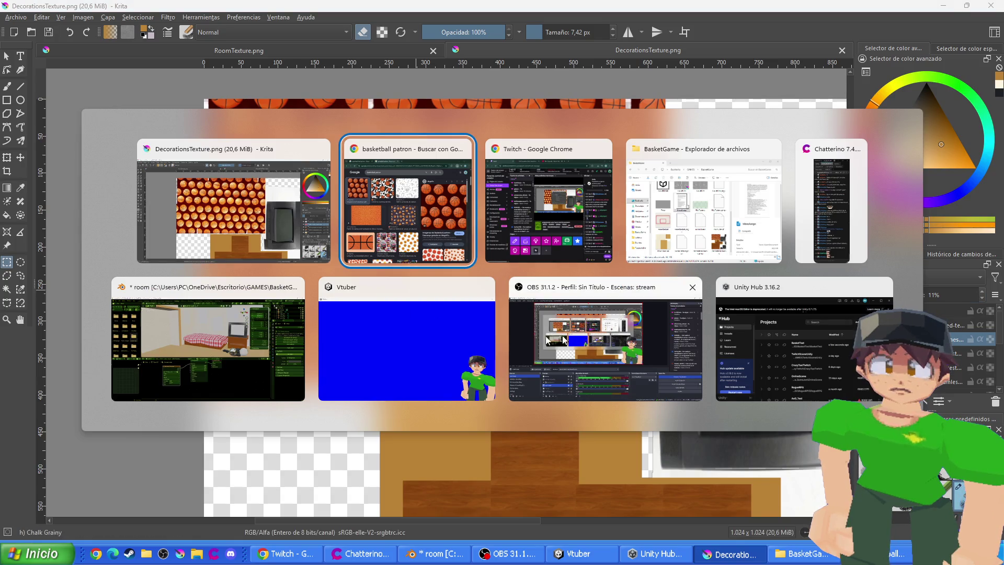
{"action": "left_click", "coordinate": [209, 340]}
{"action": "left_click", "coordinate": [343, 388]}
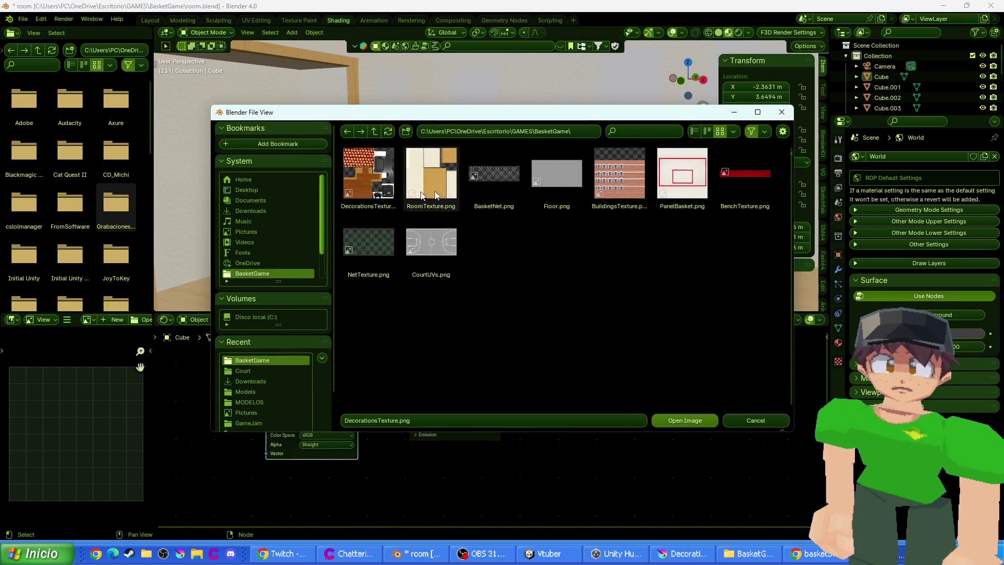
{"action": "double_click", "coordinate": [359, 168]}
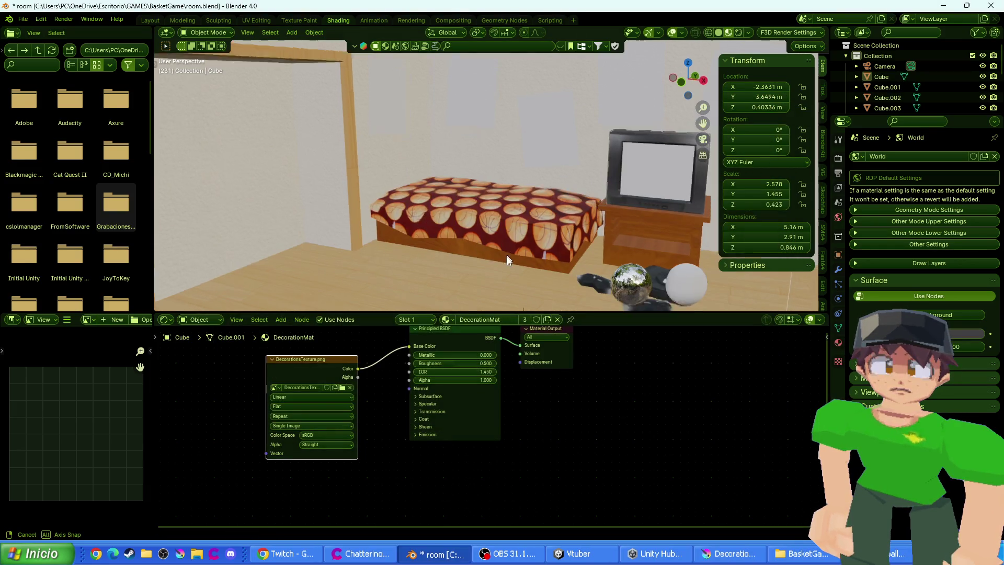
{"action": "mouse_move", "coordinate": [507, 255]}
{"action": "left_mouse_down"}
{"action": "mouse_move", "coordinate": [481, 274]}
{"action": "mouse_move", "coordinate": [372, 288]}
{"action": "left_mouse_up"}
{"action": "key", "text": "alt+Tab"}
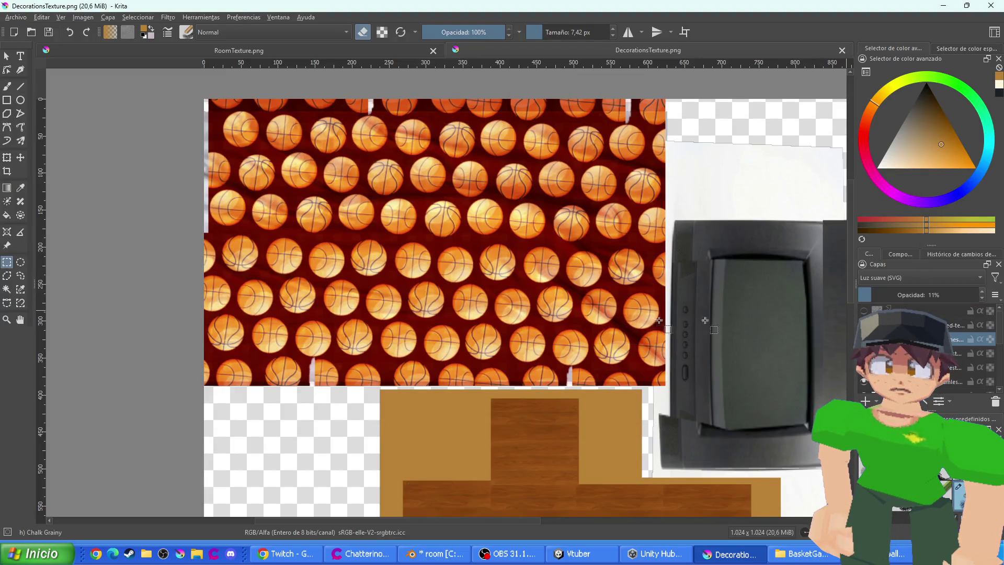
{"action": "scroll", "coordinate": [277, 373], "scroll_direction": "up", "scroll_amount": 2}
{"action": "scroll", "coordinate": [254, 411], "scroll_direction": "down", "scroll_amount": 3}
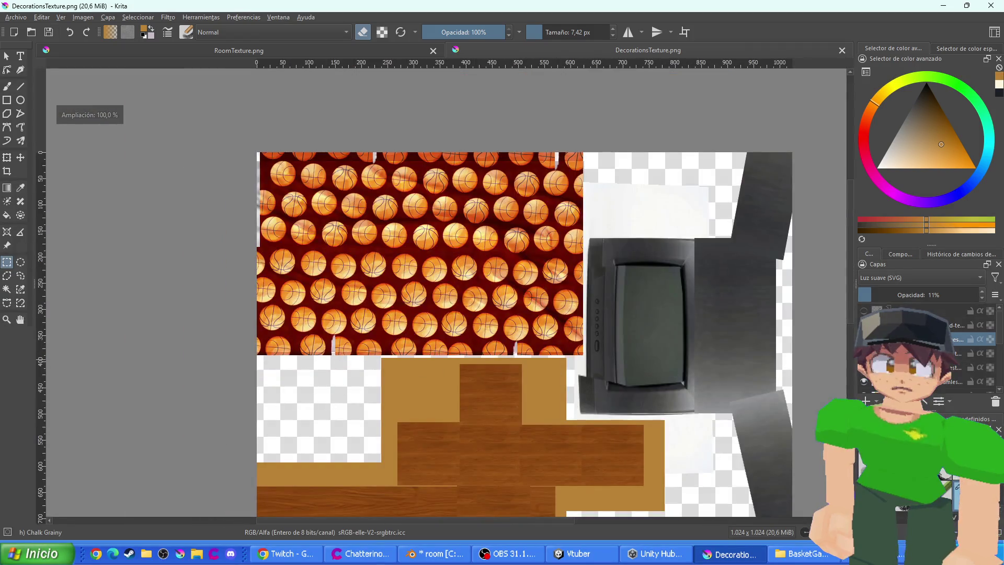
{"action": "left_click_drag", "start_coordinate": [443, 349], "coordinate": [460, 299]}
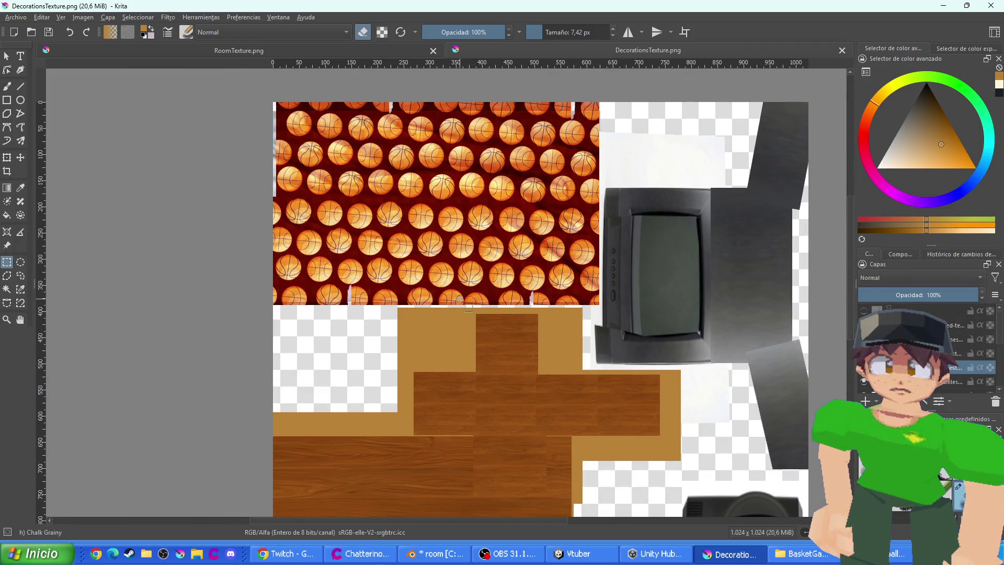
{"action": "left_click", "coordinate": [7, 158]}
{"action": "scroll", "coordinate": [482, 226], "scroll_direction": "up", "scroll_amount": 1}
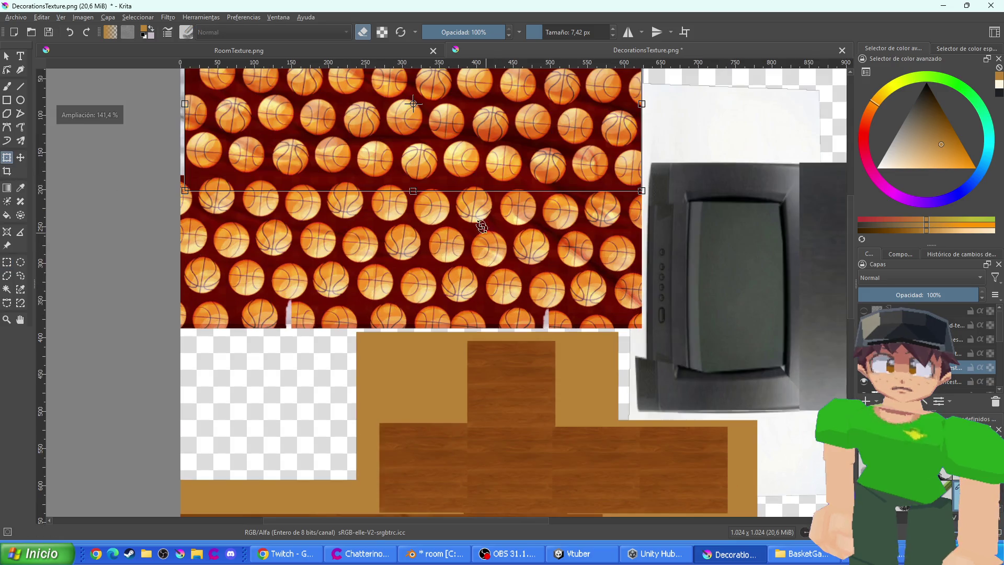
{"action": "left_click_drag", "start_coordinate": [482, 227], "coordinate": [396, 380]}
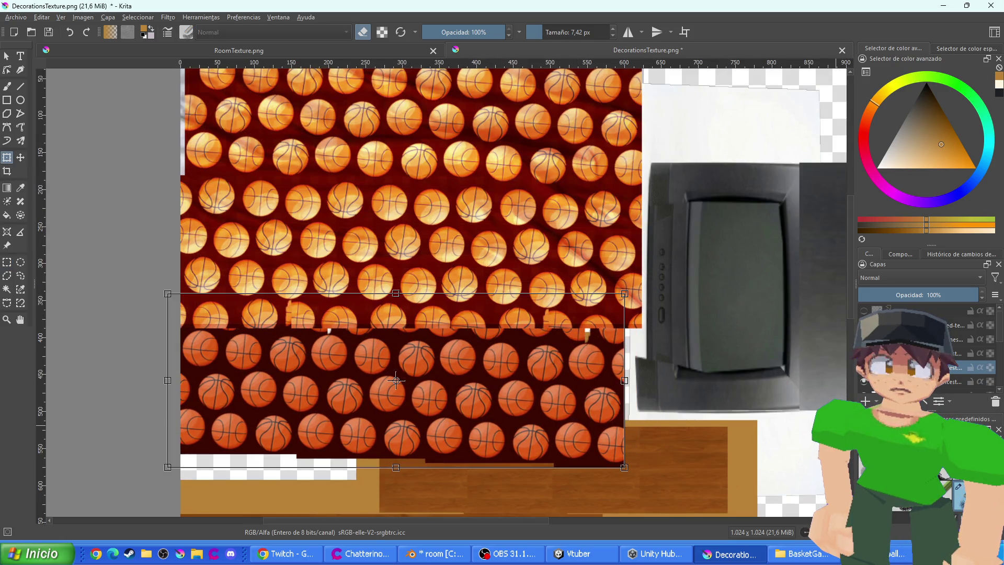
{"action": "key", "text": "Return"}
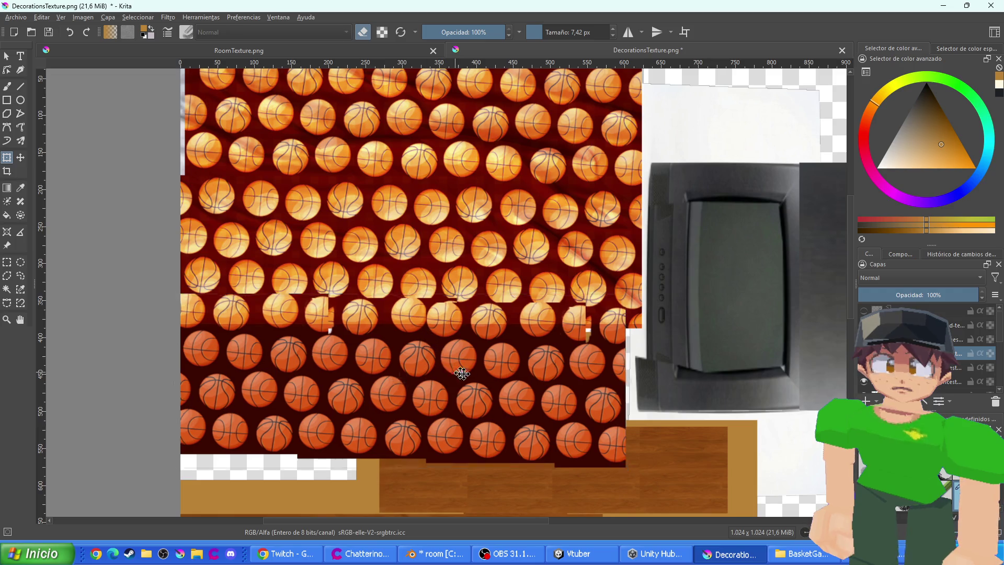
{"action": "right_click", "coordinate": [466, 377]}
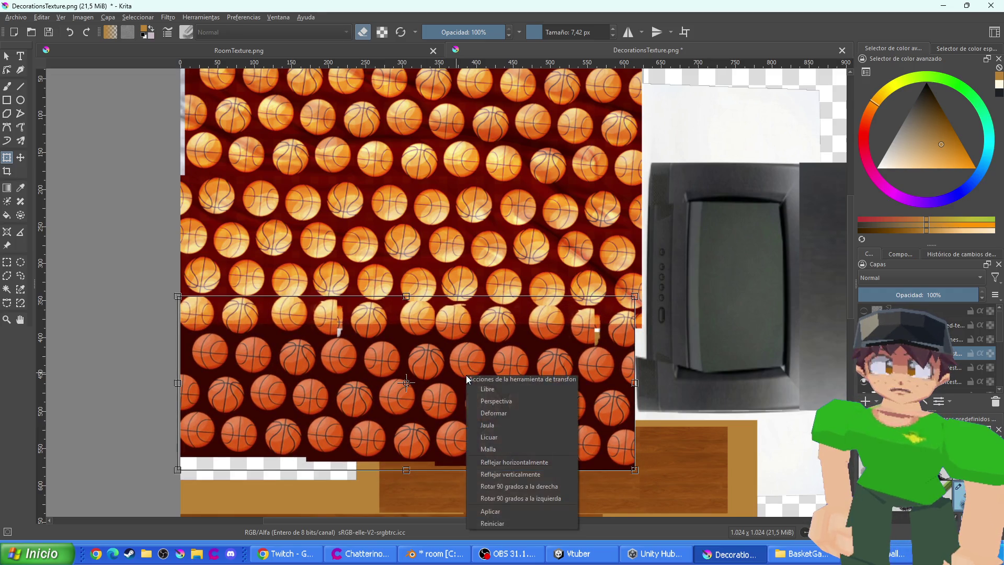
{"action": "left_click", "coordinate": [525, 475]}
{"action": "mouse_move", "coordinate": [527, 409]}
{"action": "left_mouse_down"}
{"action": "mouse_move", "coordinate": [528, 418]}
{"action": "mouse_move", "coordinate": [535, 397]}
{"action": "mouse_move", "coordinate": [722, 419]}
{"action": "mouse_move", "coordinate": [588, 356]}
{"action": "mouse_move", "coordinate": [597, 359]}
{"action": "left_mouse_up"}
{"action": "key", "text": "Return"}
{"action": "left_click", "coordinate": [864, 311]}
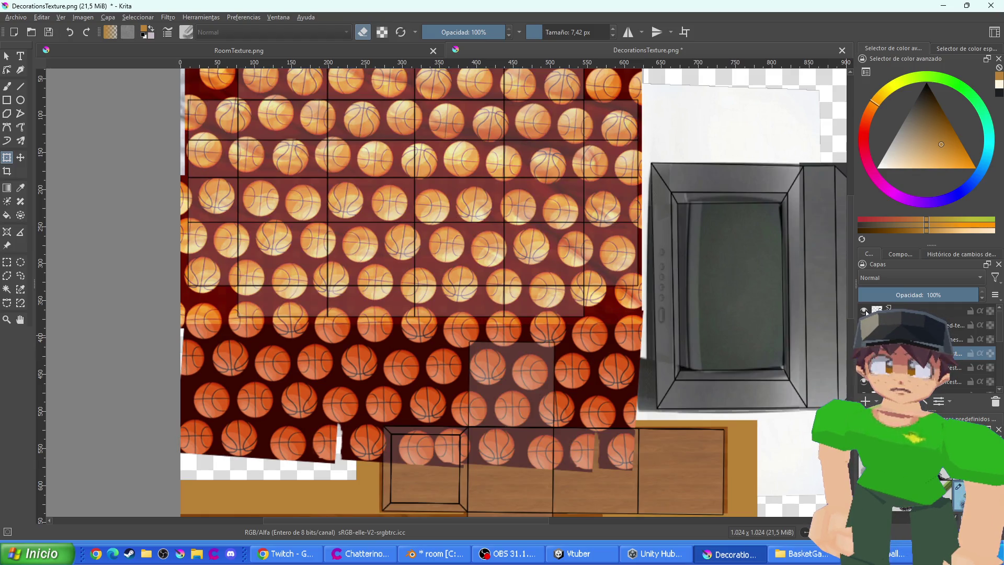
{"action": "left_click", "coordinate": [864, 310]}
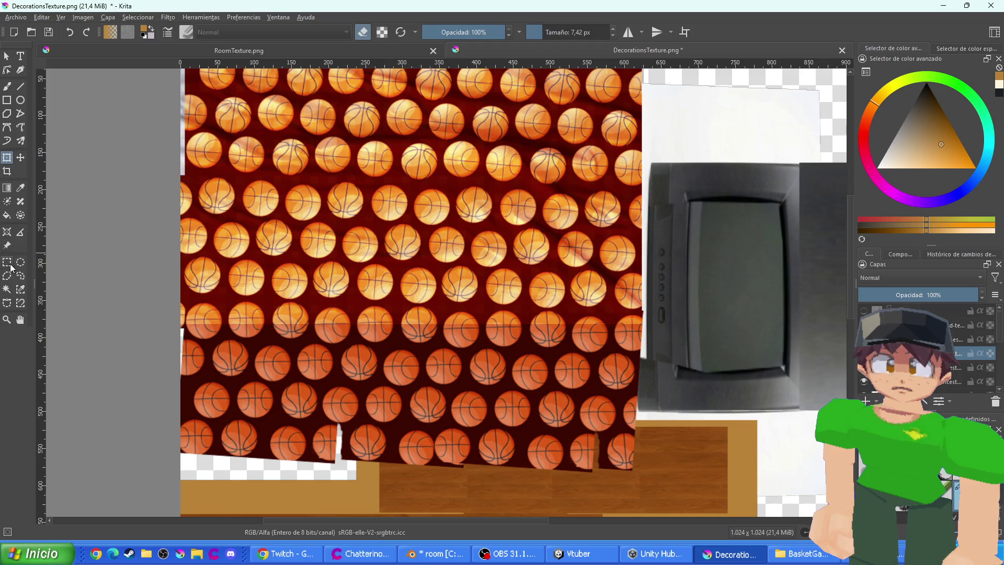
{"action": "left_click", "coordinate": [7, 261]}
{"action": "left_click", "coordinate": [864, 311]}
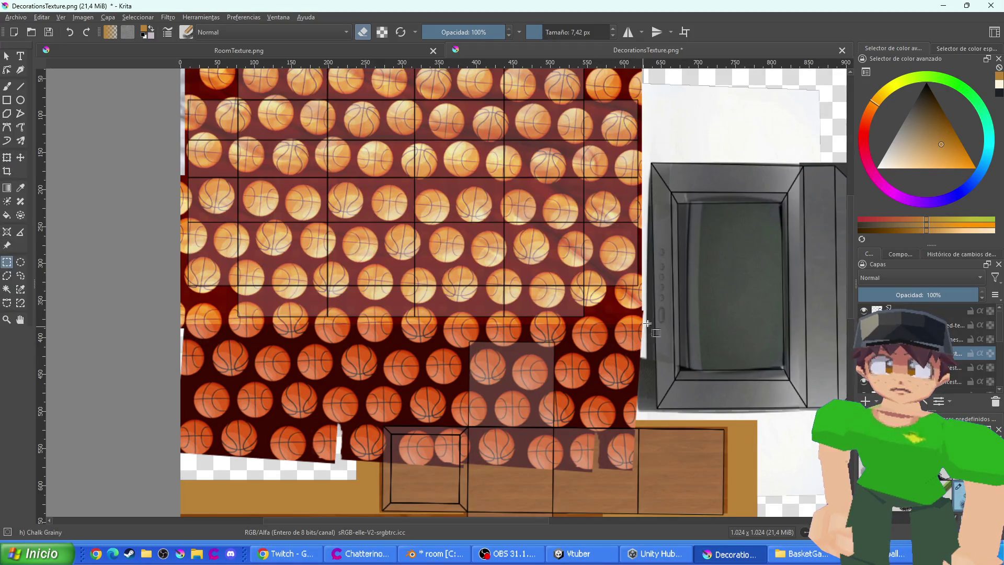
{"action": "left_click_drag", "start_coordinate": [660, 316], "coordinate": [62, 466]}
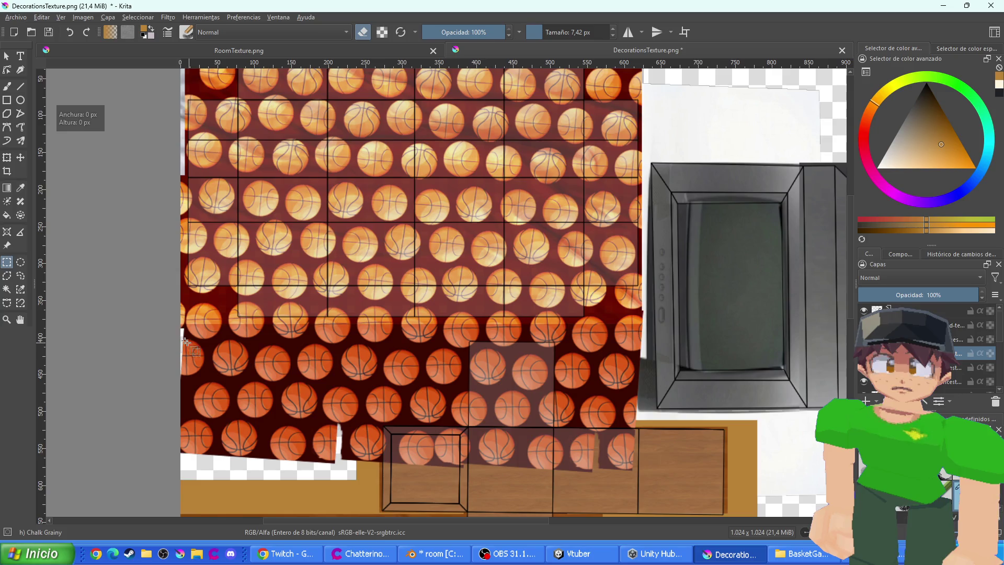
{"action": "left_click_drag", "start_coordinate": [161, 325], "coordinate": [222, 351]}
{"action": "mouse_move", "coordinate": [276, 368]}
{"action": "left_mouse_down"}
{"action": "mouse_move", "coordinate": [378, 490]}
{"action": "mouse_move", "coordinate": [792, 497]}
{"action": "left_mouse_up"}
{"action": "key", "text": "Delete"}
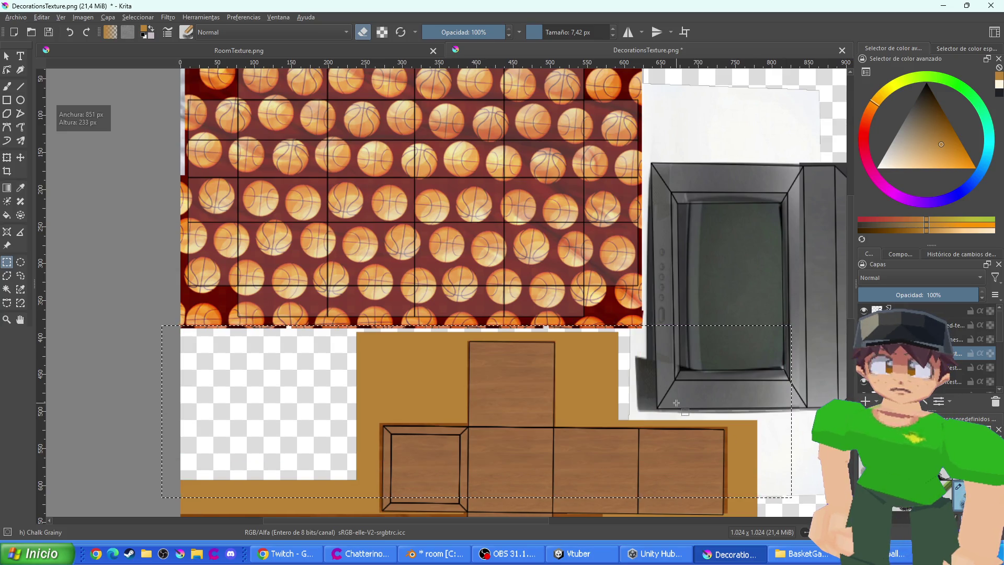
{"action": "left_click", "coordinate": [727, 306]}
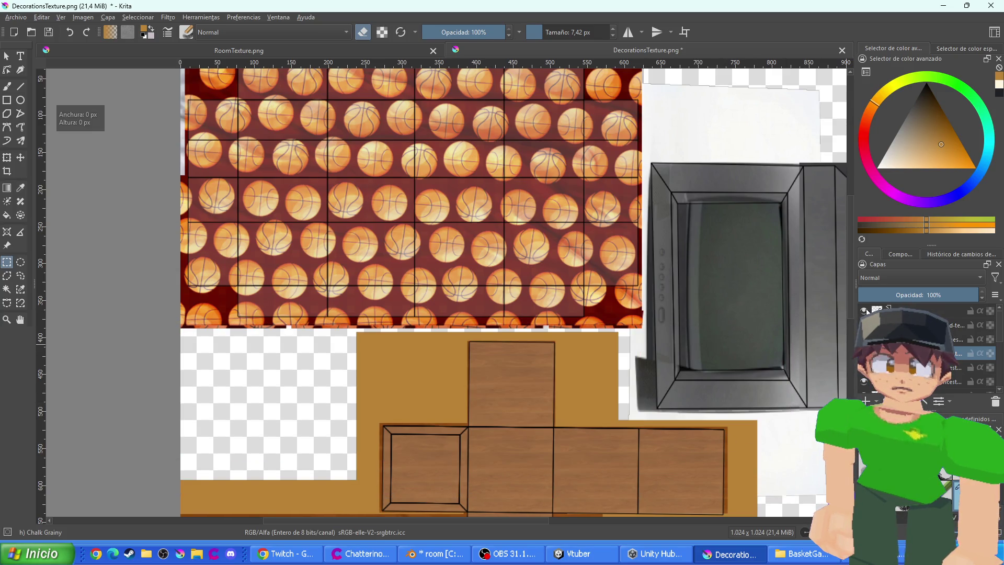
{"action": "key", "text": "alt+Tab"}
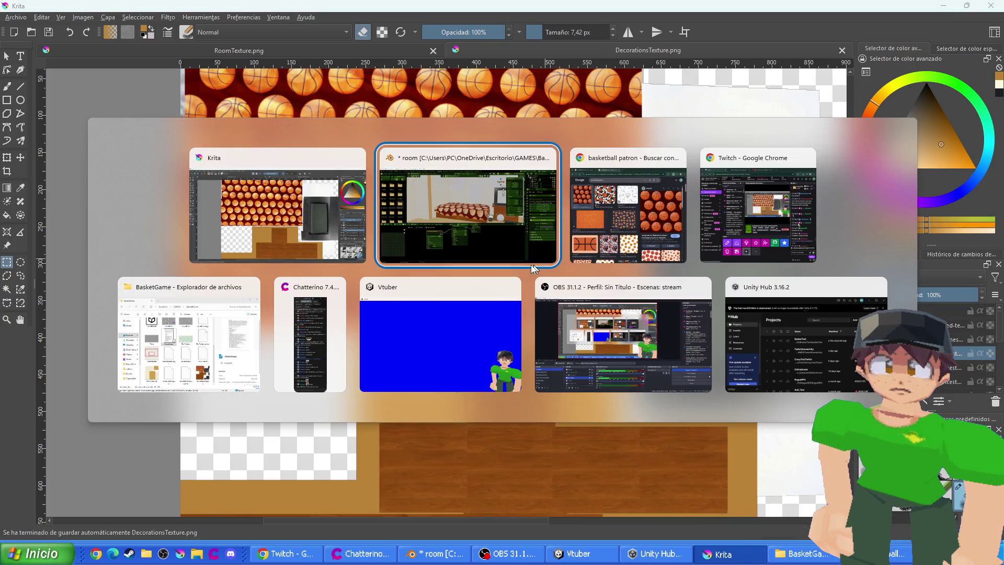
{"action": "left_click", "coordinate": [463, 259]}
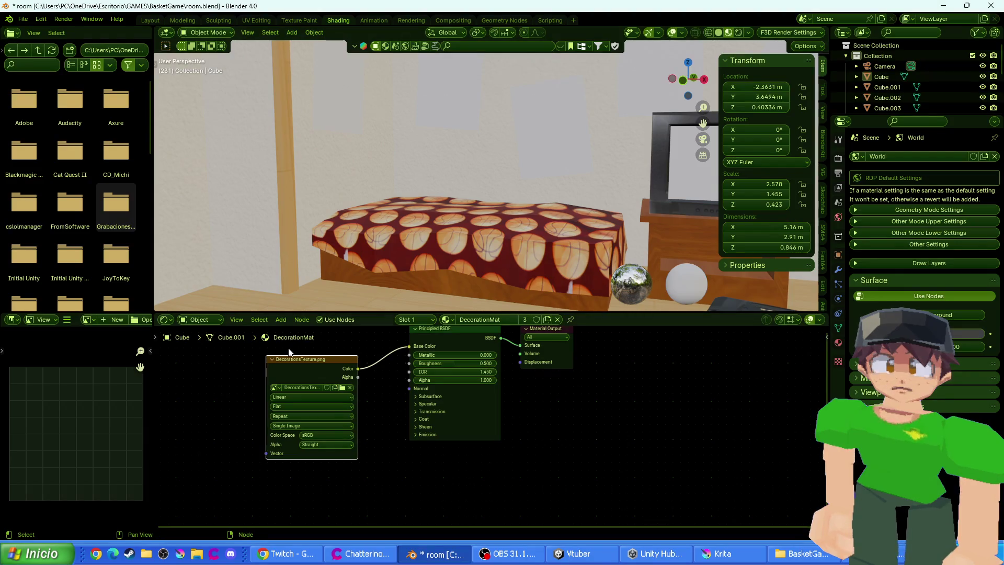
{"action": "left_click", "coordinate": [342, 388]}
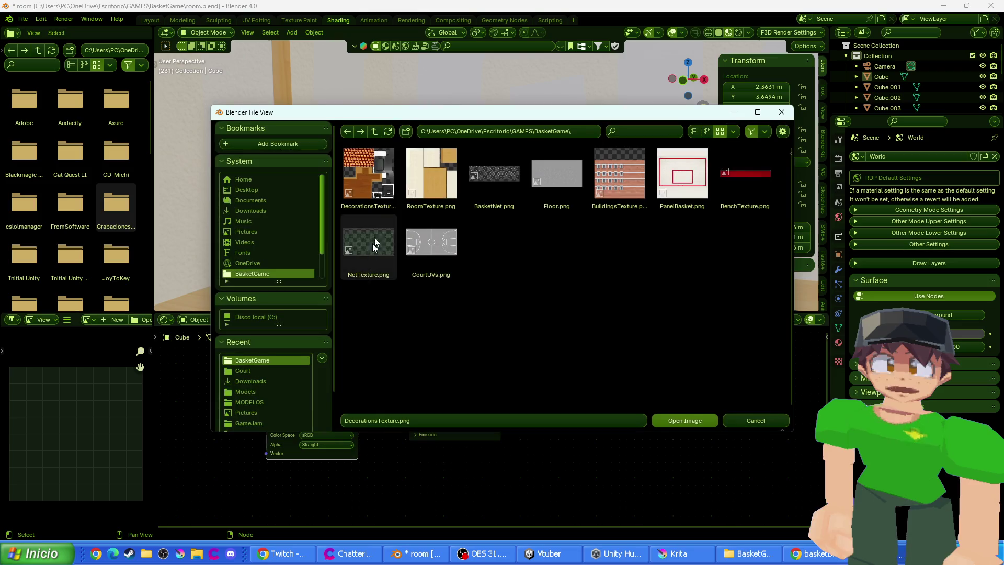
{"action": "double_click", "coordinate": [365, 191]}
{"action": "scroll", "coordinate": [419, 261], "scroll_direction": "down", "scroll_amount": 4}
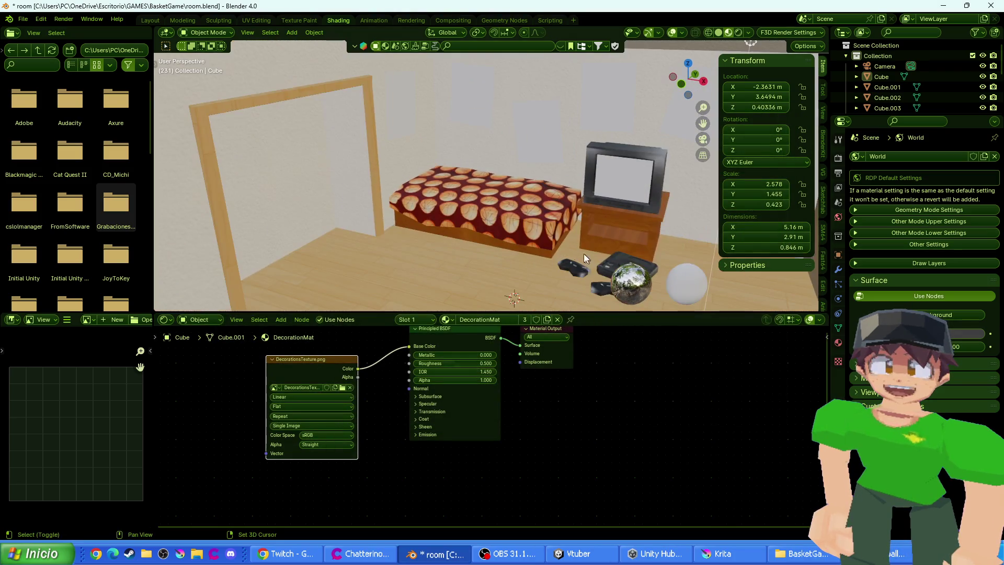
{"action": "mouse_move", "coordinate": [585, 257]}
{"action": "left_mouse_down"}
{"action": "mouse_move", "coordinate": [421, 230]}
{"action": "mouse_move", "coordinate": [452, 228]}
{"action": "left_mouse_up"}
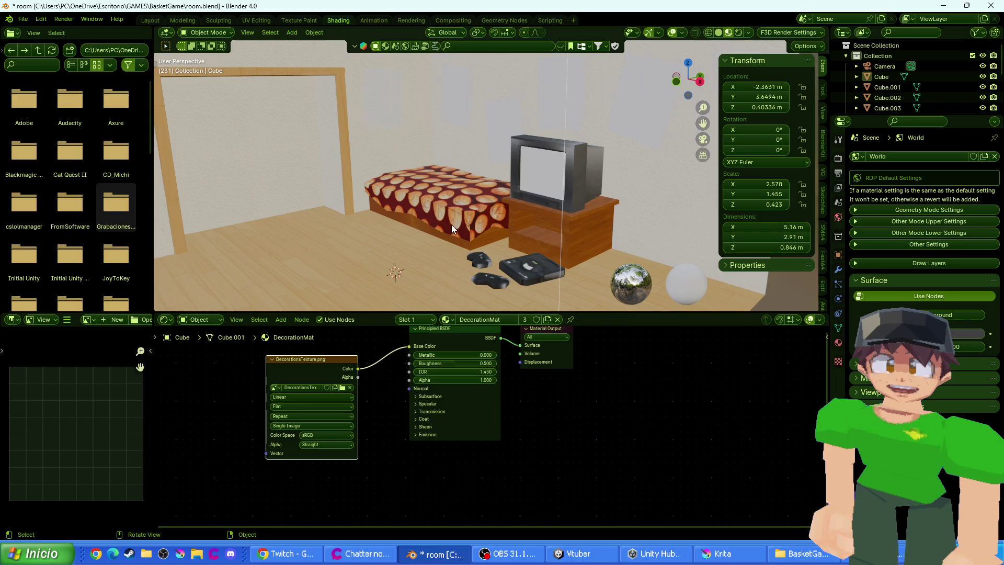
{"action": "scroll", "coordinate": [452, 228], "scroll_direction": "up", "scroll_amount": 3}
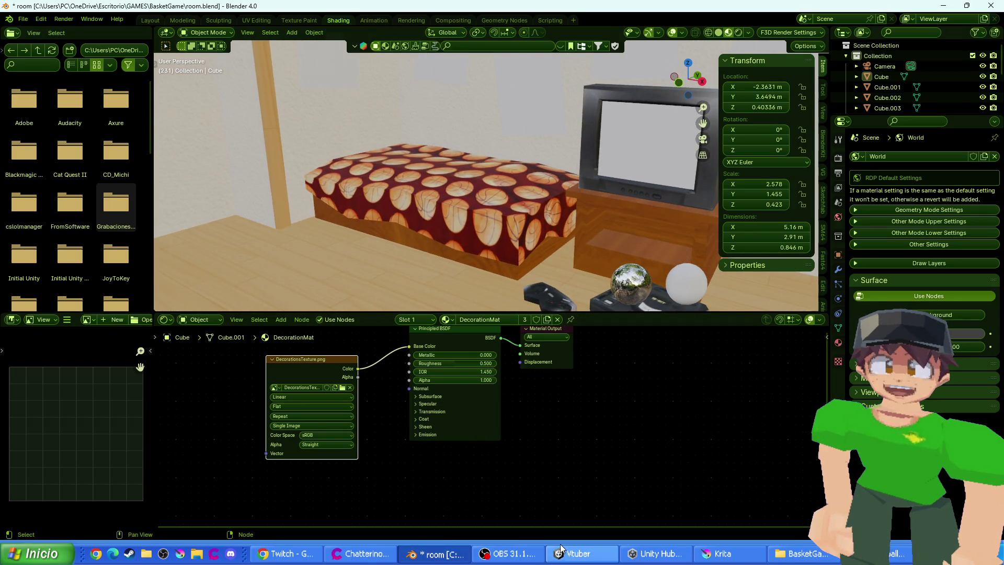
{"action": "left_click", "coordinate": [657, 553]}
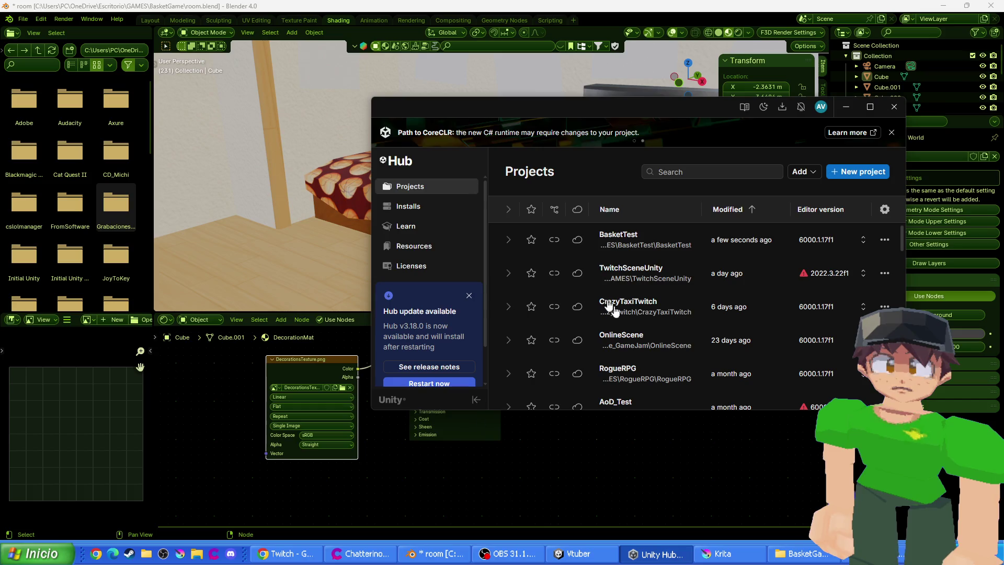
{"action": "left_click", "coordinate": [660, 245]}
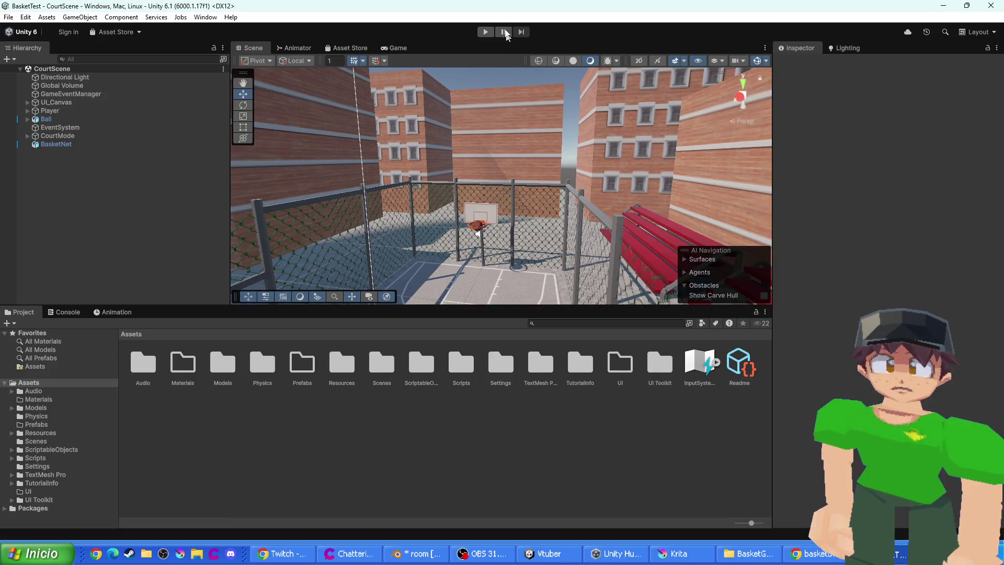
{"action": "left_click", "coordinate": [484, 33]}
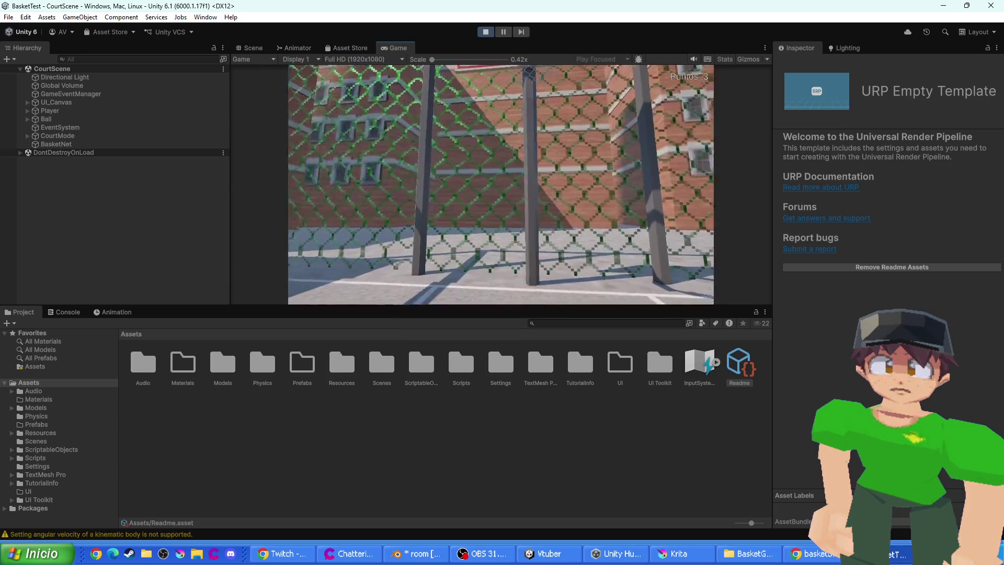
{"action": "double_click", "coordinate": [398, 48]}
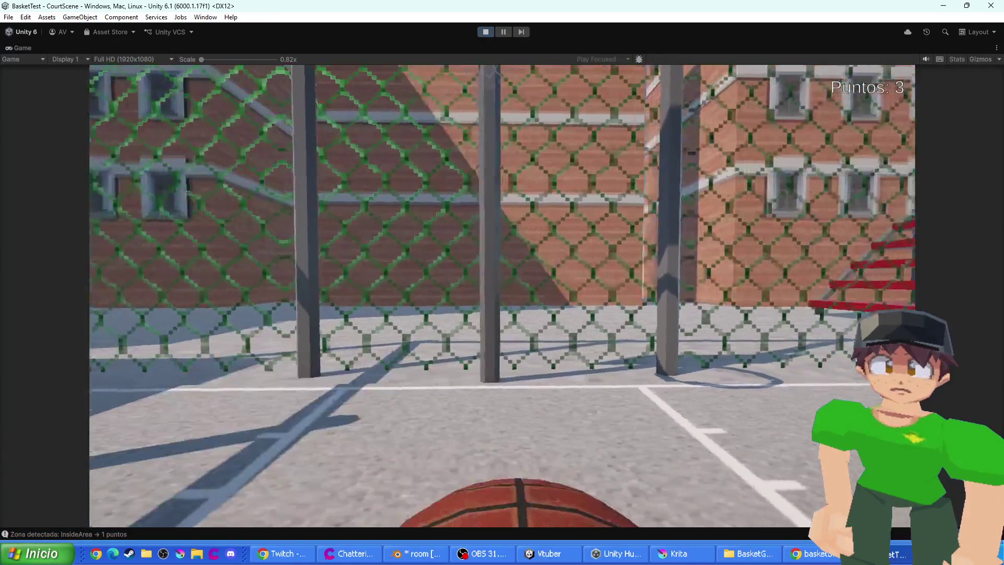
{"action": "key", "text": "space"}
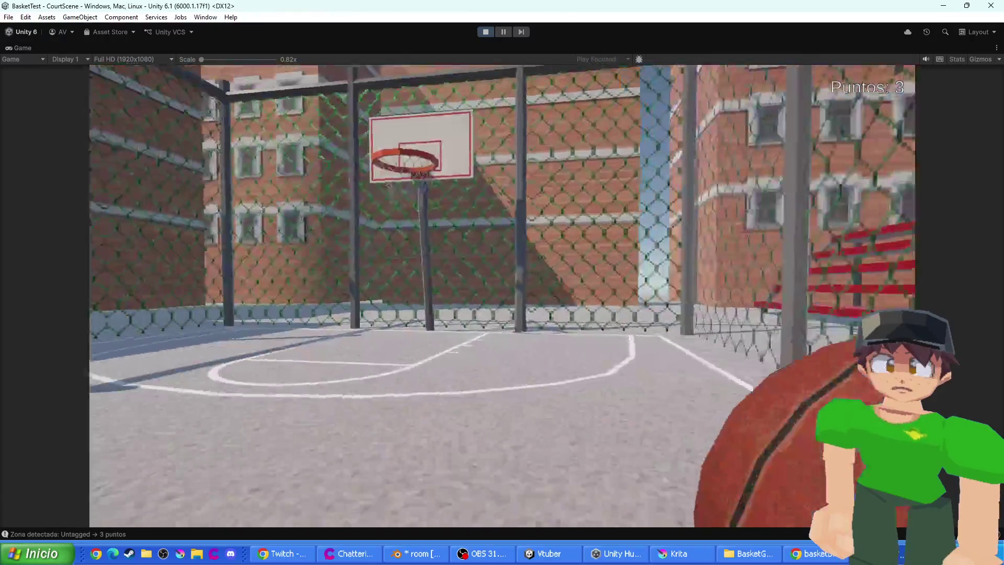
{"action": "key", "text": "space"}
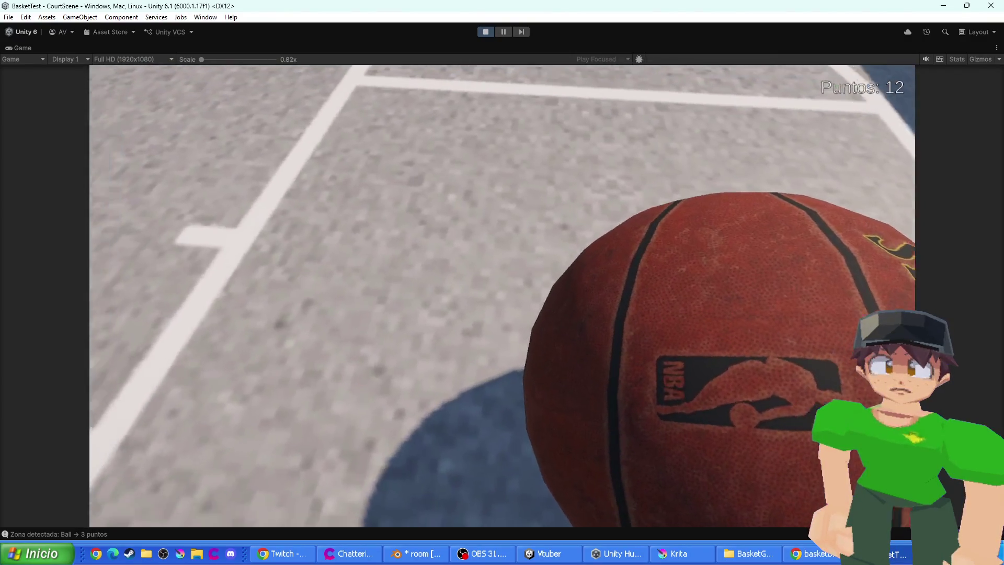
{"action": "key", "text": "Escape"}
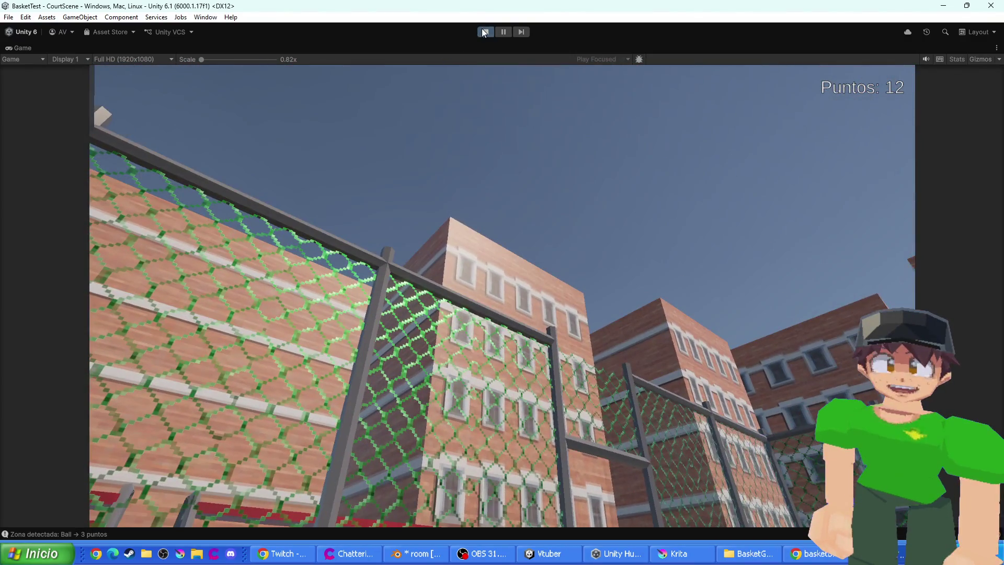
{"action": "left_click", "coordinate": [485, 32]}
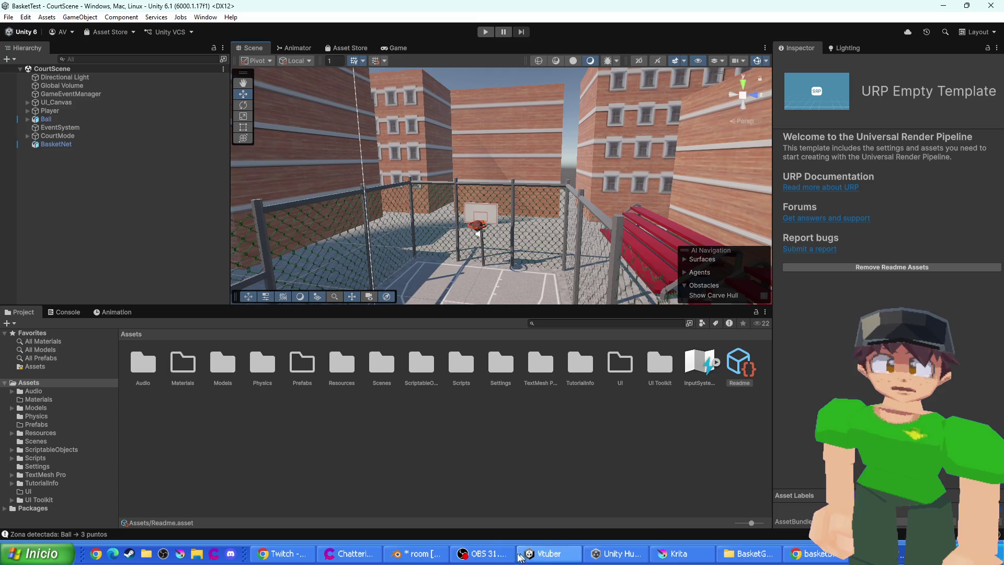
{"action": "left_click", "coordinate": [419, 554]}
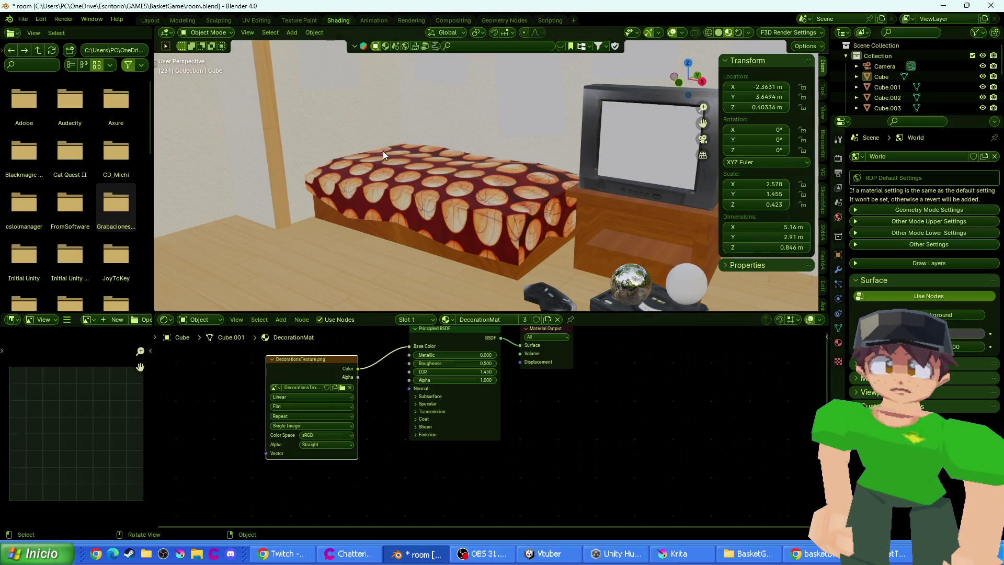
{"action": "mouse_move", "coordinate": [383, 151]}
{"action": "left_mouse_down"}
{"action": "mouse_move", "coordinate": [421, 163]}
{"action": "mouse_move", "coordinate": [442, 271]}
{"action": "left_mouse_up"}
{"action": "scroll", "coordinate": [455, 201], "scroll_direction": "down", "scroll_amount": 5}
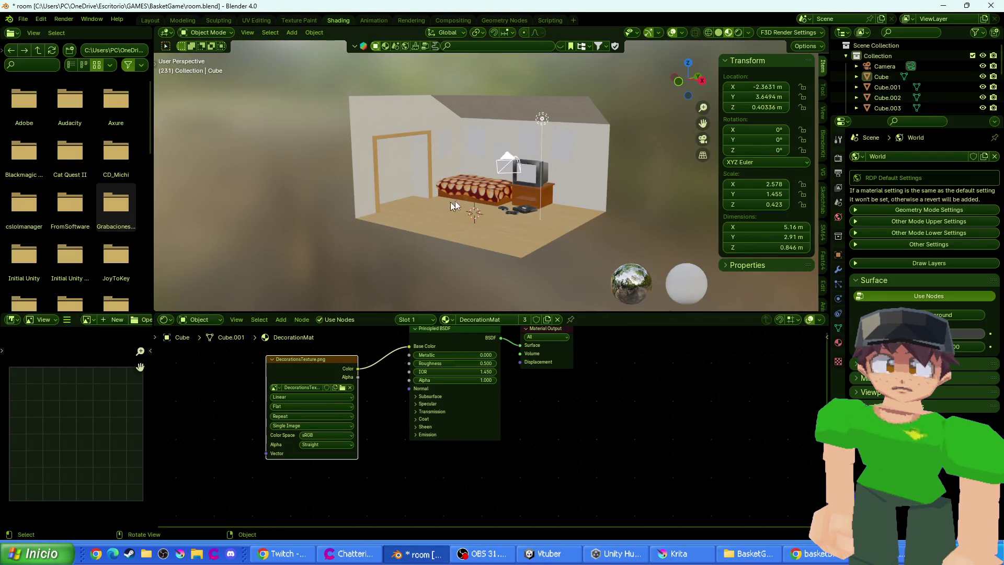
{"action": "left_click_drag", "start_coordinate": [455, 200], "coordinate": [439, 193]}
{"action": "scroll", "coordinate": [428, 184], "scroll_direction": "up", "scroll_amount": 8}
{"action": "scroll", "coordinate": [460, 198], "scroll_direction": "down", "scroll_amount": 2}
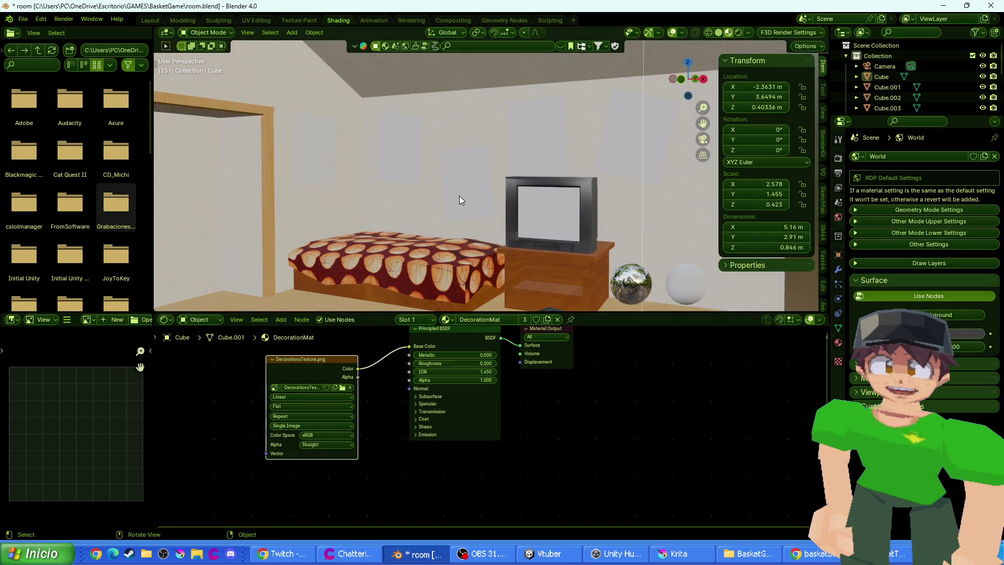
{"action": "scroll", "coordinate": [460, 195], "scroll_direction": "down", "scroll_amount": 4}
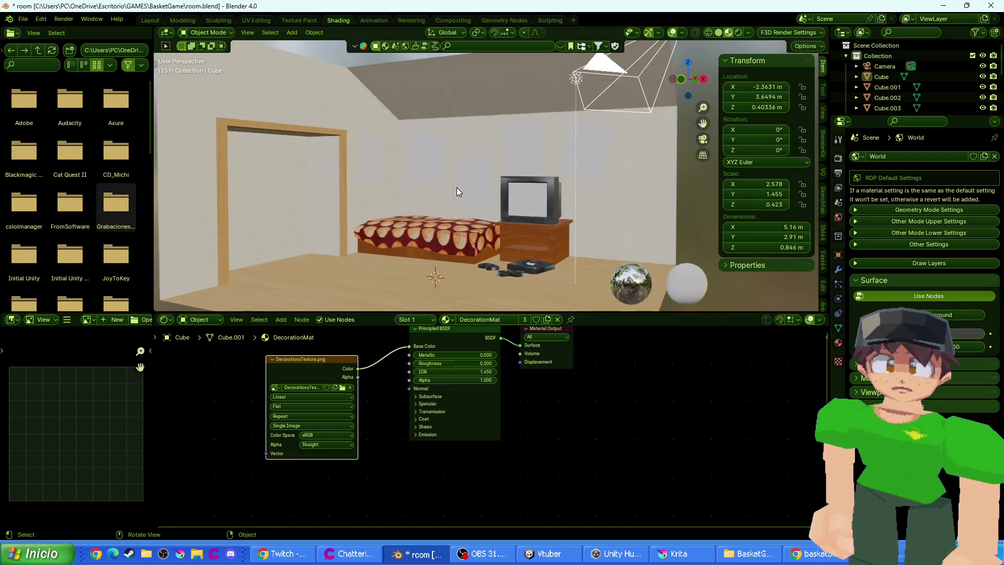
{"action": "scroll", "coordinate": [456, 187], "scroll_direction": "up", "scroll_amount": 3}
{"action": "scroll", "coordinate": [442, 209], "scroll_direction": "up", "scroll_amount": 2}
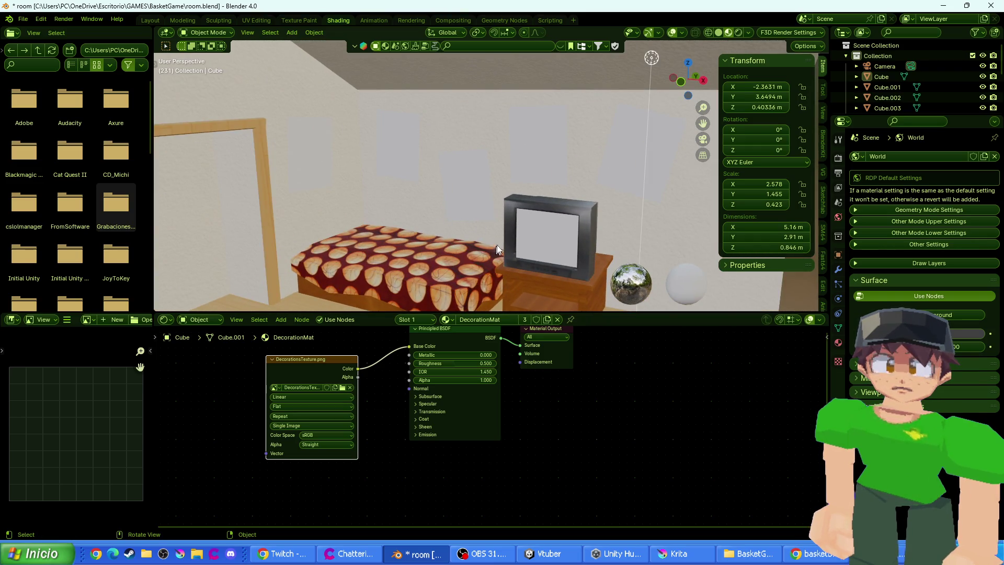
{"action": "mouse_move", "coordinate": [501, 225]}
{"action": "left_mouse_down"}
{"action": "mouse_move", "coordinate": [514, 202]}
{"action": "mouse_move", "coordinate": [462, 214]}
{"action": "mouse_move", "coordinate": [395, 209]}
{"action": "mouse_move", "coordinate": [434, 211]}
{"action": "left_mouse_up"}
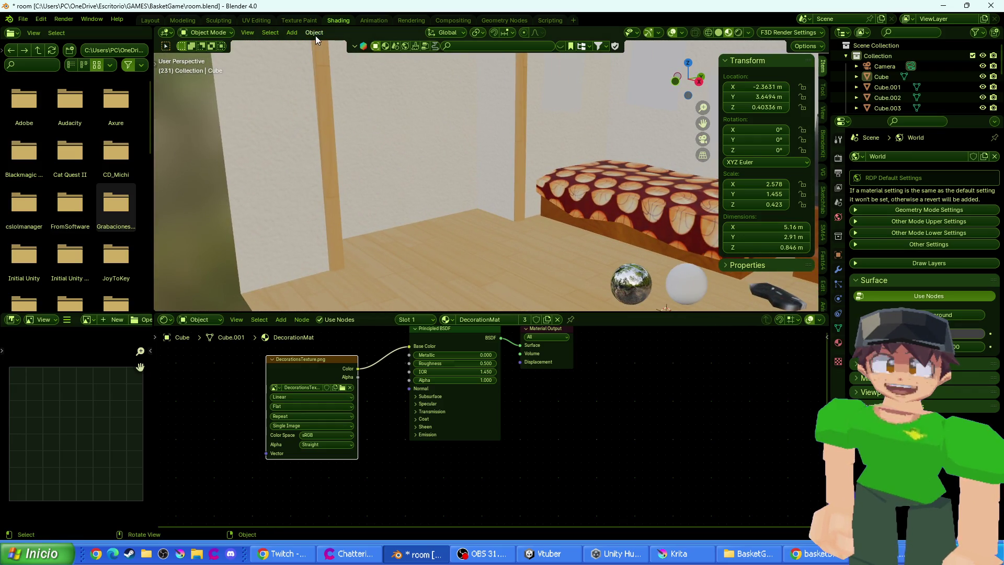
{"action": "left_click", "coordinate": [293, 32]}
{"action": "mouse_move", "coordinate": [305, 44]}
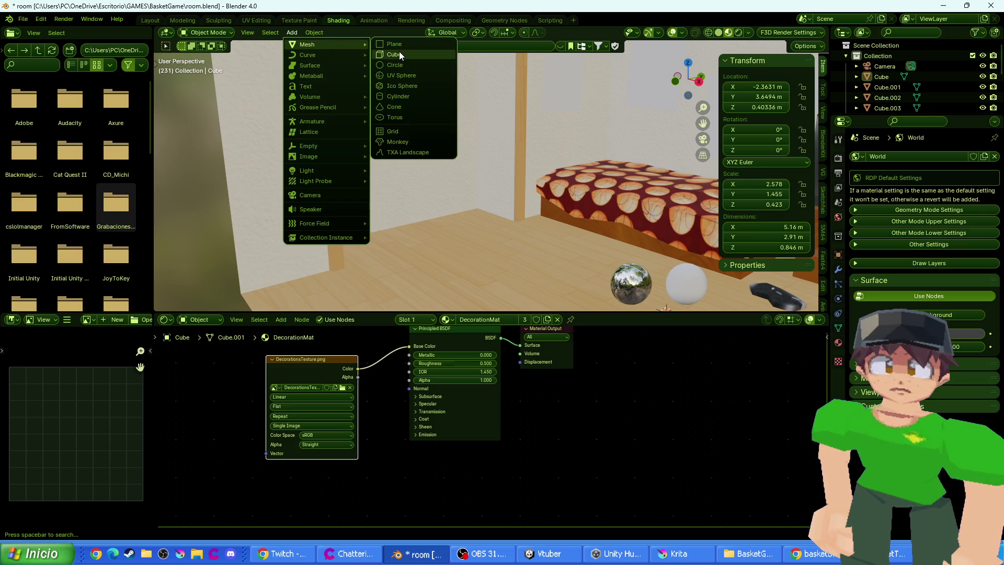
{"action": "left_click", "coordinate": [400, 96]}
{"action": "left_click", "coordinate": [227, 302]}
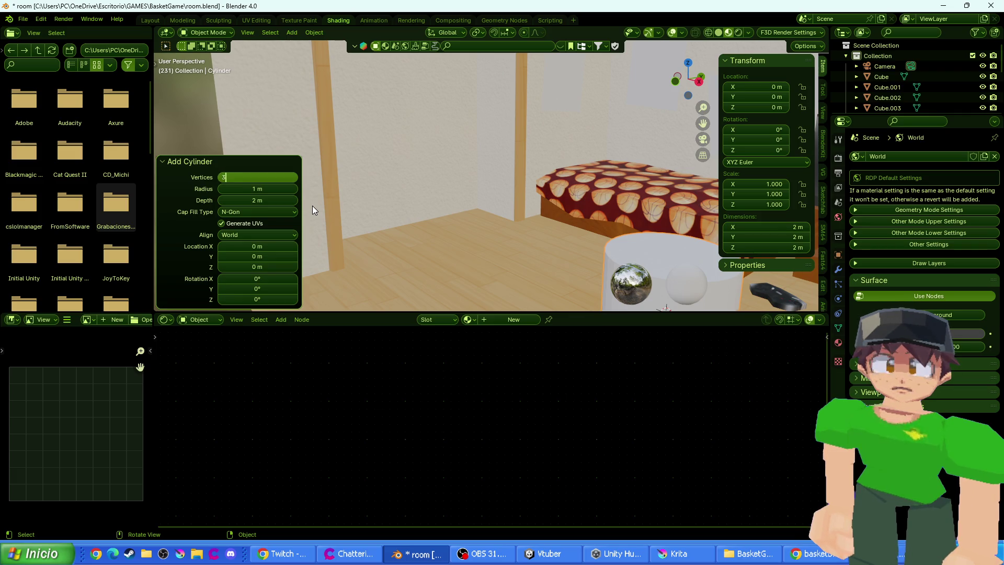
{"action": "key", "text": "Return"}
{"action": "scroll", "coordinate": [616, 197], "scroll_direction": "down", "scroll_amount": 5}
{"action": "left_click", "coordinate": [699, 82]}
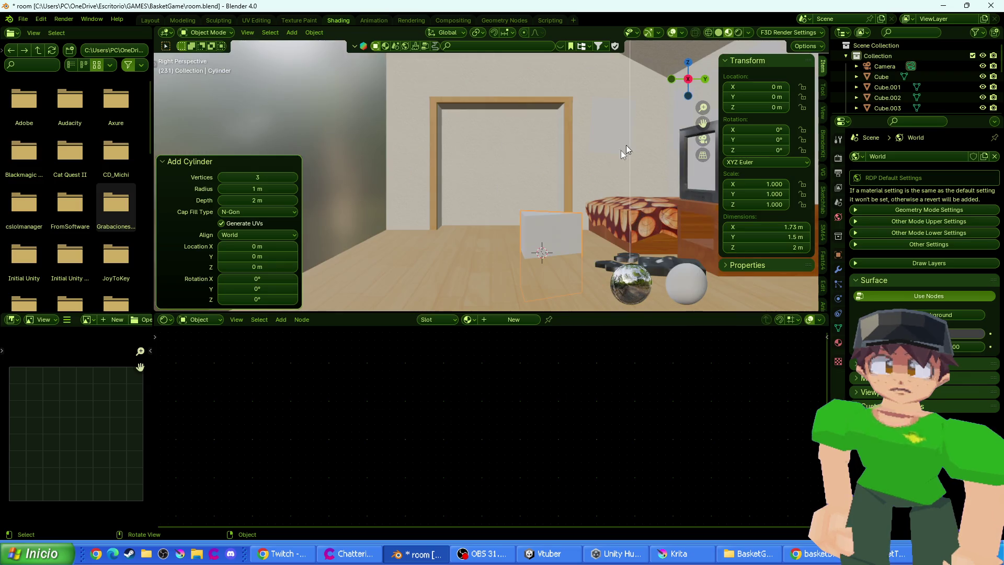
{"action": "key", "text": "r"}
{"action": "key", "text": "Escape"}
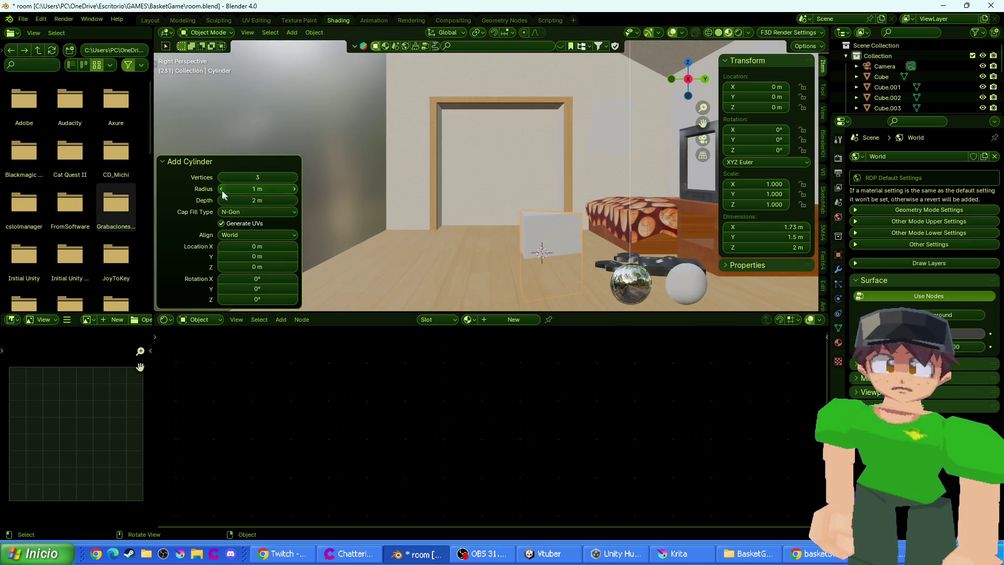
{"action": "left_click", "coordinate": [245, 179]}
{"action": "type", "text": "5"}
{"action": "key", "text": "Return"}
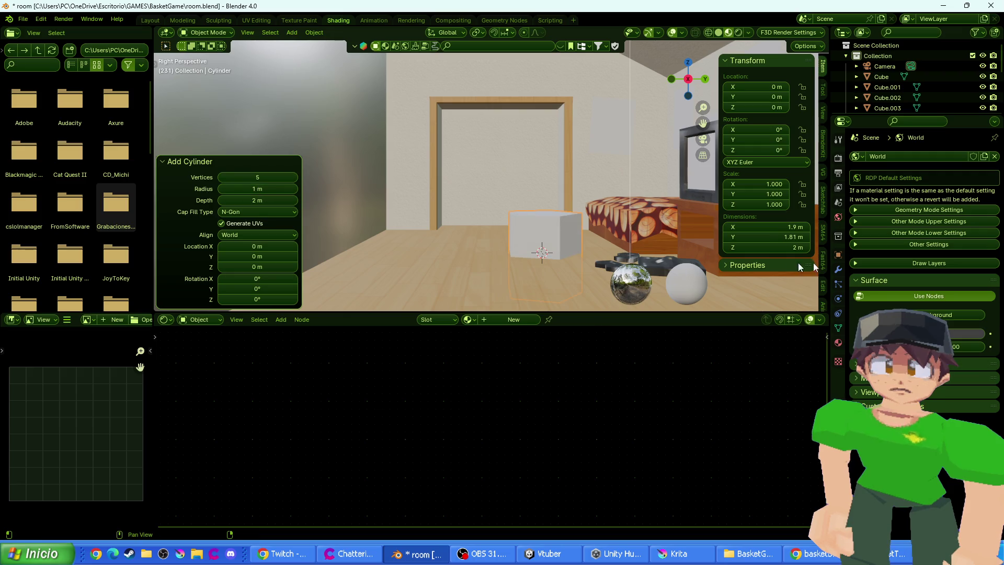
{"action": "key", "text": "r"}
{"action": "left_click", "coordinate": [403, 157]}
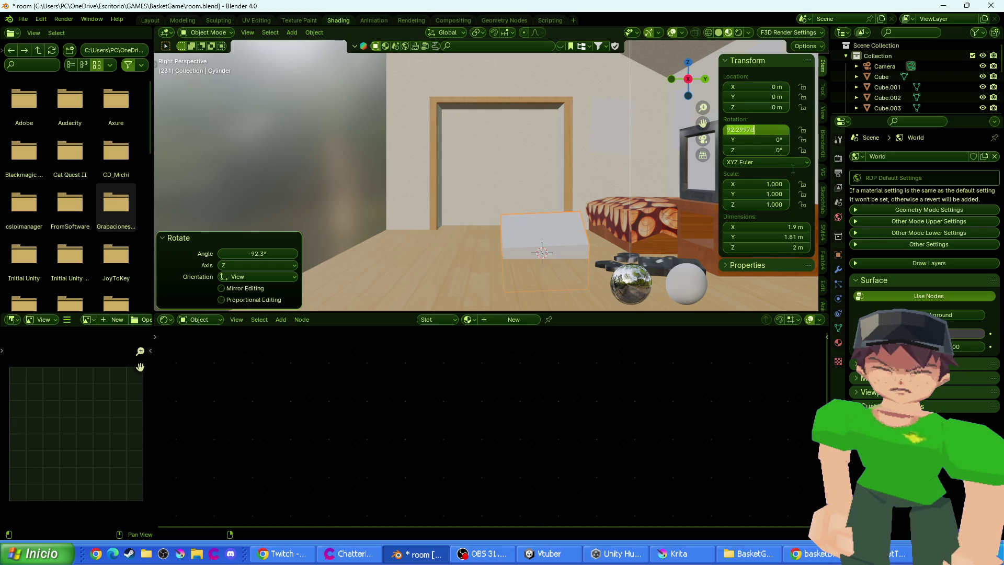
{"action": "key", "text": "s"}
{"action": "left_click", "coordinate": [546, 230]}
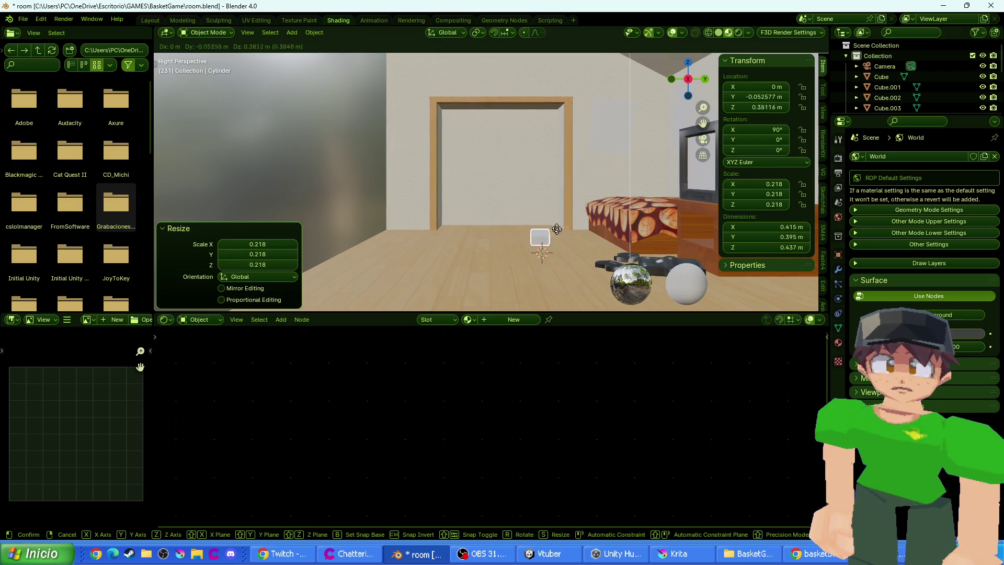
{"action": "key", "text": "g"}
{"action": "left_click", "coordinate": [489, 112]}
{"action": "left_click", "coordinate": [672, 79]}
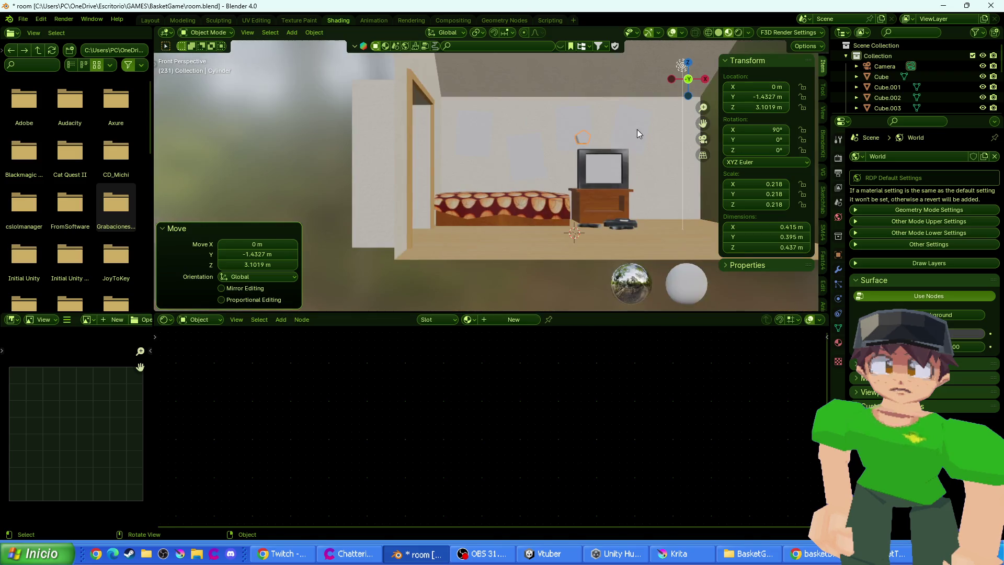
{"action": "key", "text": "g"}
{"action": "left_click", "coordinate": [441, 116]}
{"action": "left_click", "coordinate": [704, 80]}
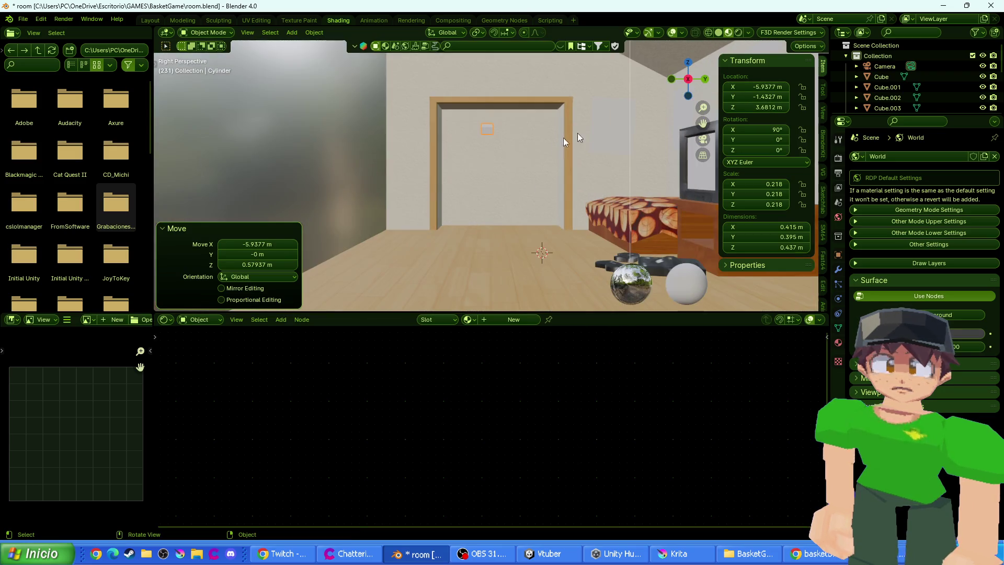
{"action": "key", "text": "s"}
{"action": "key", "text": "y"}
{"action": "right_click", "coordinate": [686, 175]}
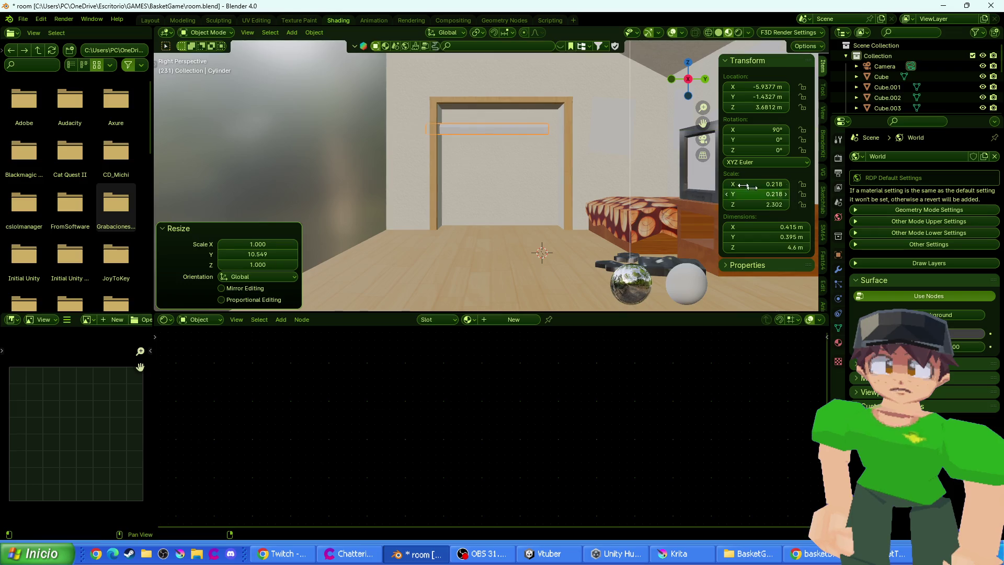
{"action": "key", "text": "s"}
{"action": "left_click", "coordinate": [556, 150]}
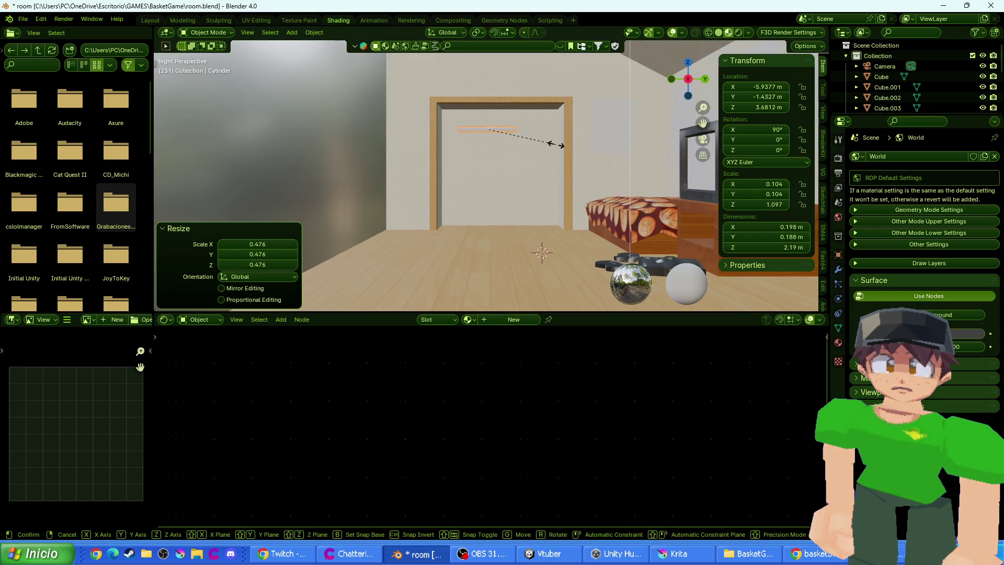
{"action": "key", "text": "s"}
{"action": "key", "text": "y"}
{"action": "left_click", "coordinate": [603, 145]}
{"action": "key", "text": "g"}
{"action": "key", "text": "y"}
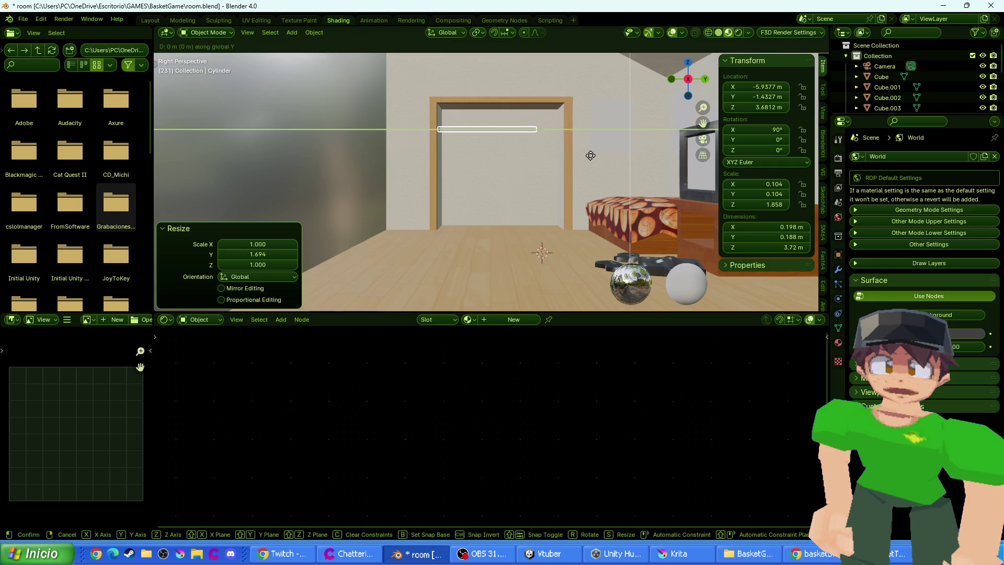
{"action": "left_click", "coordinate": [605, 150]}
{"action": "key", "text": "s"}
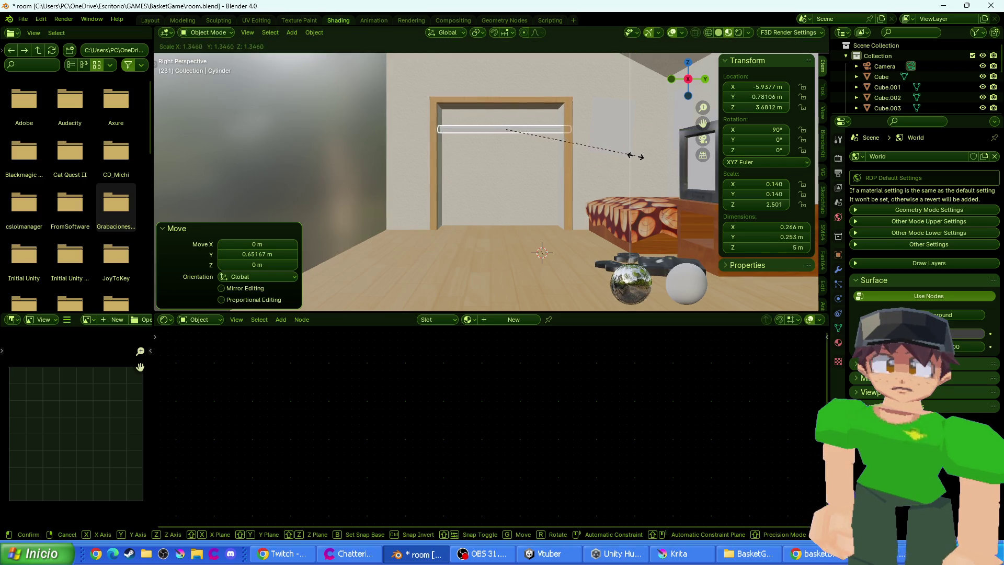
{"action": "right_click", "coordinate": [625, 154]}
{"action": "key", "text": "y"}
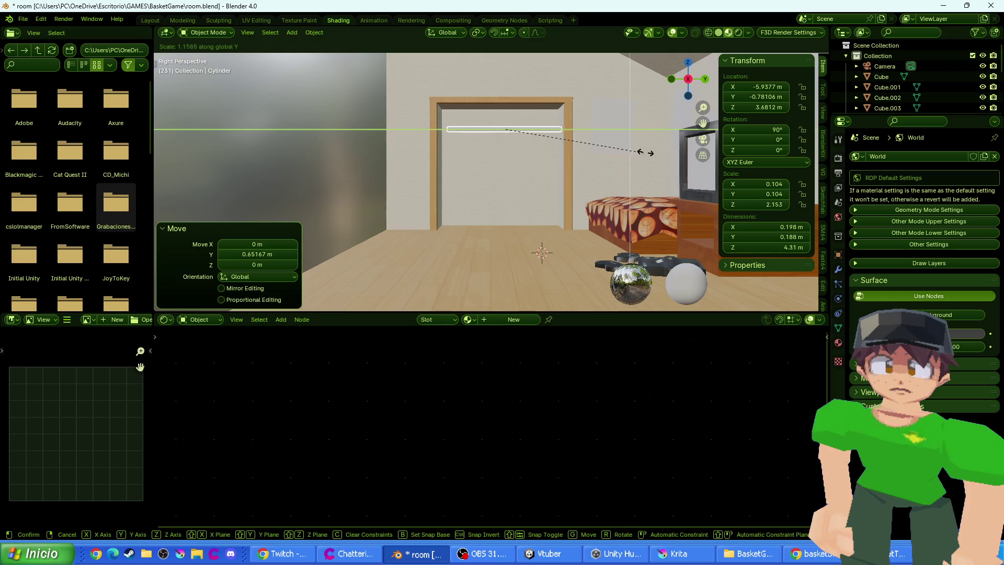
{"action": "left_click", "coordinate": [657, 153]}
{"action": "key", "text": "g"}
{"action": "key", "text": "x"}
{"action": "key", "text": "y"}
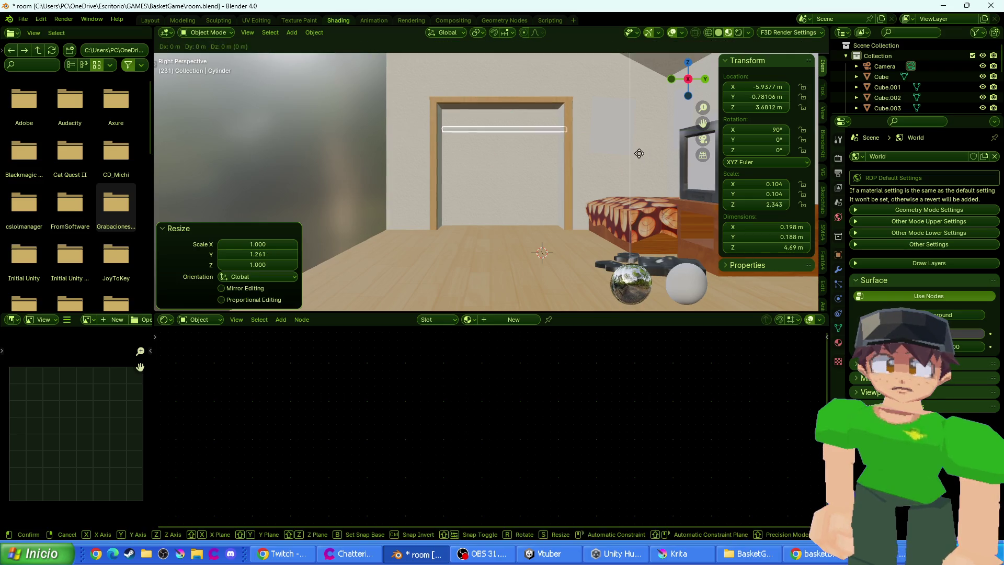
{"action": "left_click", "coordinate": [635, 152]}
{"action": "key", "text": "s"}
{"action": "left_click", "coordinate": [643, 154]}
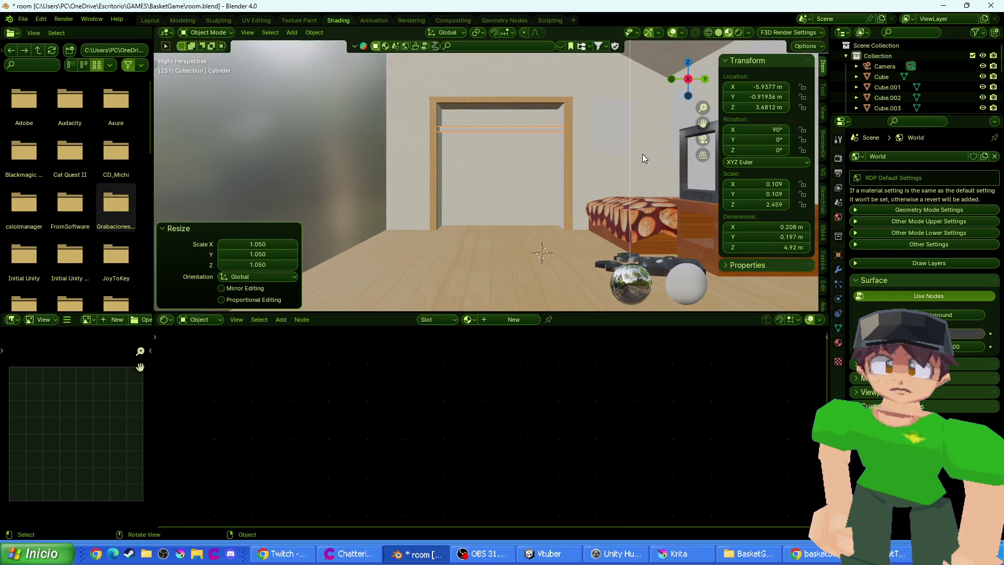
{"action": "scroll", "coordinate": [591, 157], "scroll_direction": "up", "scroll_amount": 5}
{"action": "left_click_drag", "start_coordinate": [545, 140], "coordinate": [633, 164]}
{"action": "key", "text": "g"}
{"action": "key", "text": "x"}
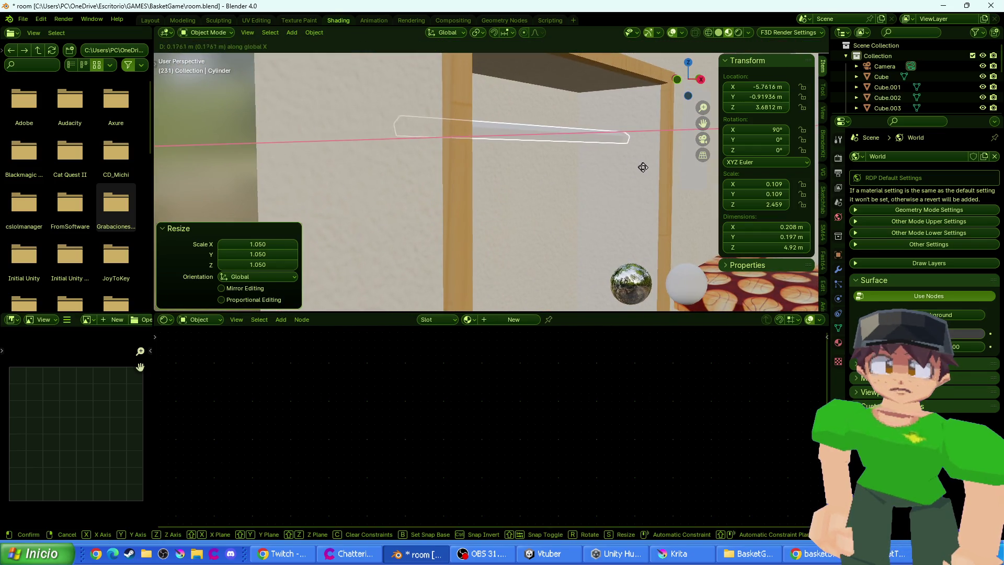
{"action": "left_click", "coordinate": [644, 166]}
{"action": "key", "text": "g"}
{"action": "key", "text": "z"}
{"action": "left_click", "coordinate": [643, 165]}
{"action": "left_click_drag", "start_coordinate": [619, 170], "coordinate": [532, 178]}
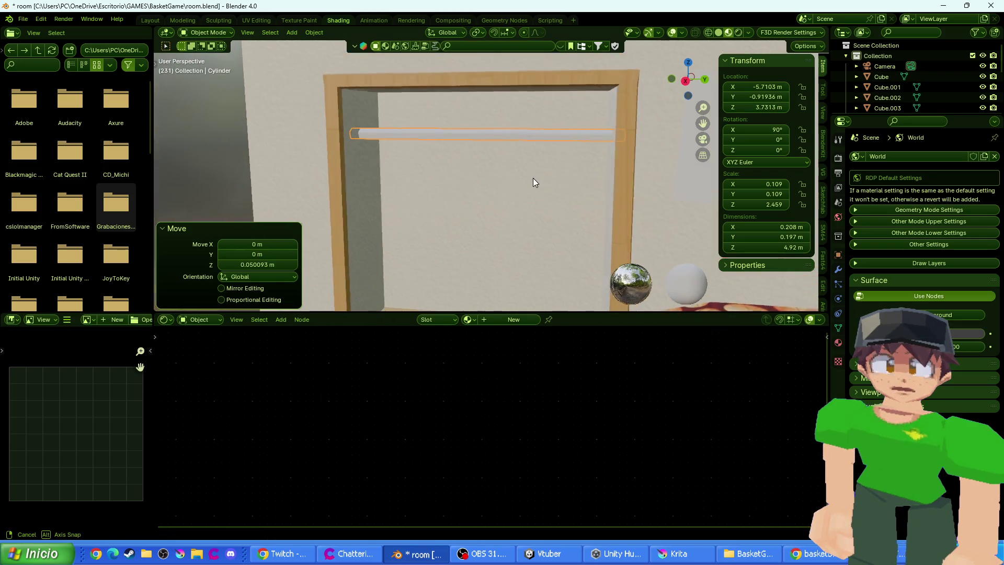
{"action": "key", "text": "s"}
{"action": "key", "text": "x"}
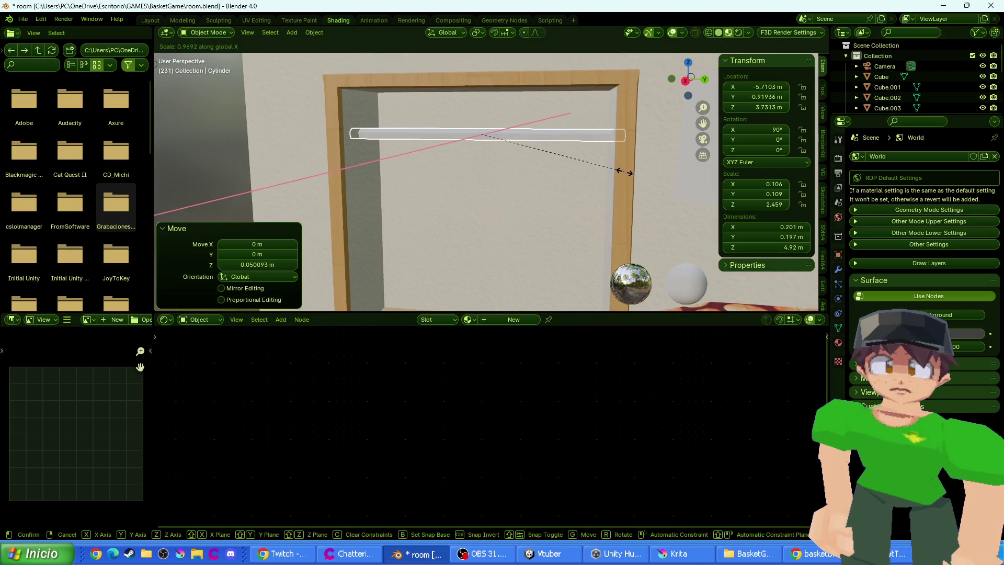
{"action": "key", "text": "y"}
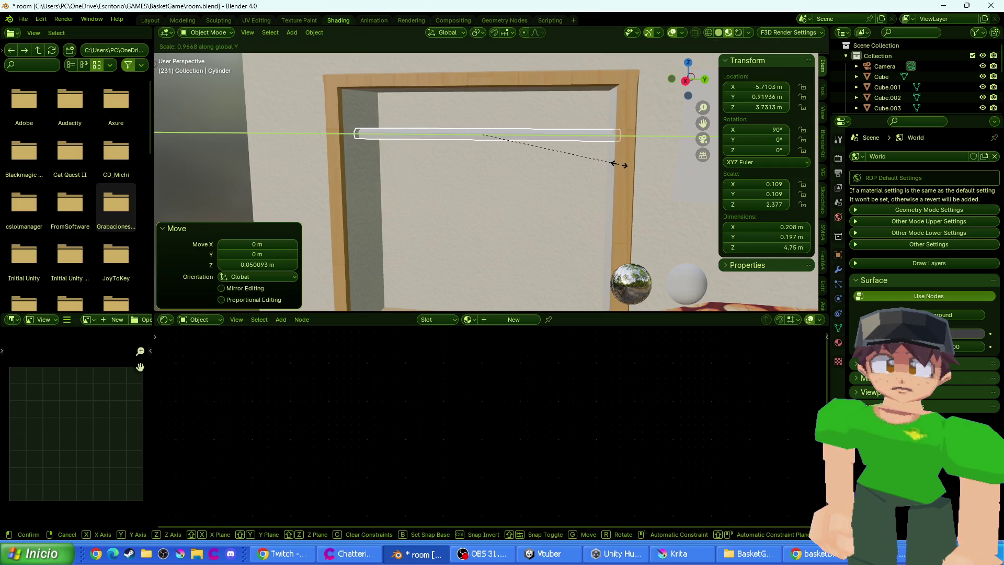
{"action": "left_click", "coordinate": [619, 164]}
{"action": "left_click_drag", "start_coordinate": [566, 180], "coordinate": [552, 198]}
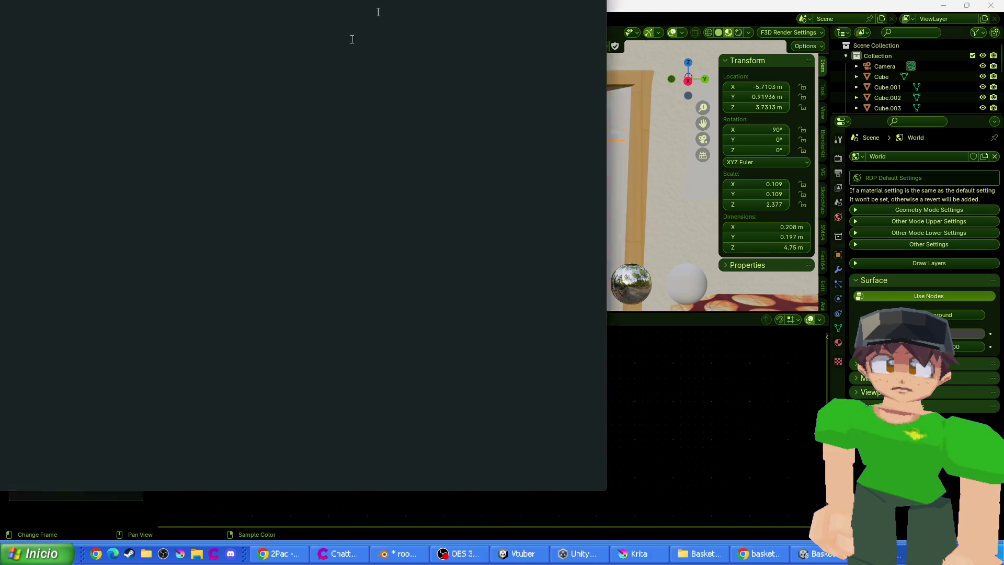
{"action": "key", "text": "alt+Tab"}
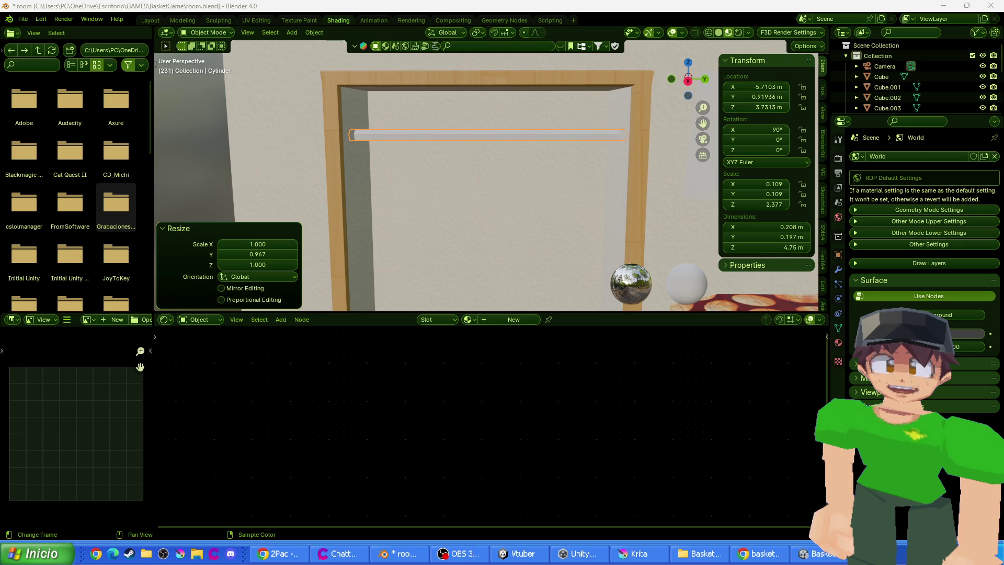
{"action": "left_click", "coordinate": [280, 553]}
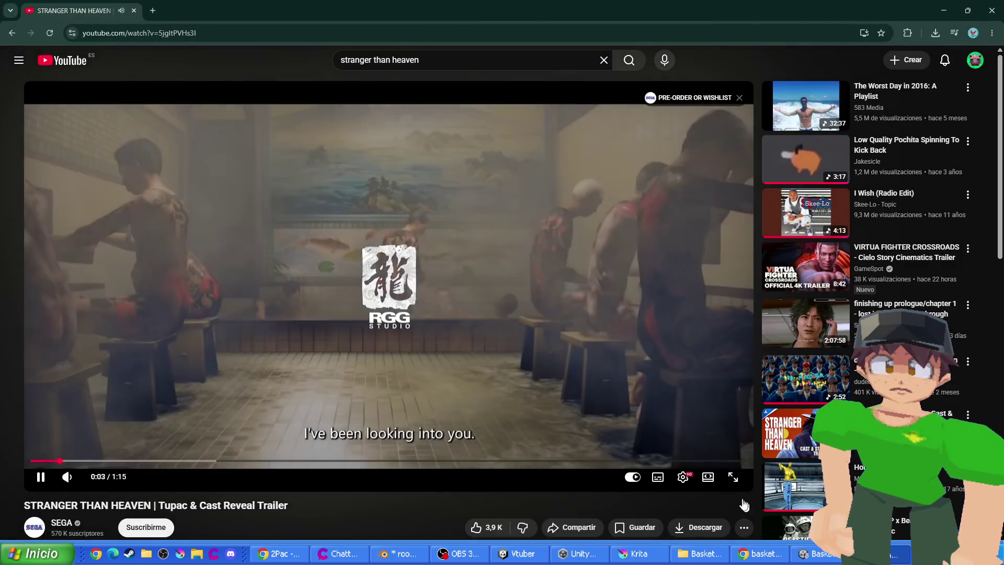
{"action": "key", "text": "f"}
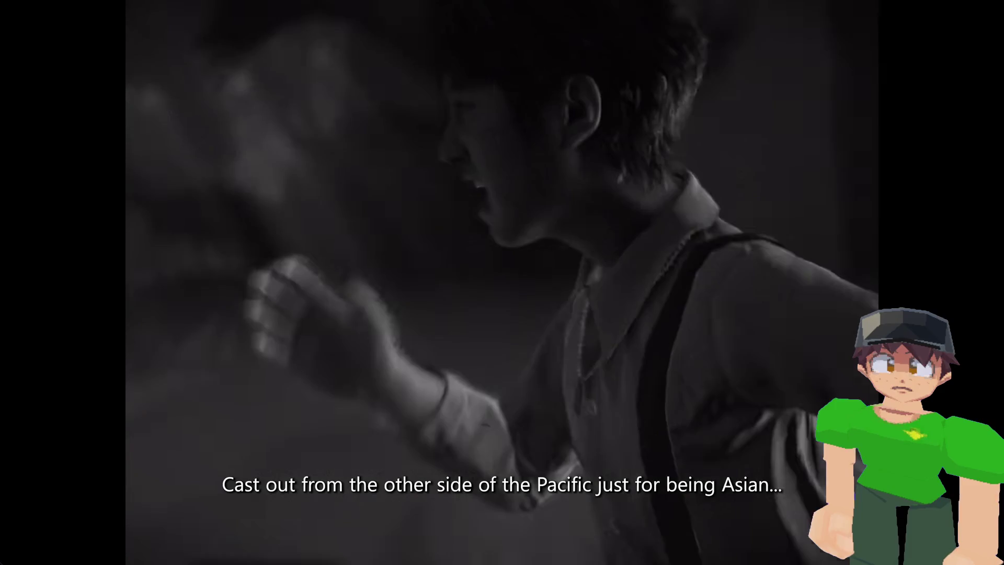
{"action": "mouse_move", "coordinate": [429, 292]}
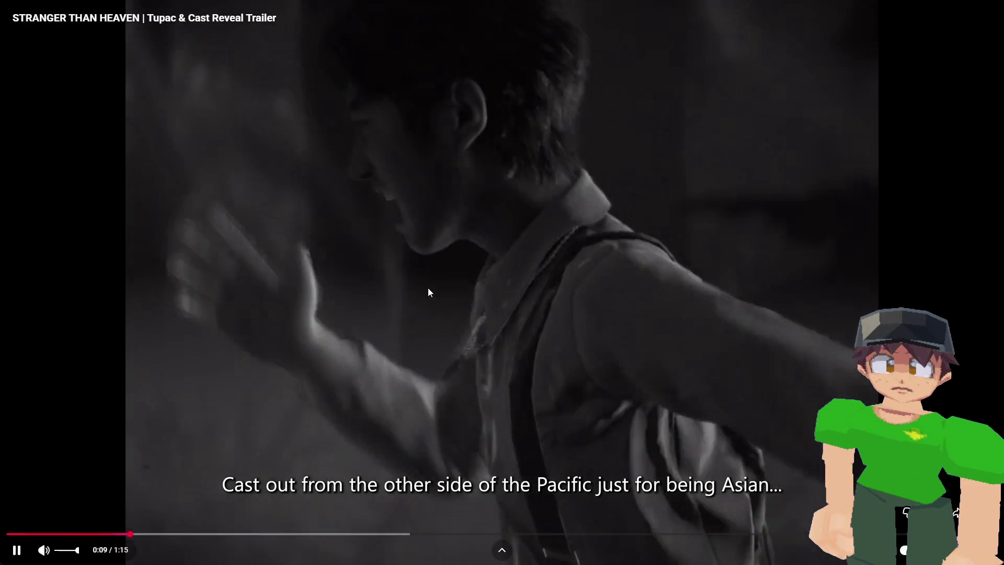
{"action": "key", "text": "k"}
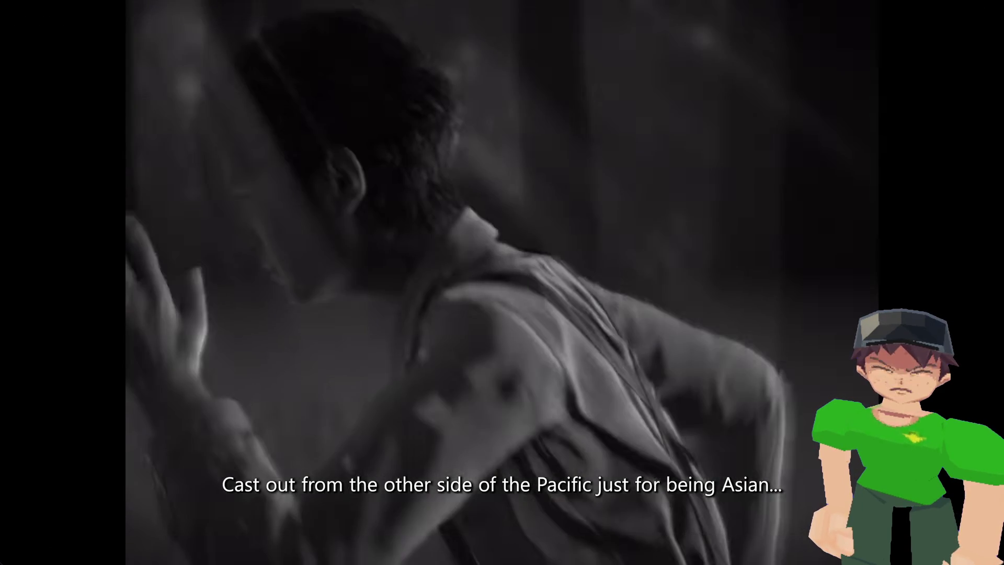
{"action": "left_click", "coordinate": [258, 399]}
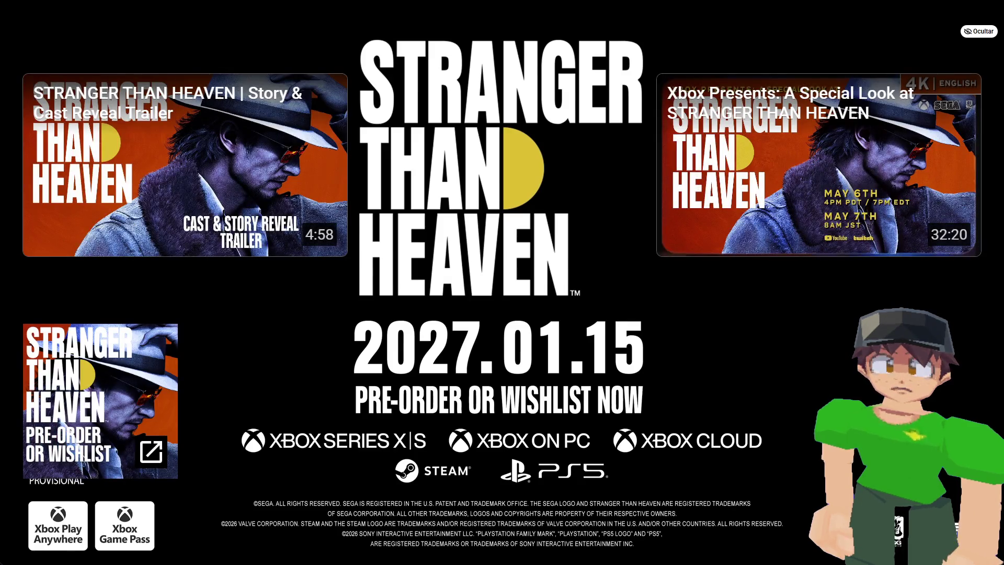
{"action": "key", "text": "Escape"}
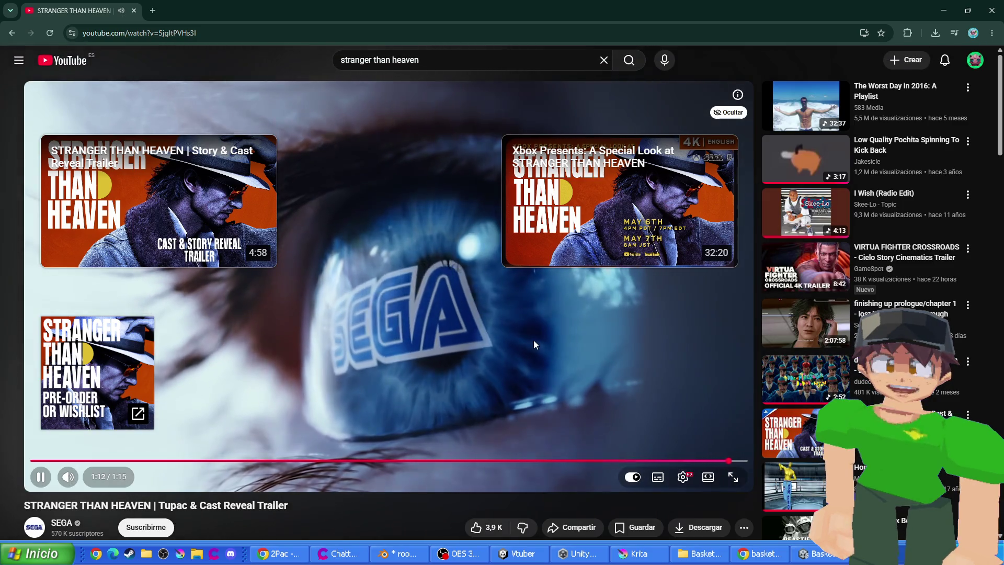
{"action": "left_click", "coordinate": [392, 354]}
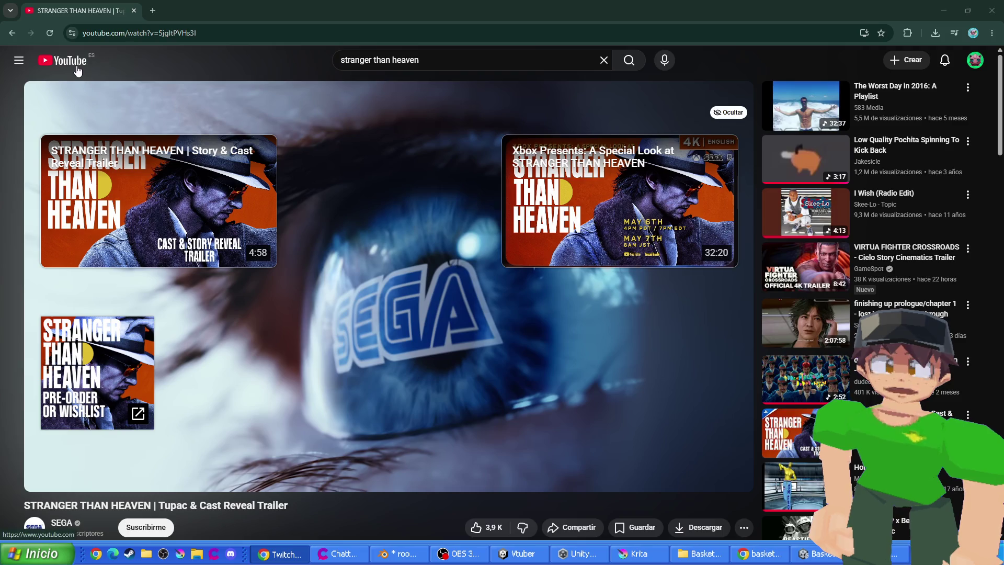
{"action": "left_click", "coordinate": [134, 11]}
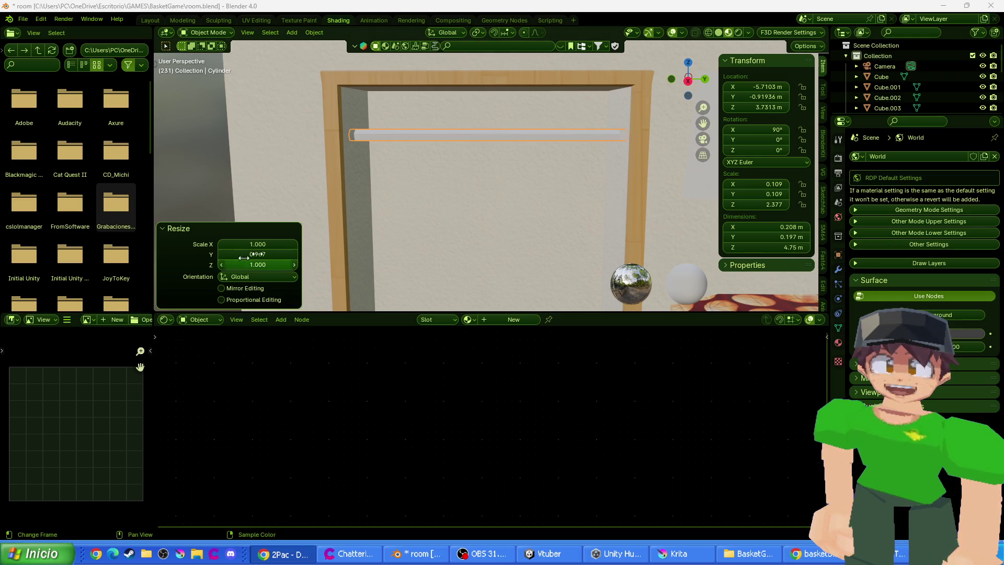
{"action": "left_click_drag", "start_coordinate": [406, 189], "coordinate": [399, 195]}
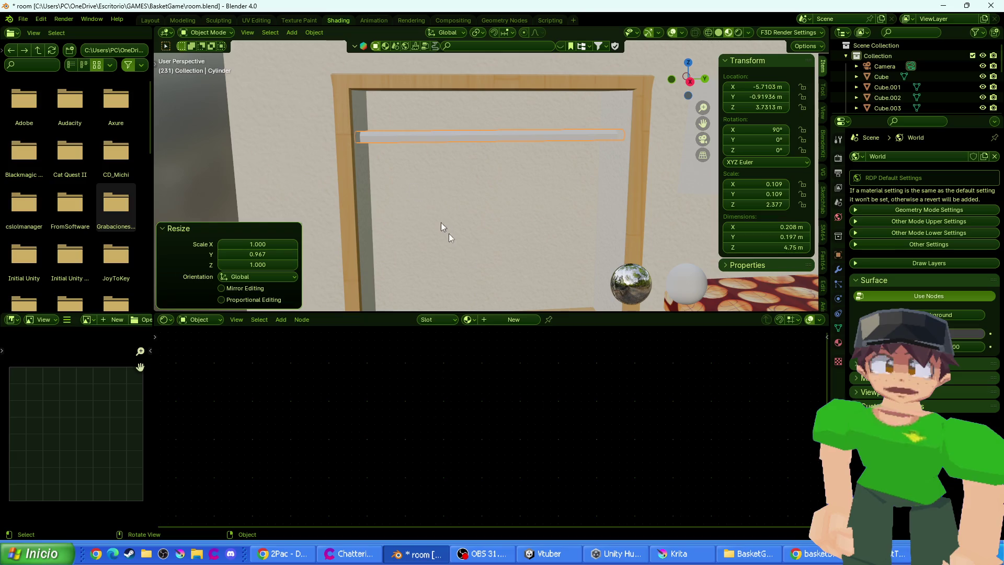
{"action": "left_click", "coordinate": [470, 319]}
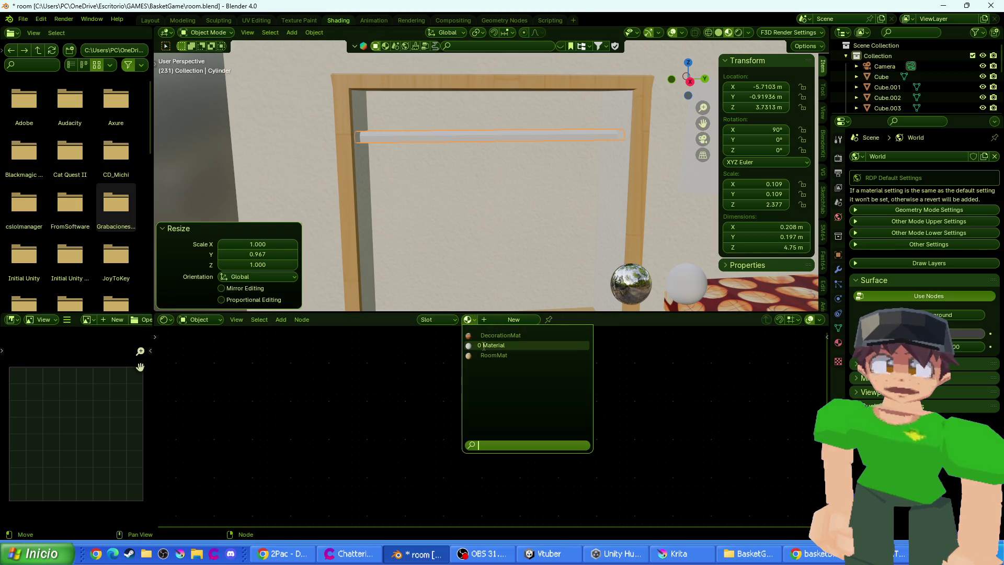
{"action": "left_click", "coordinate": [493, 355]}
{"action": "left_click_drag", "start_coordinate": [460, 202], "coordinate": [487, 193]}
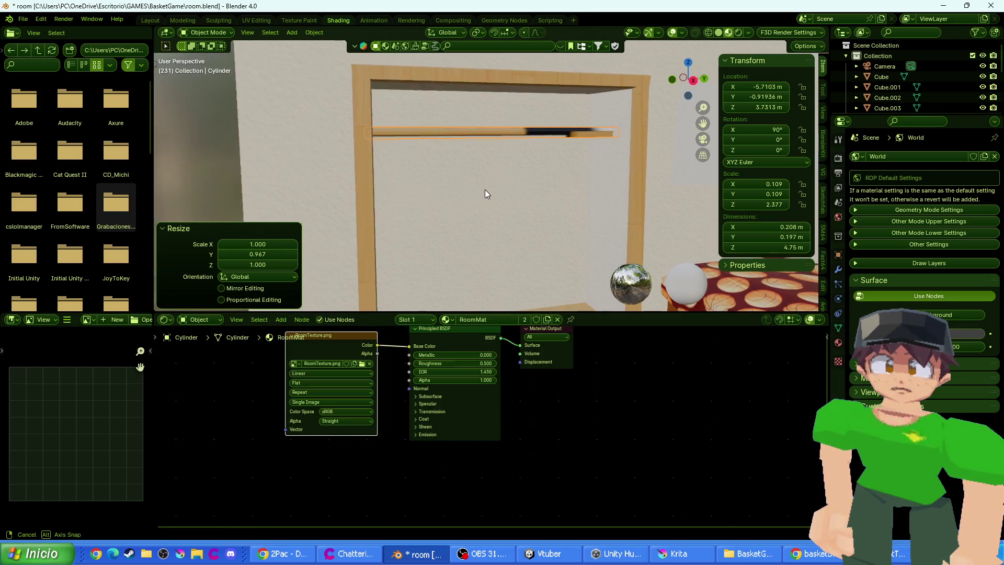
{"action": "key", "text": "Tab"}
{"action": "key", "text": "a"}
{"action": "key", "text": "Escape"}
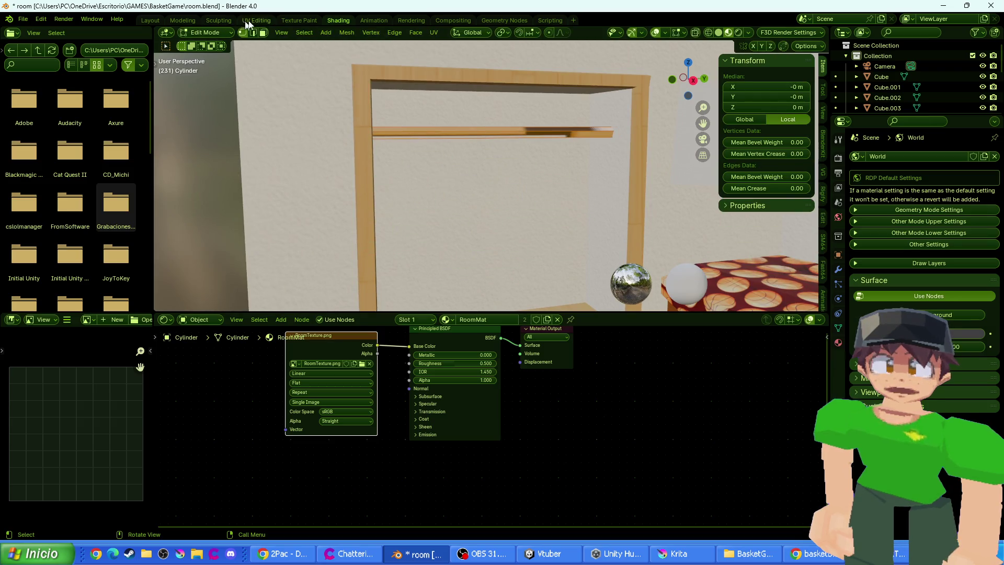
{"action": "left_click", "coordinate": [226, 21]}
{"action": "left_click", "coordinate": [249, 21]}
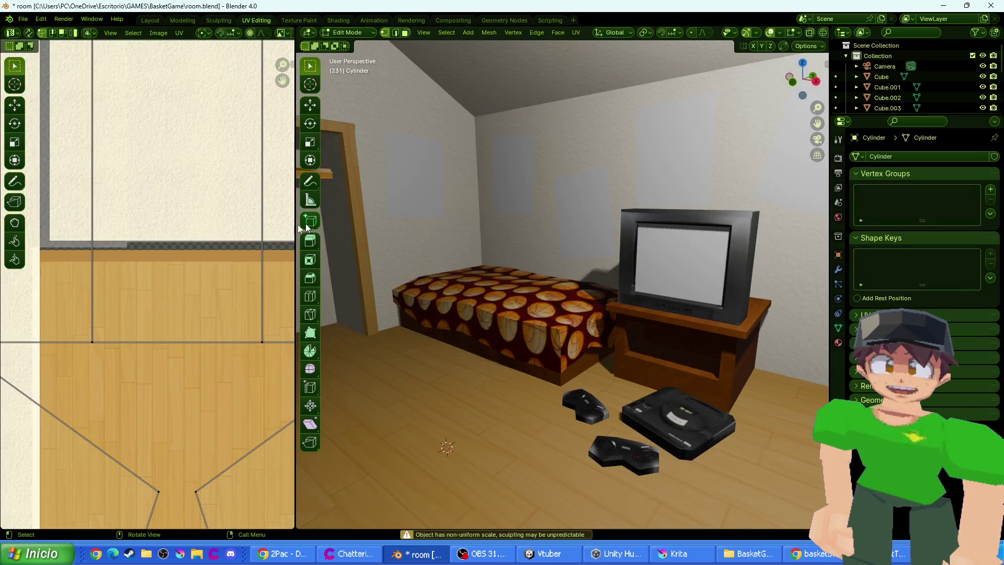
{"action": "scroll", "coordinate": [218, 251], "scroll_direction": "down", "scroll_amount": 5}
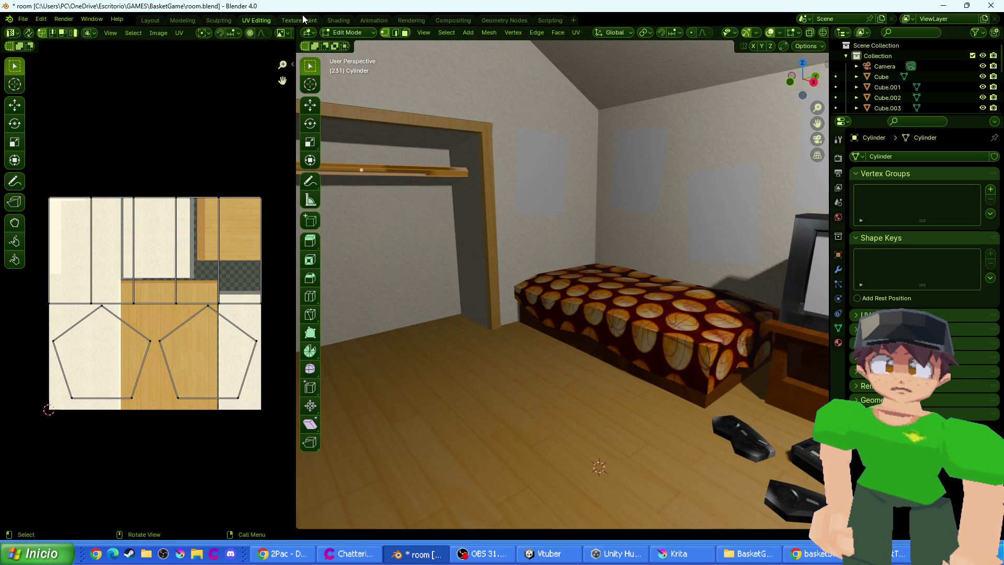
{"action": "left_click", "coordinate": [341, 19]}
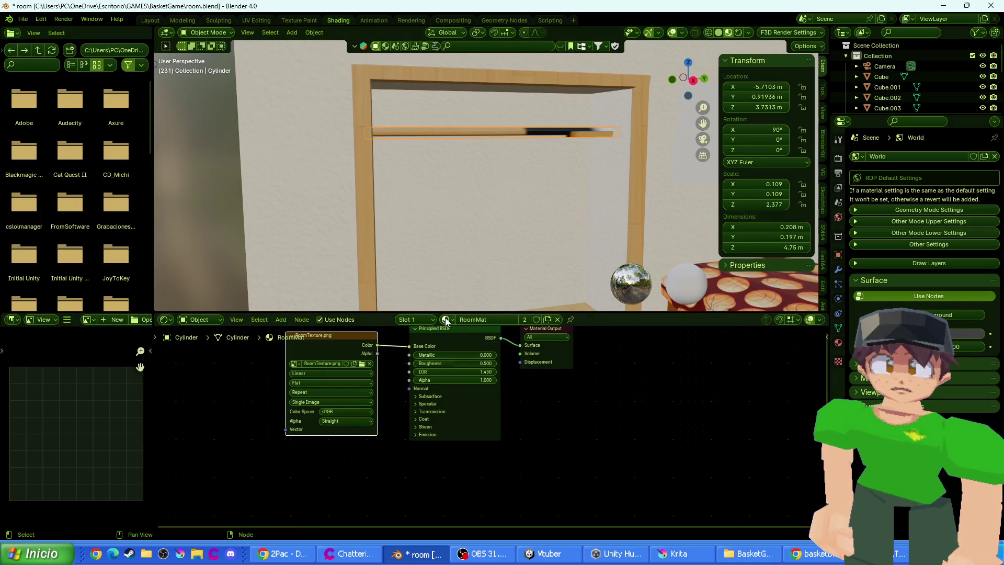
{"action": "left_click", "coordinate": [446, 321]}
{"action": "left_click", "coordinate": [461, 336]}
{"action": "key", "text": "Tab"}
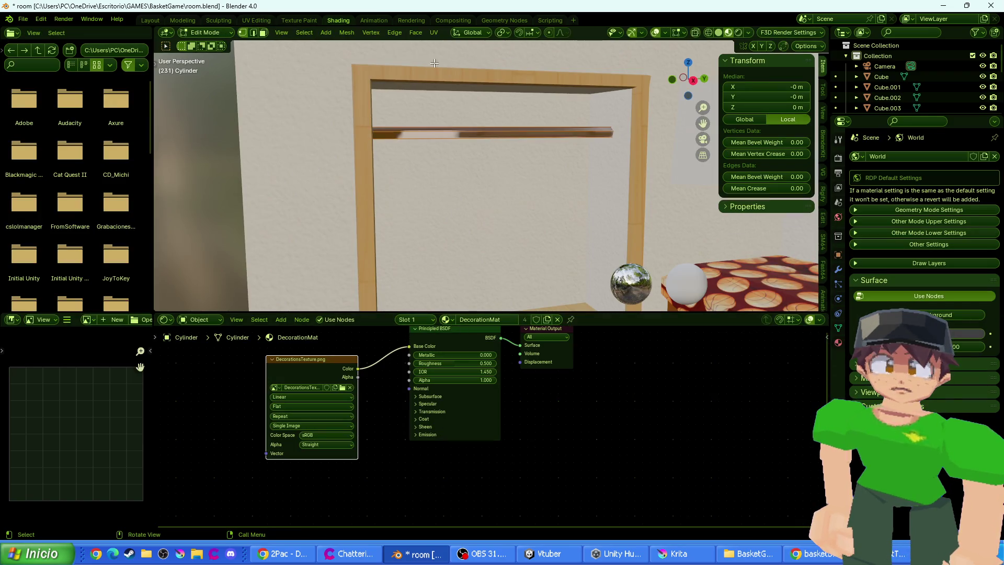
{"action": "left_click", "coordinate": [267, 21]}
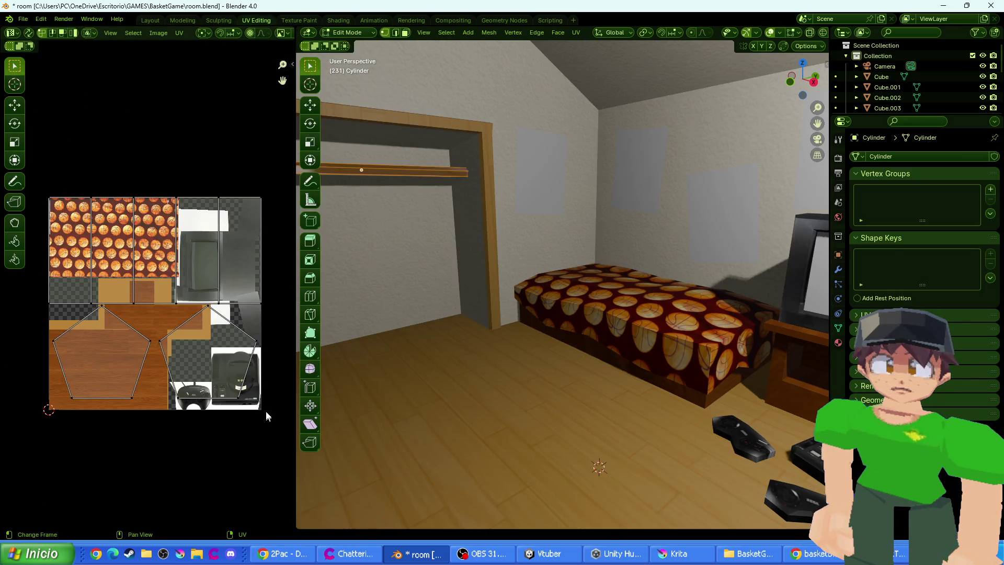
{"action": "key", "text": "s"}
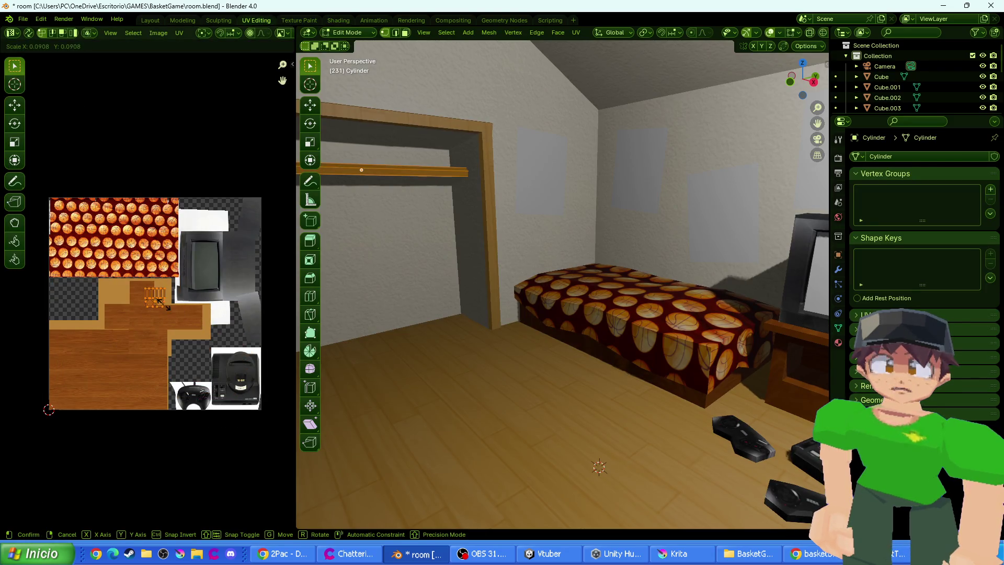
{"action": "left_click", "coordinate": [165, 306]}
{"action": "key", "text": "g"}
{"action": "left_click", "coordinate": [249, 277]}
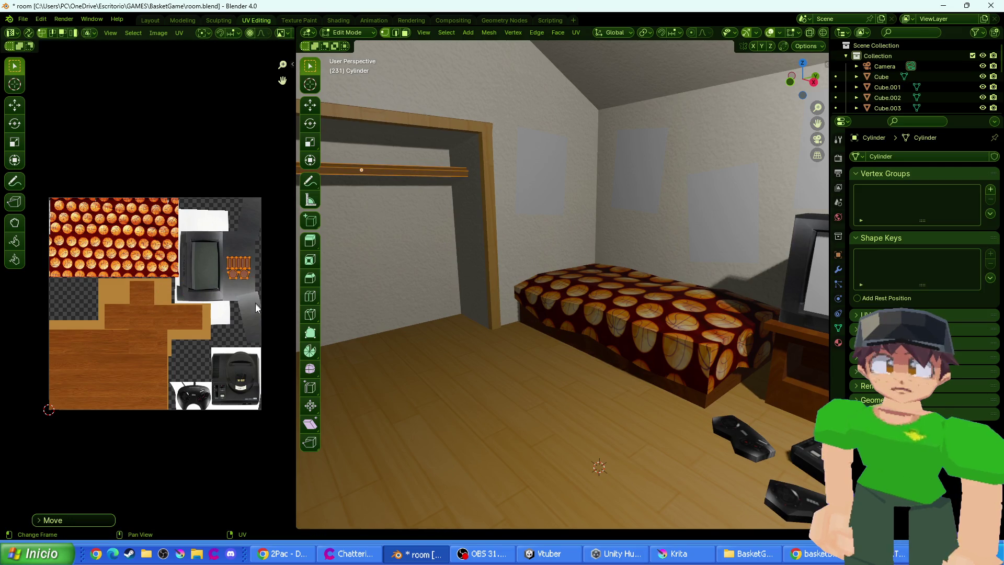
{"action": "scroll", "coordinate": [572, 127], "scroll_direction": "up", "scroll_amount": 3}
{"action": "key", "text": "Tab"}
{"action": "scroll", "coordinate": [538, 288], "scroll_direction": "up", "scroll_amount": 4}
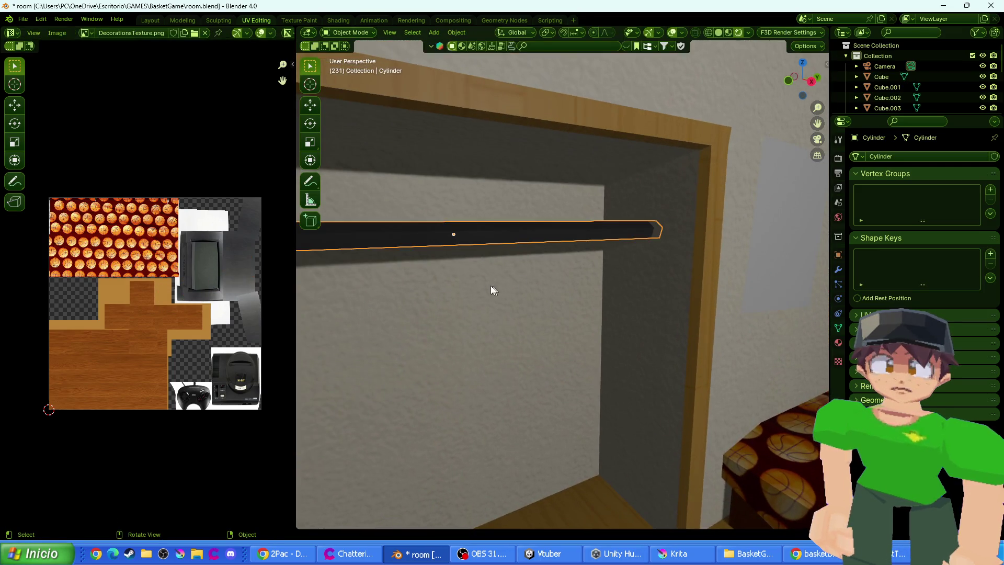
{"action": "mouse_move", "coordinate": [440, 274]}
{"action": "left_mouse_down"}
{"action": "mouse_move", "coordinate": [567, 281]}
{"action": "mouse_move", "coordinate": [555, 277]}
{"action": "left_mouse_up"}
{"action": "scroll", "coordinate": [212, 320], "scroll_direction": "up", "scroll_amount": 5}
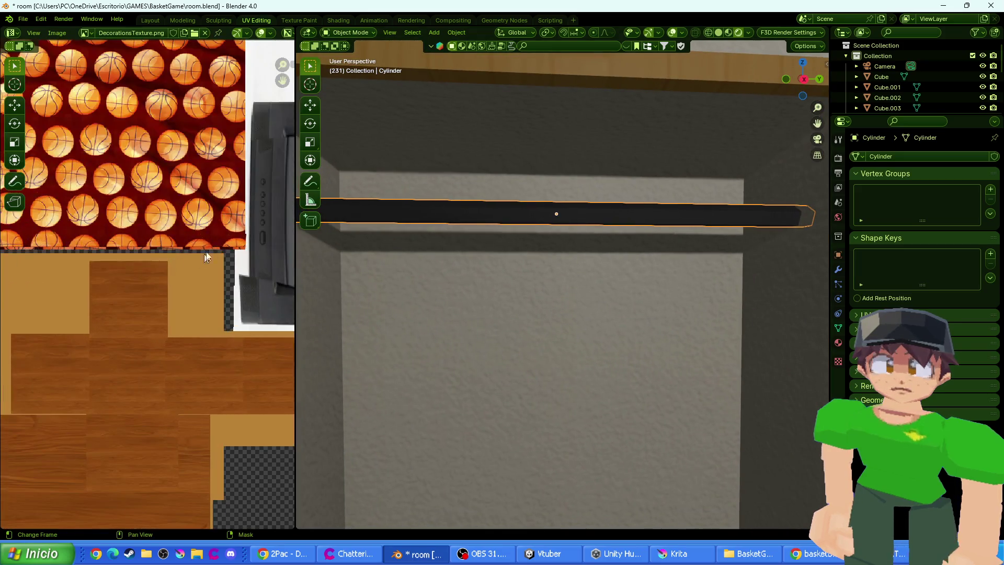
{"action": "key", "text": "Tab"}
{"action": "key", "text": "s"}
{"action": "left_click", "coordinate": [195, 289]}
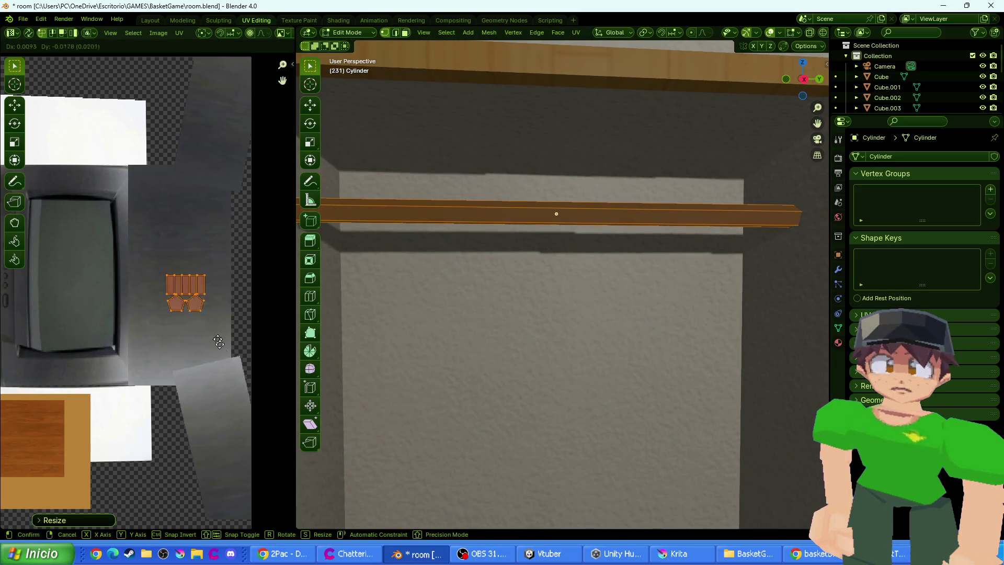
{"action": "key", "text": "g"}
{"action": "key", "text": "r"}
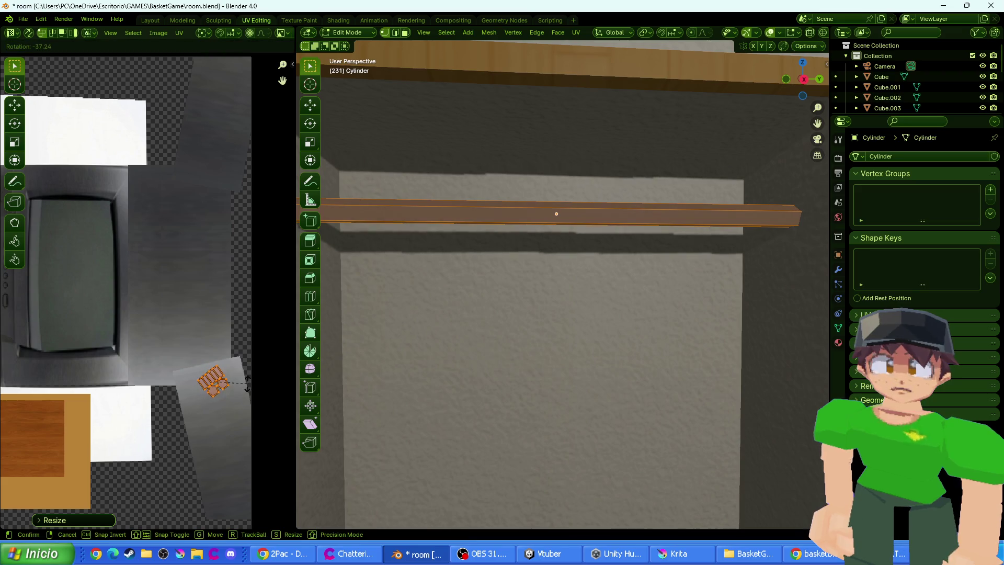
{"action": "left_click", "coordinate": [225, 352]}
{"action": "key", "text": "r"}
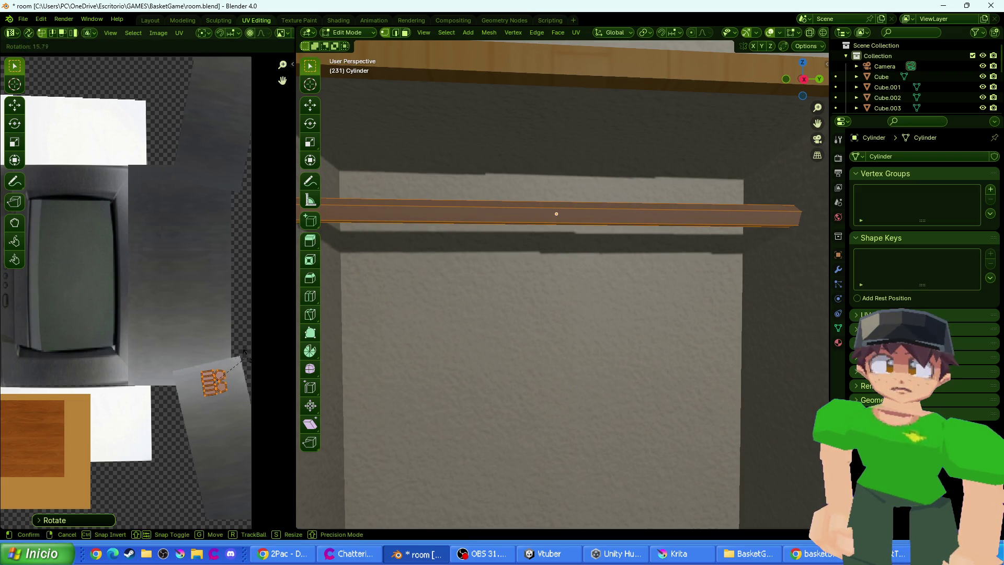
{"action": "key", "text": "s"}
{"action": "key", "text": "x"}
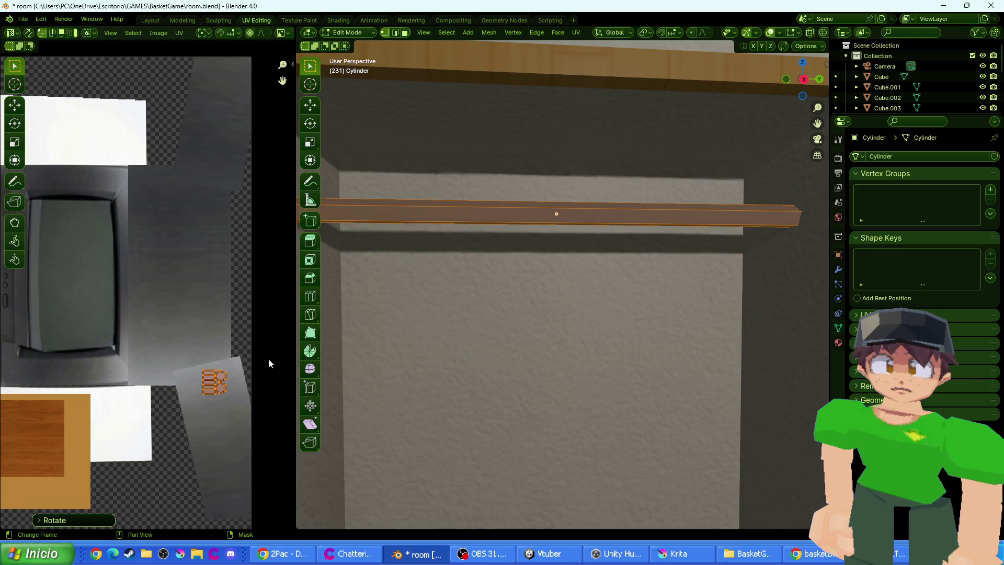
{"action": "left_click", "coordinate": [109, 361]}
{"action": "key", "text": "r"}
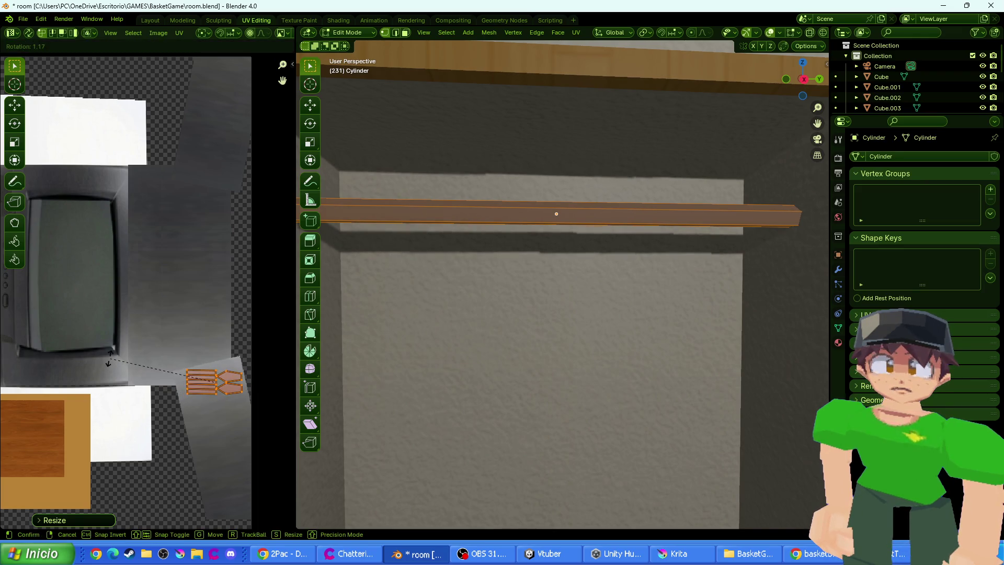
{"action": "left_click", "coordinate": [120, 403]}
{"action": "key", "text": "Tab"}
{"action": "scroll", "coordinate": [578, 274], "scroll_direction": "down", "scroll_amount": 5}
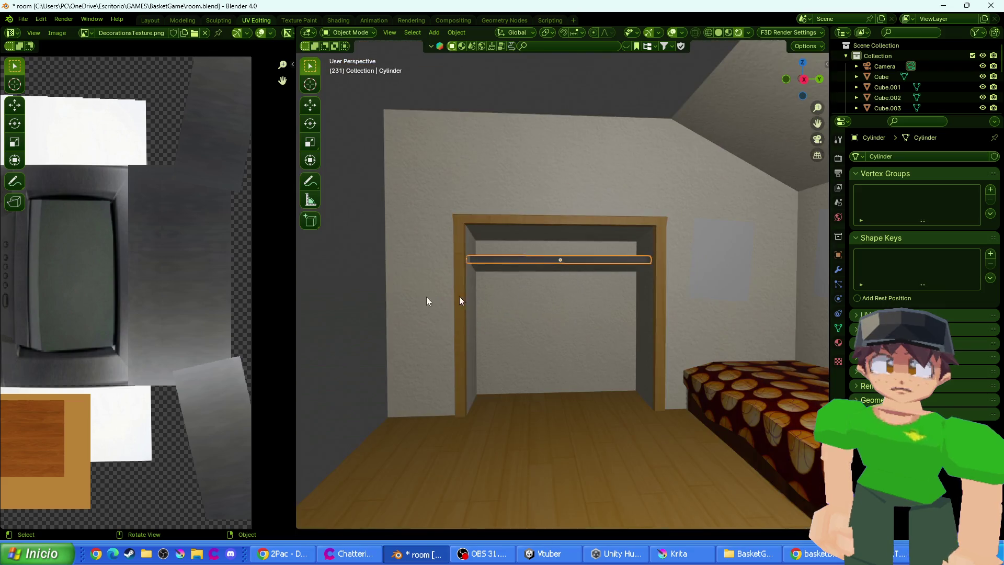
{"action": "scroll", "coordinate": [437, 289], "scroll_direction": "up", "scroll_amount": 3}
{"action": "mouse_move", "coordinate": [496, 273]}
{"action": "left_mouse_down"}
{"action": "mouse_move", "coordinate": [545, 288]}
{"action": "mouse_move", "coordinate": [515, 287]}
{"action": "mouse_move", "coordinate": [478, 316]}
{"action": "mouse_move", "coordinate": [412, 269]}
{"action": "mouse_move", "coordinate": [526, 303]}
{"action": "left_mouse_up"}
{"action": "scroll", "coordinate": [514, 287], "scroll_direction": "down", "scroll_amount": 2}
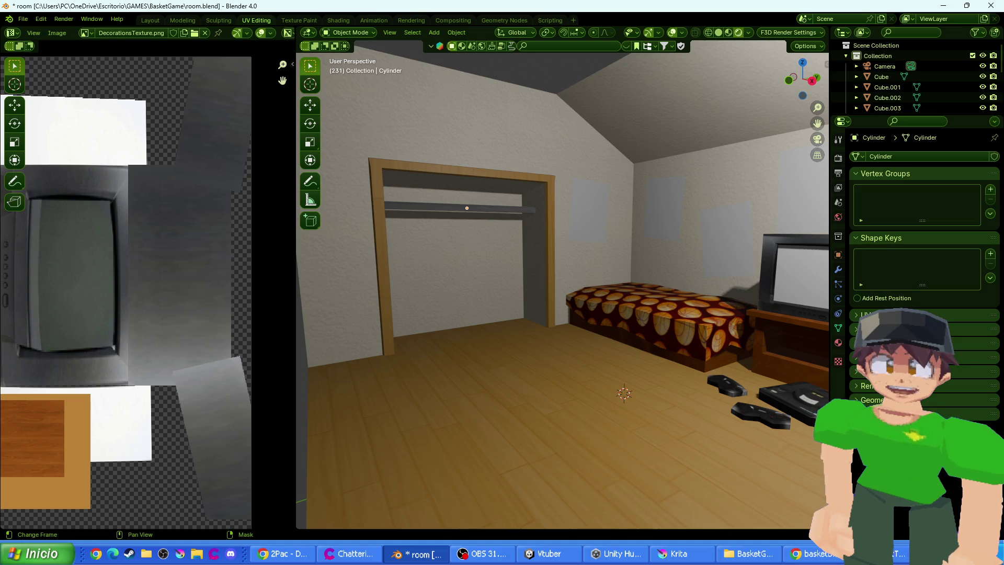
{"action": "key", "text": "alt+Tab"}
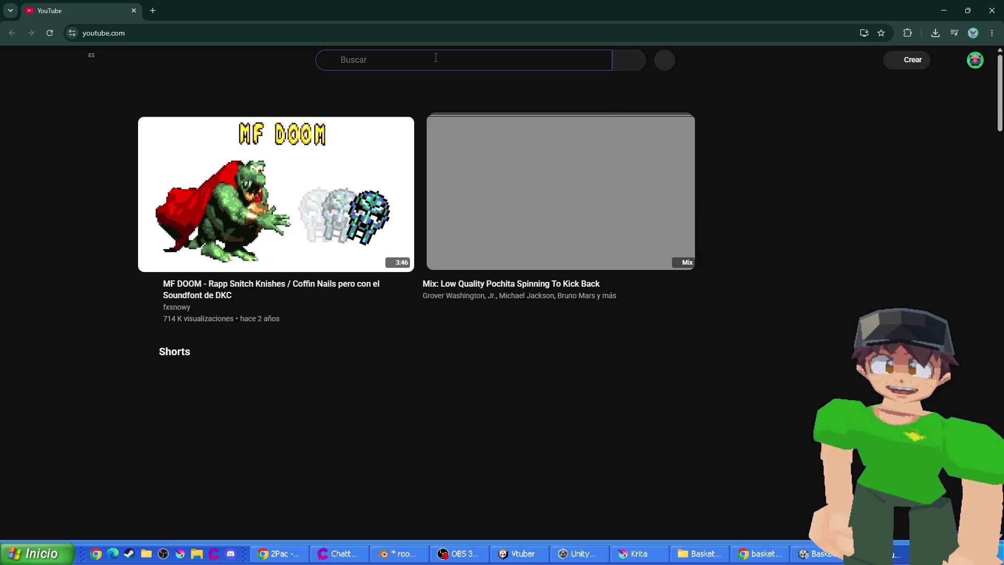
{"action": "left_click", "coordinate": [434, 59]}
{"action": "type", "text": "sitt"}
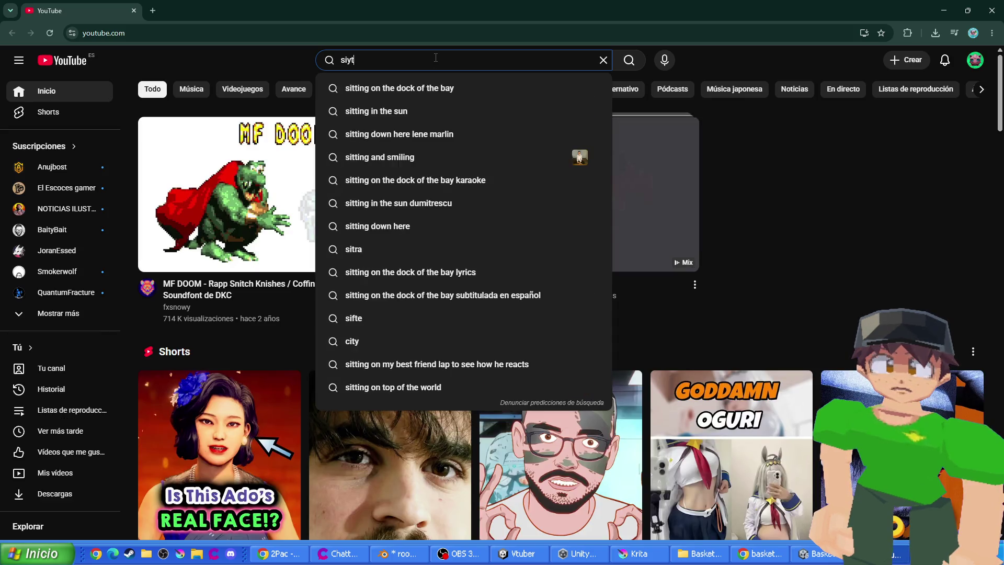
{"action": "key", "text": "BackSpace"}
{"action": "key", "text": "BackSpace"}
{"action": "key", "text": "BackSpace"}
{"action": "type", "text": "outh park "}
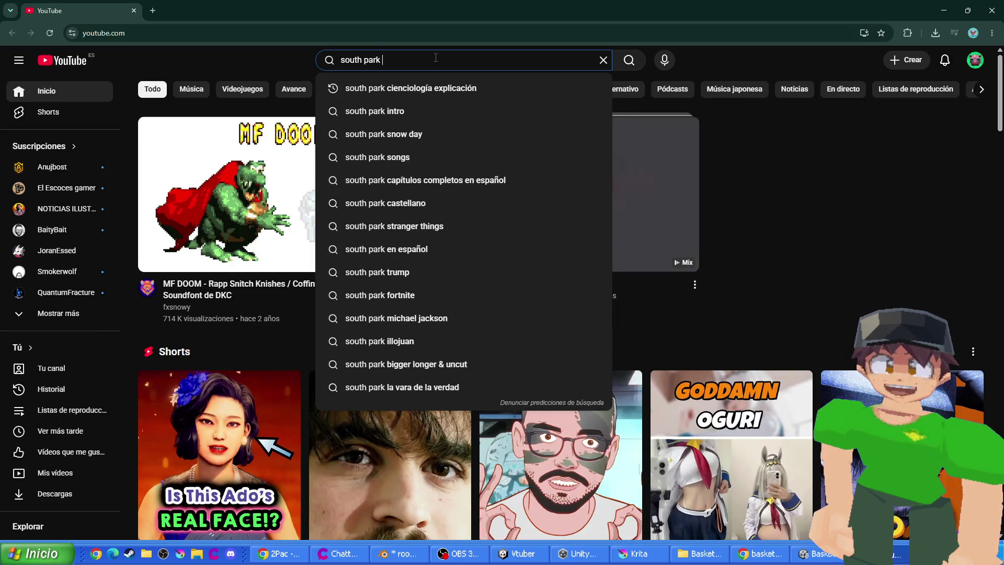
{"action": "type", "text": "tupac"}
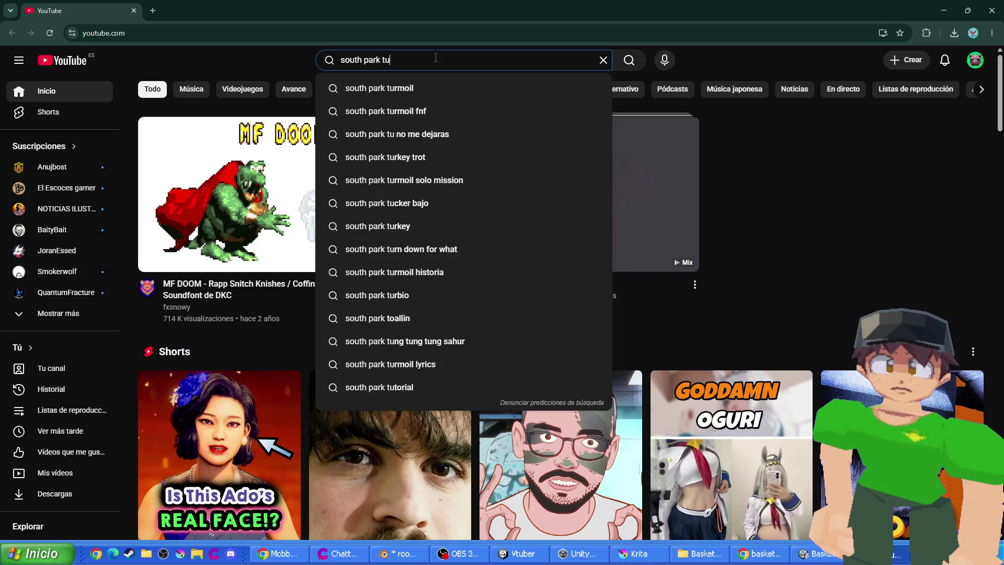
{"action": "key", "text": "Return"}
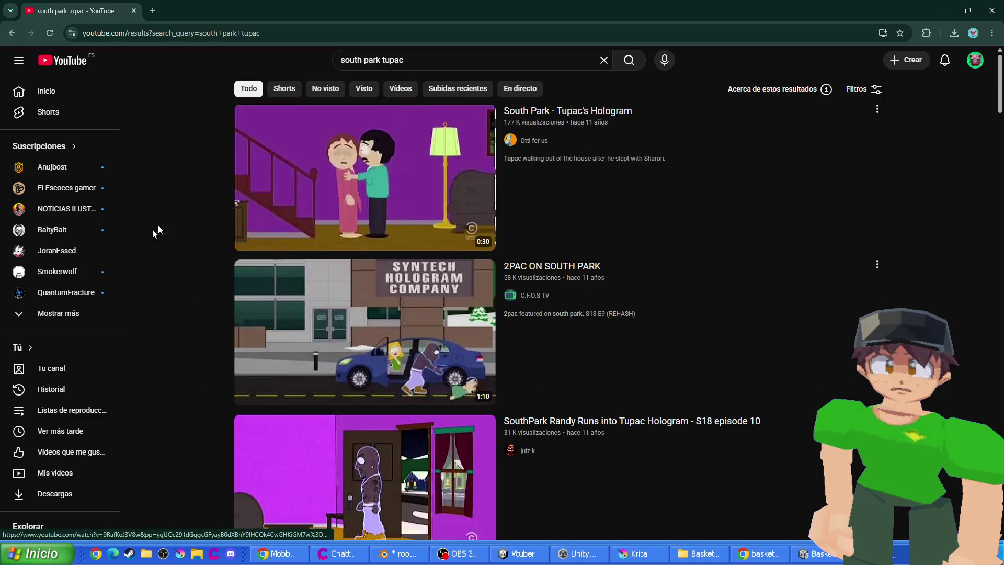
{"action": "left_click", "coordinate": [251, 221]}
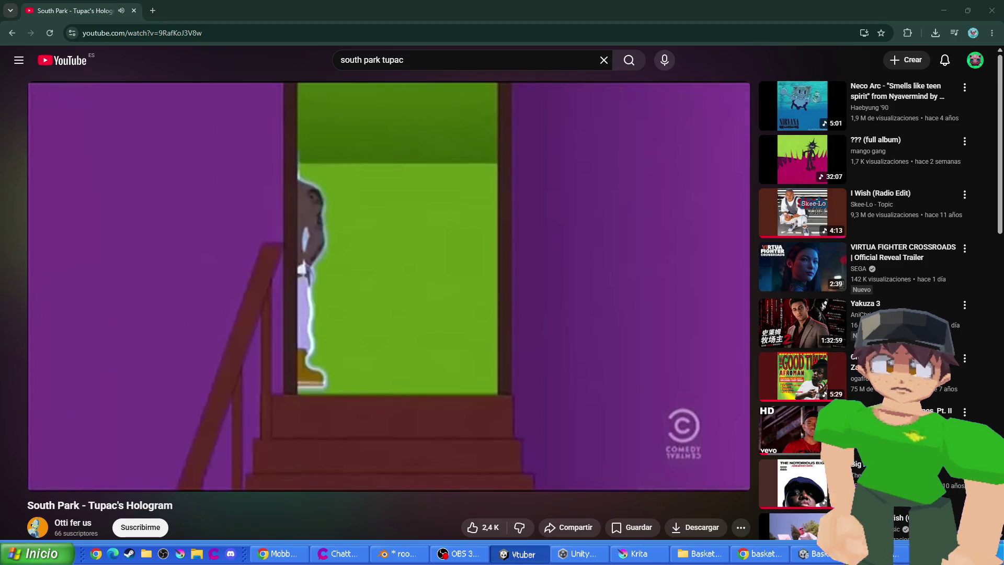
{"action": "left_click", "coordinate": [261, 243]}
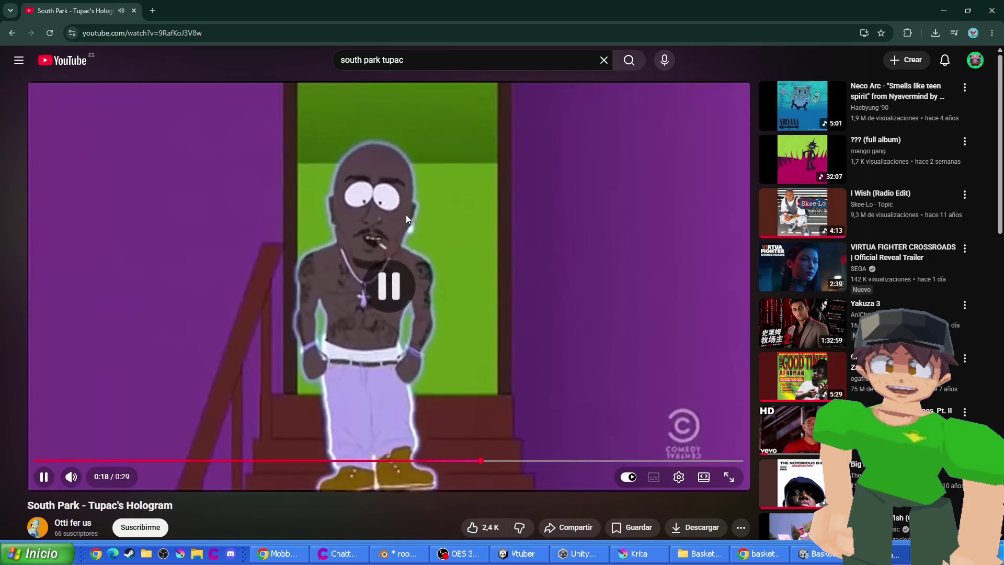
{"action": "key", "text": "alt+Tab"}
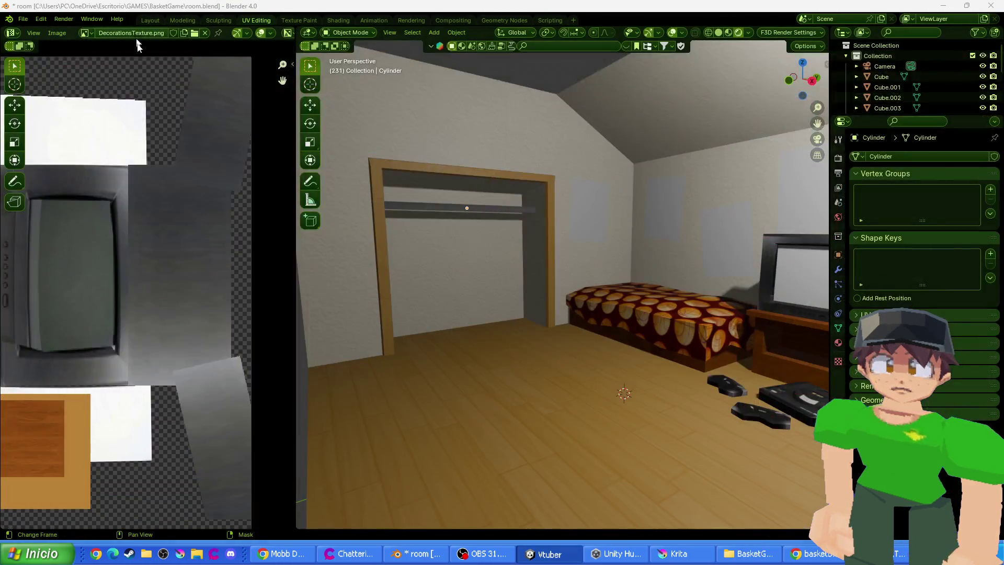
{"action": "mouse_move", "coordinate": [661, 230]}
{"action": "left_mouse_down"}
{"action": "mouse_move", "coordinate": [460, 273]}
{"action": "mouse_move", "coordinate": [544, 201]}
{"action": "mouse_move", "coordinate": [488, 213]}
{"action": "mouse_move", "coordinate": [539, 226]}
{"action": "mouse_move", "coordinate": [571, 182]}
{"action": "mouse_move", "coordinate": [438, 33]}
{"action": "left_mouse_up"}
{"action": "left_click", "coordinate": [435, 33]}
{"action": "mouse_move", "coordinate": [445, 45]}
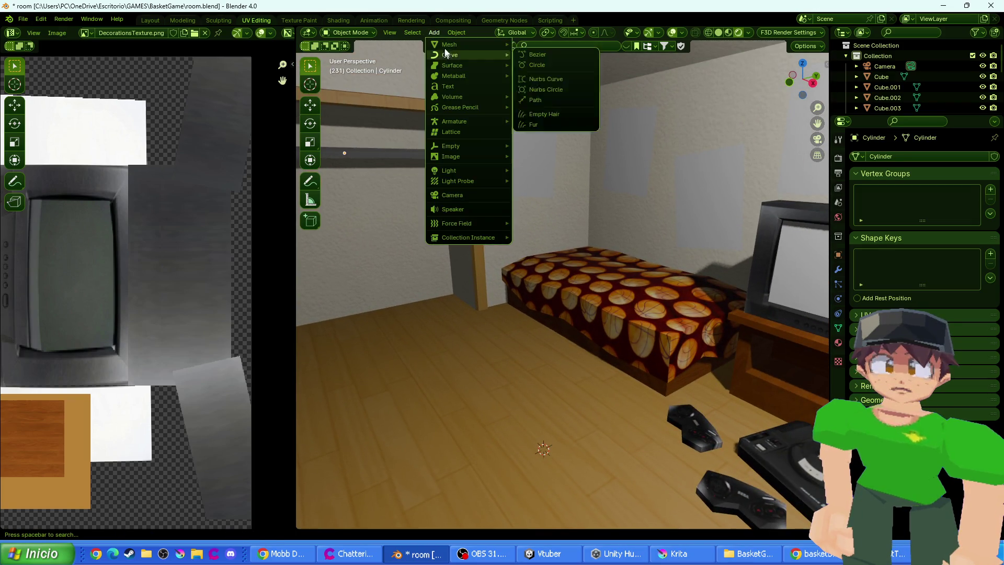
{"action": "left_click", "coordinate": [550, 51]}
{"action": "left_click_drag", "start_coordinate": [550, 51], "coordinate": [577, 215]}
{"action": "key", "text": "s"}
{"action": "key", "text": "z"}
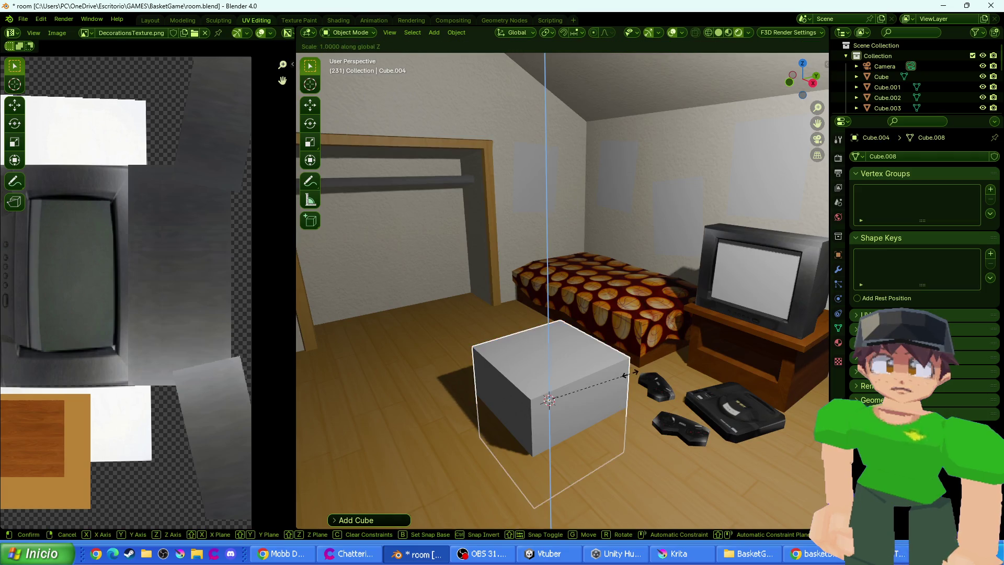
{"action": "left_click", "coordinate": [734, 223]}
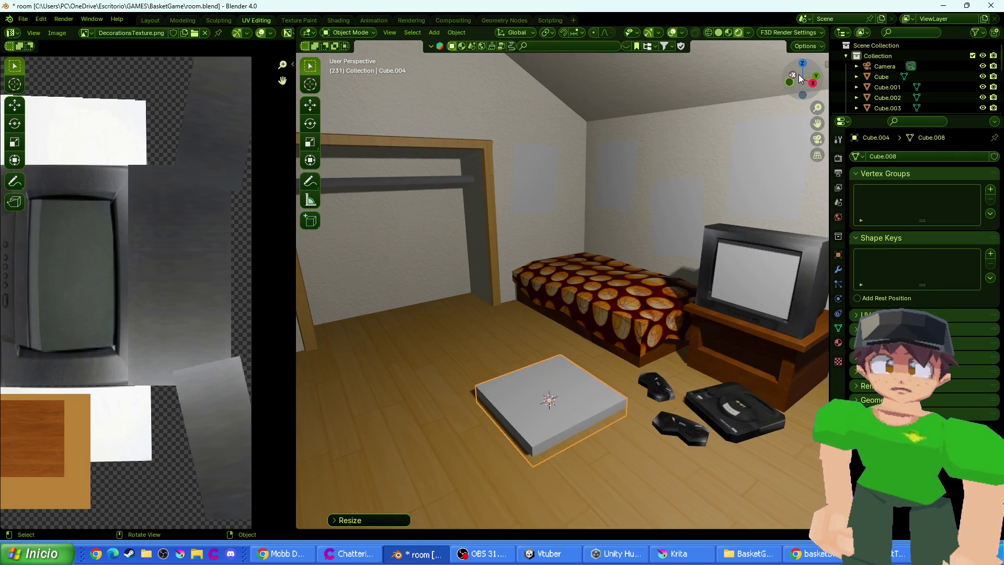
{"action": "key", "text": "KP_1"}
{"action": "key", "text": "s"}
{"action": "key", "text": "x"}
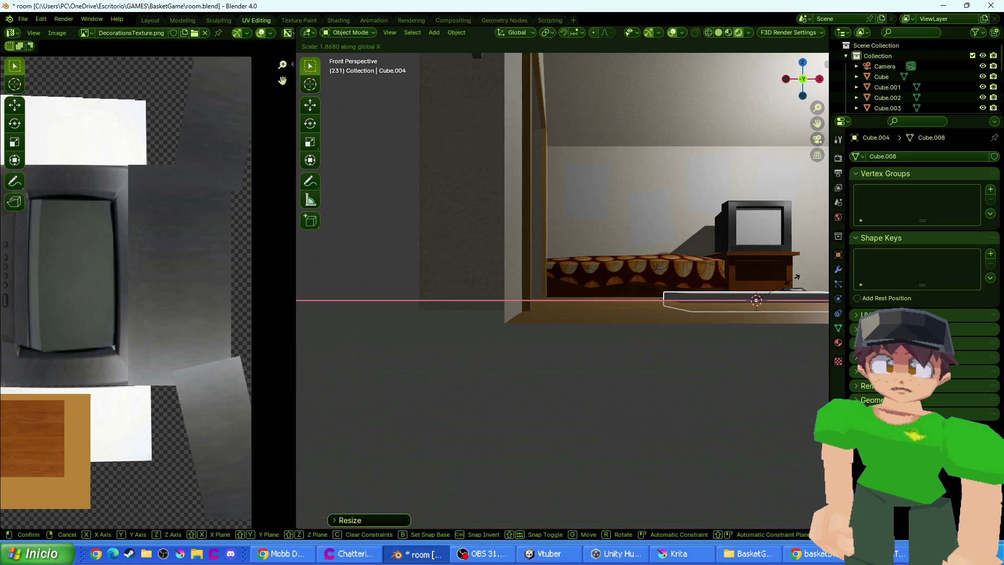
{"action": "key", "text": "Escape"}
{"action": "scroll", "coordinate": [566, 294], "scroll_direction": "down", "scroll_amount": 3}
{"action": "key", "text": "s"}
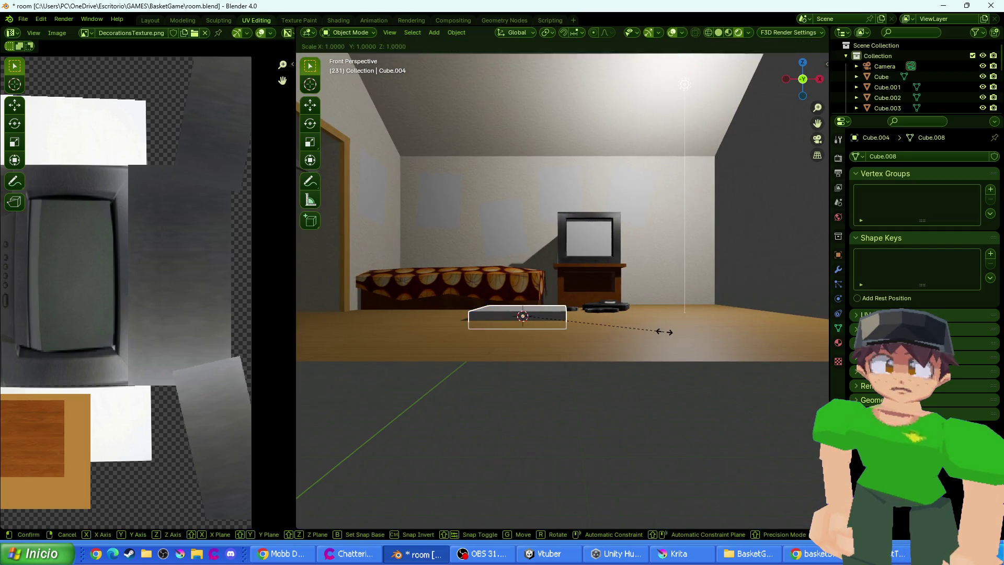
{"action": "left_click", "coordinate": [664, 331]}
{"action": "scroll", "coordinate": [675, 334], "scroll_direction": "up", "scroll_amount": 3}
{"action": "key", "text": "g"}
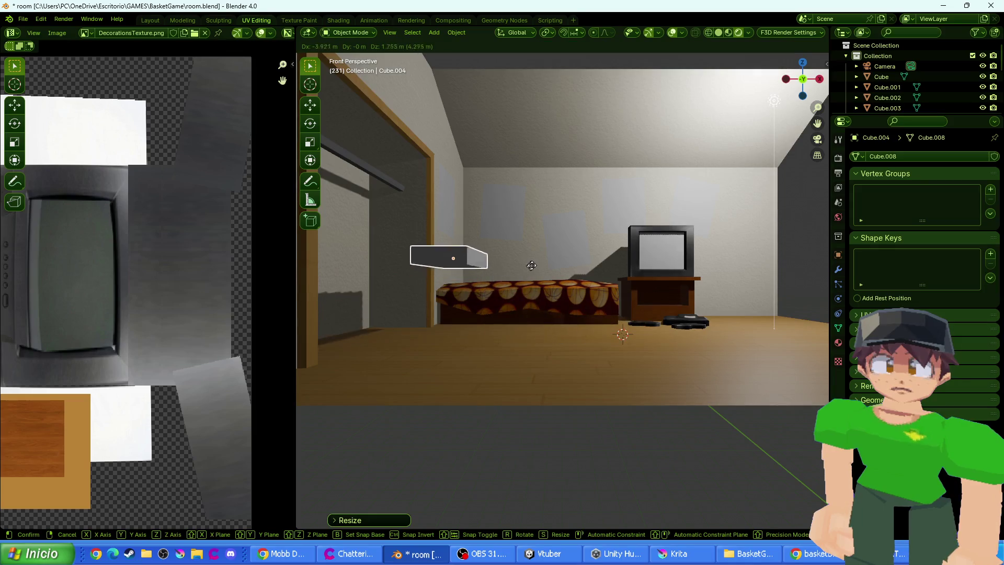
{"action": "left_click", "coordinate": [539, 272]}
{"action": "left_click", "coordinate": [820, 84]}
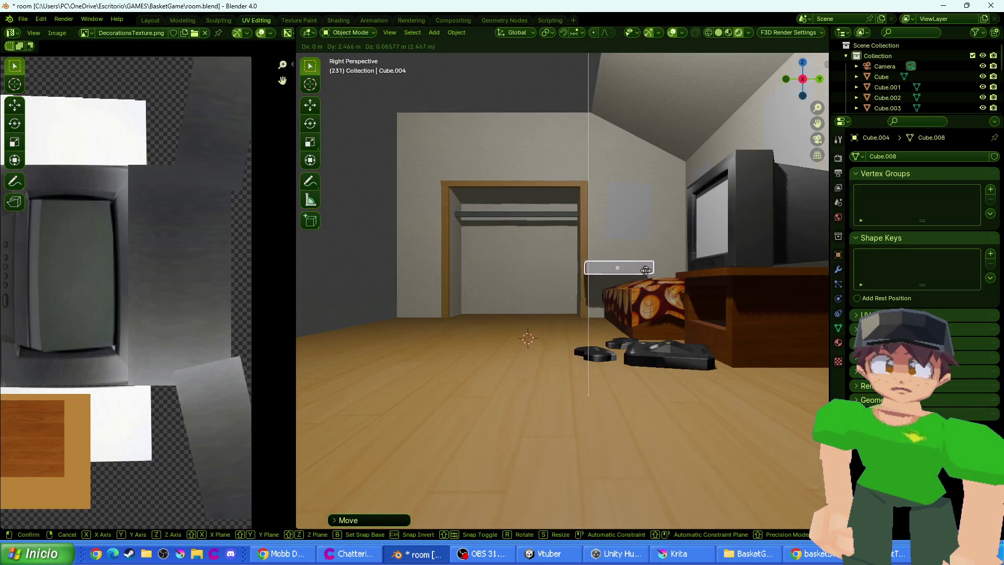
{"action": "left_click_drag", "start_coordinate": [803, 78], "coordinate": [691, 312]}
{"action": "scroll", "coordinate": [691, 312], "scroll_direction": "up", "scroll_amount": 2}
{"action": "scroll", "coordinate": [553, 257], "scroll_direction": "up", "scroll_amount": 4}
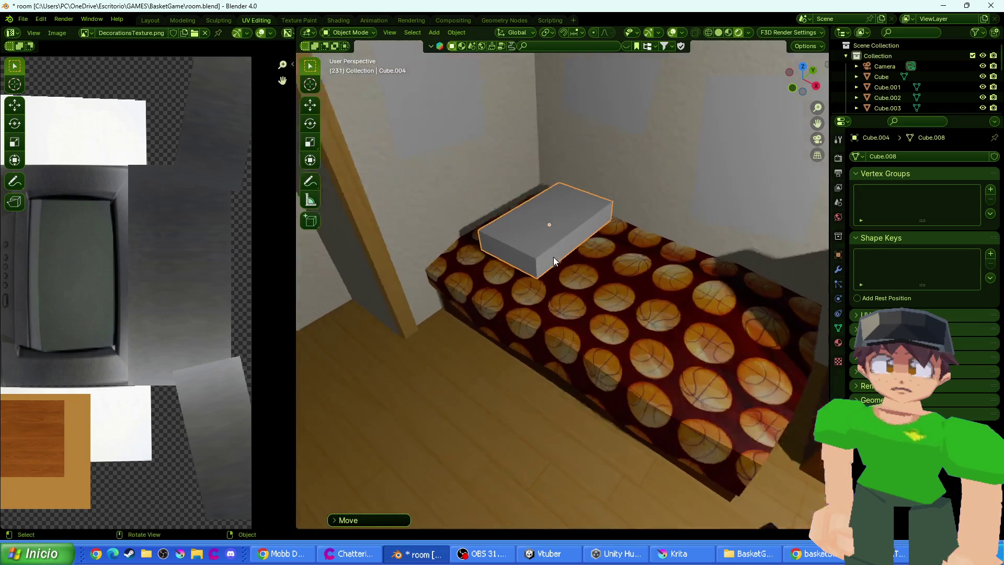
{"action": "key", "text": "s"}
{"action": "key", "text": "Escape"}
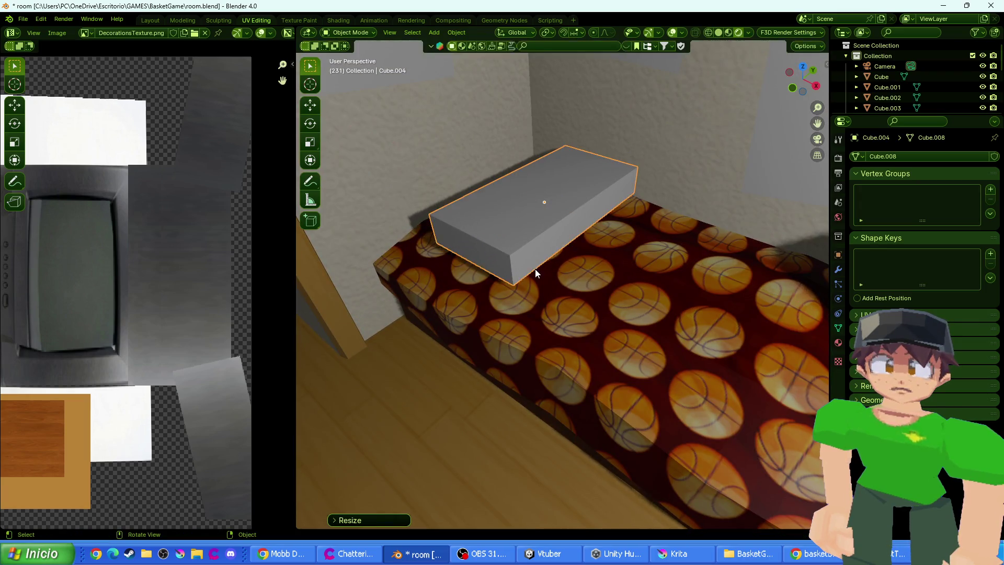
{"action": "key", "text": "Tab"}
{"action": "scroll", "coordinate": [324, 97], "scroll_direction": "up", "scroll_amount": 1}
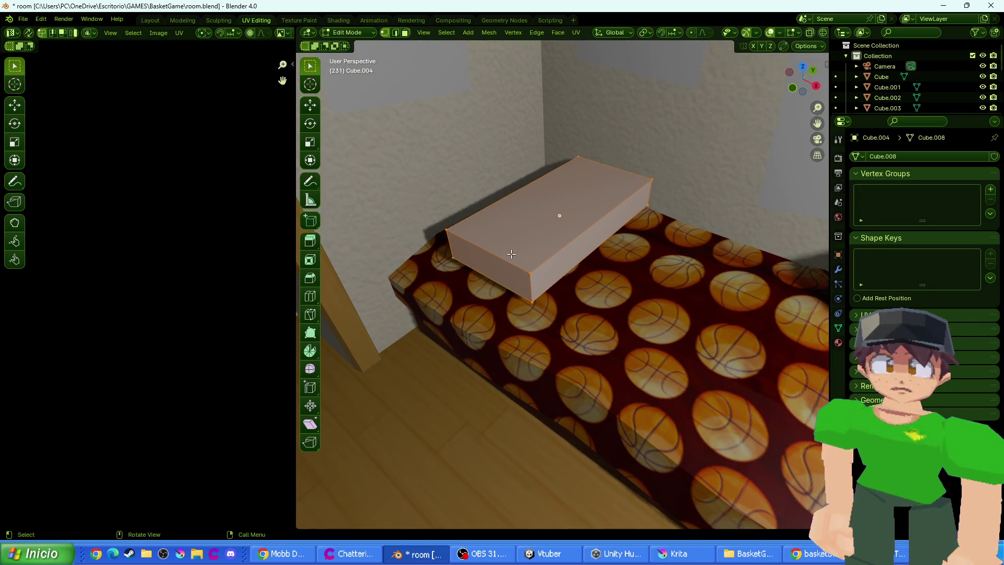
{"action": "key", "text": "ctrl+b"}
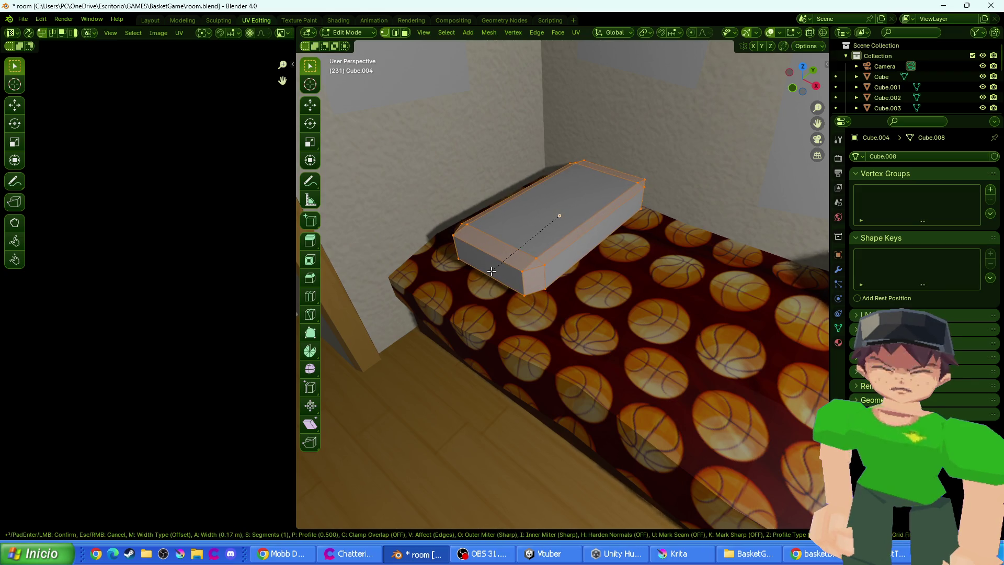
{"action": "left_click", "coordinate": [486, 271]}
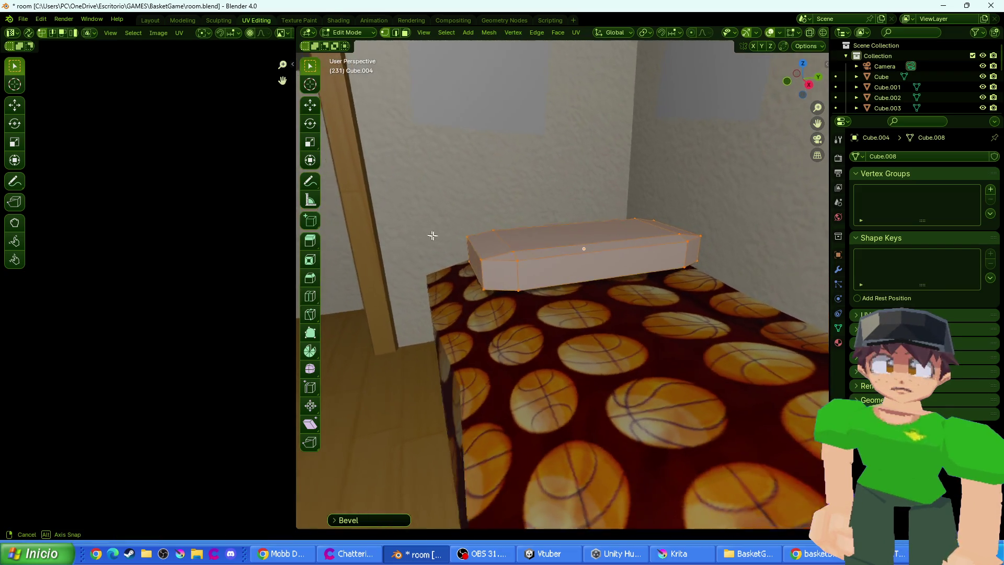
{"action": "left_click_drag", "start_coordinate": [526, 248], "coordinate": [350, 113]}
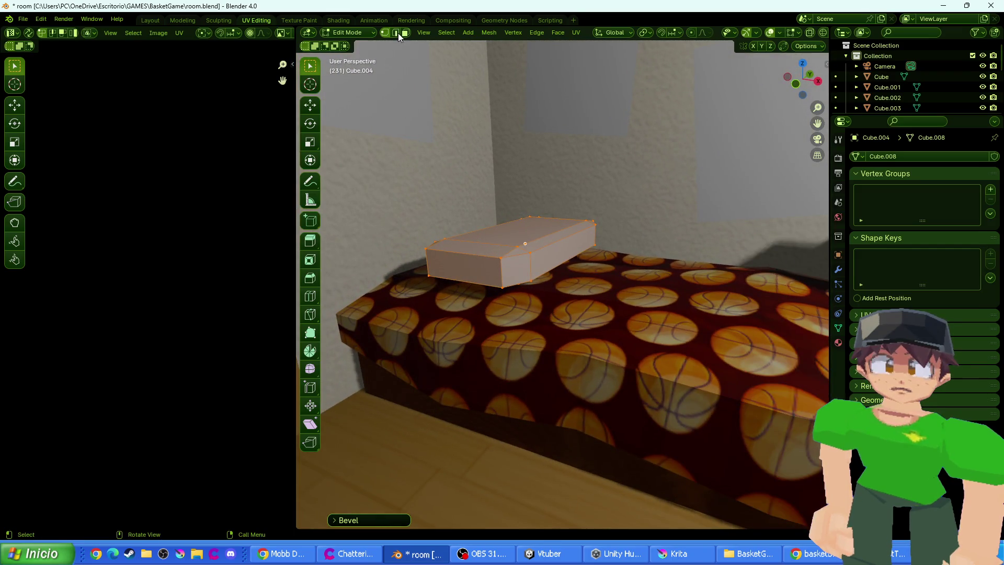
{"action": "left_click", "coordinate": [498, 286]}
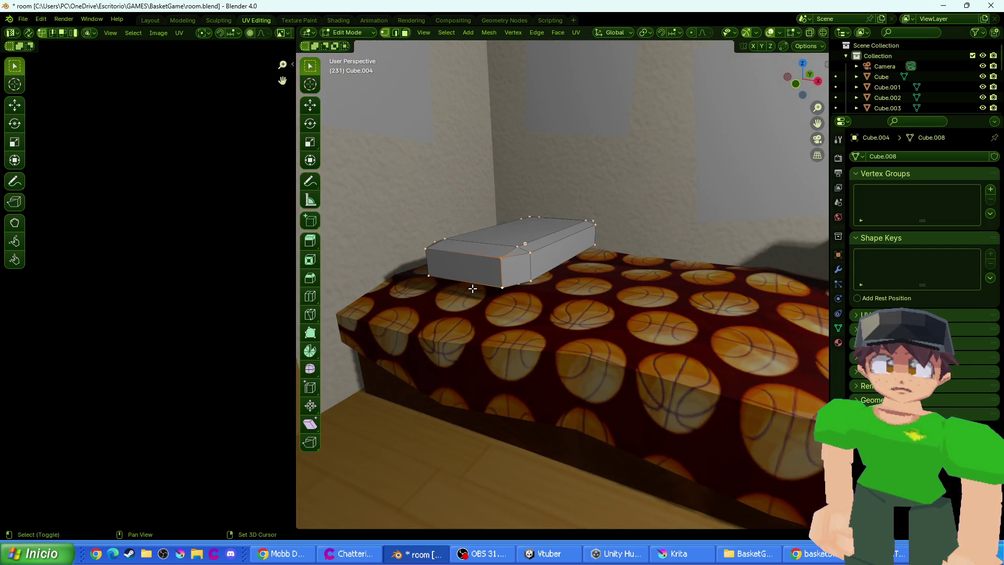
{"action": "key", "text": "m"}
{"action": "left_click", "coordinate": [448, 282]}
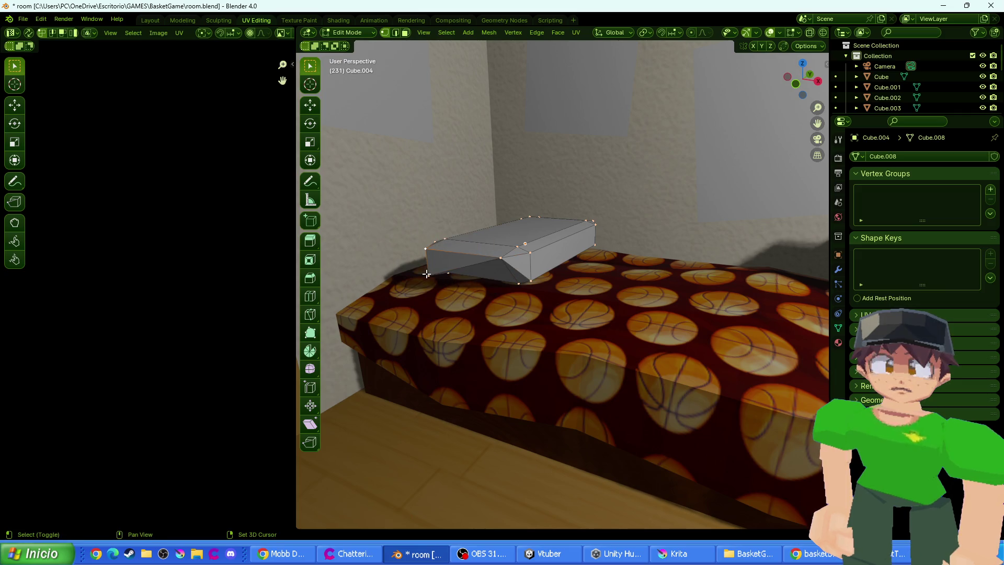
{"action": "key", "text": "n"}
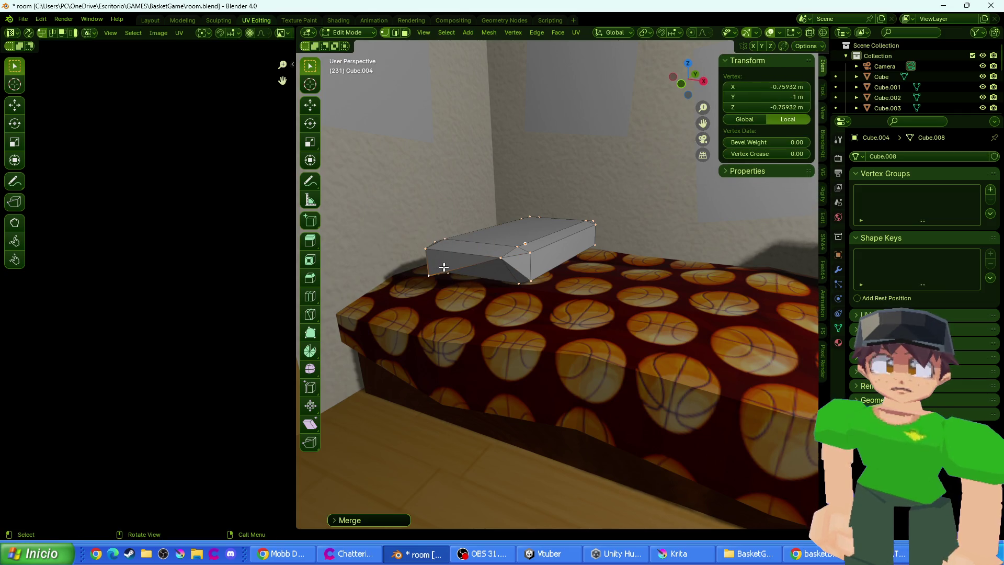
{"action": "left_click", "coordinate": [504, 283], "text": "ctrl"}
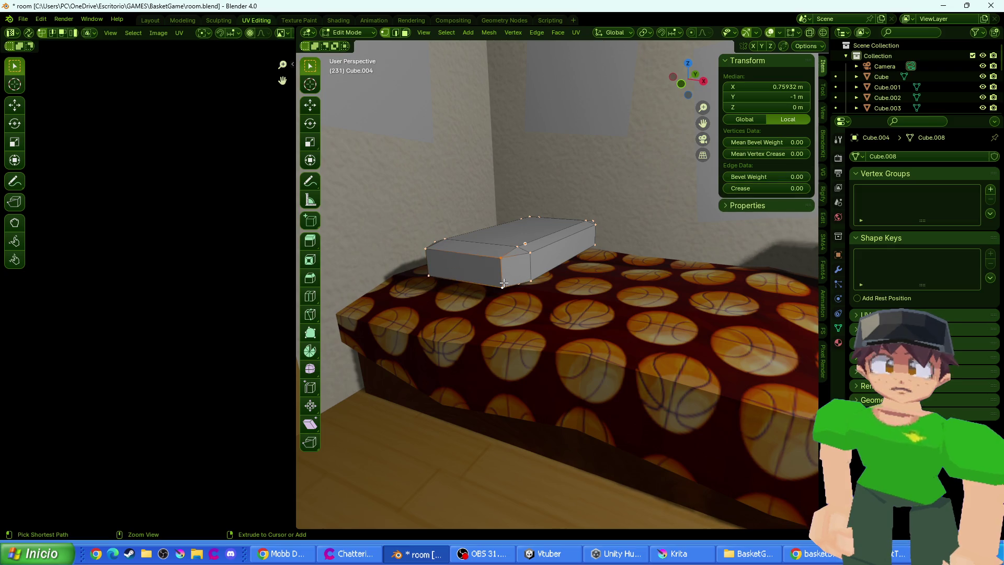
{"action": "key", "text": "m"}
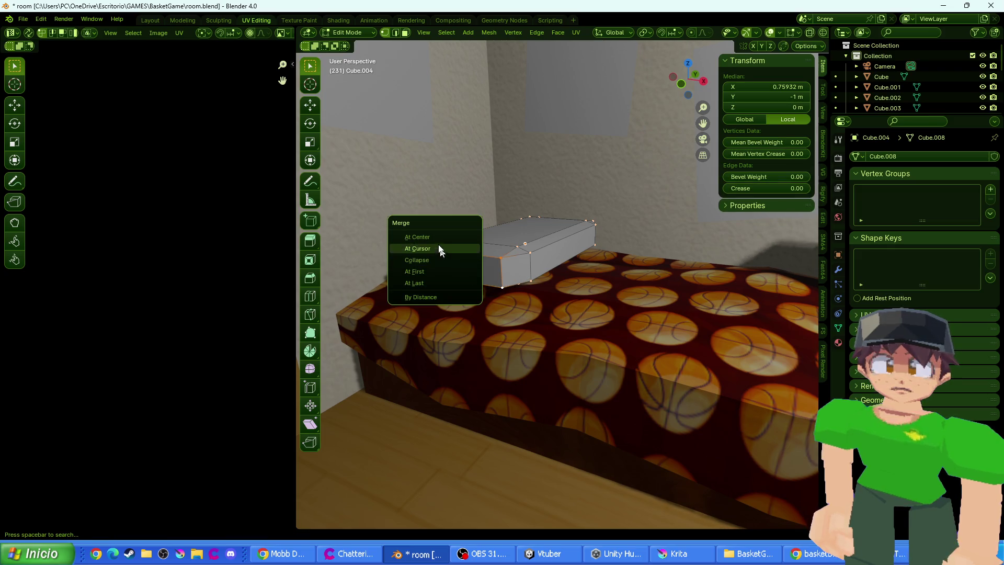
{"action": "left_click", "coordinate": [438, 249]}
{"action": "left_click", "coordinate": [431, 275], "text": "shift"}
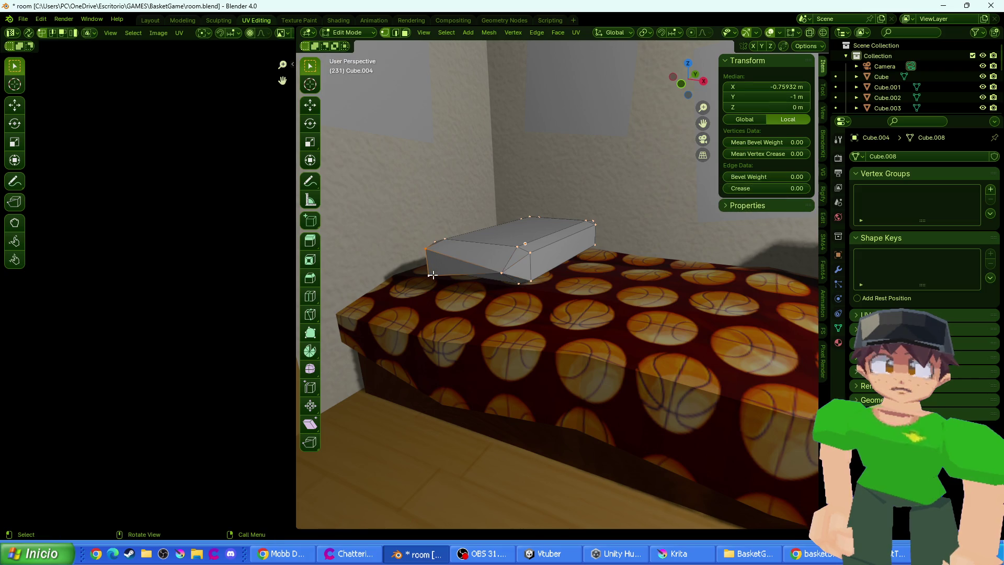
{"action": "key", "text": "m"}
{"action": "left_click", "coordinate": [439, 276]}
{"action": "key", "text": "ctrl+z"}
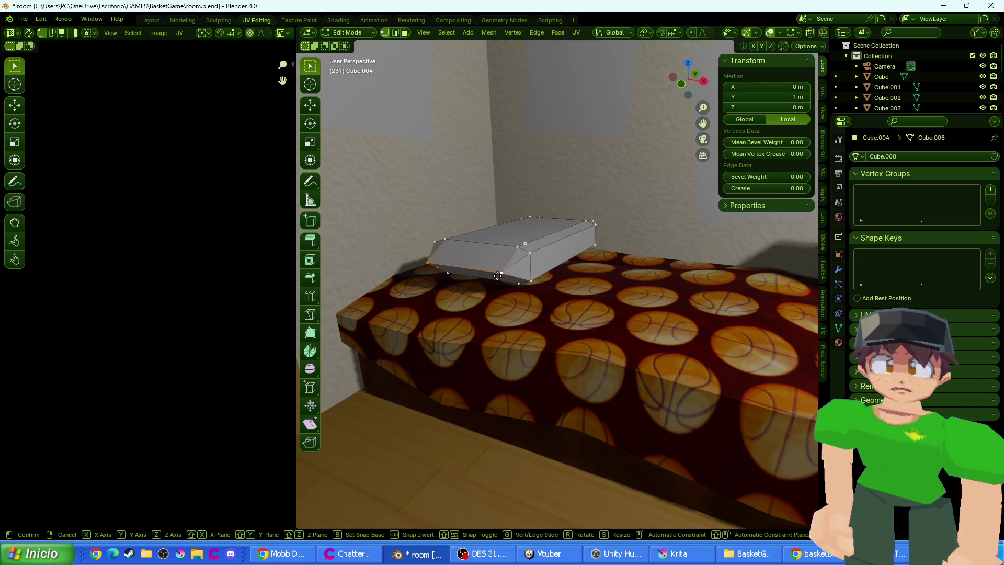
{"action": "key", "text": "ctrl+z"}
{"action": "key", "text": "g"}
{"action": "key", "text": "x"}
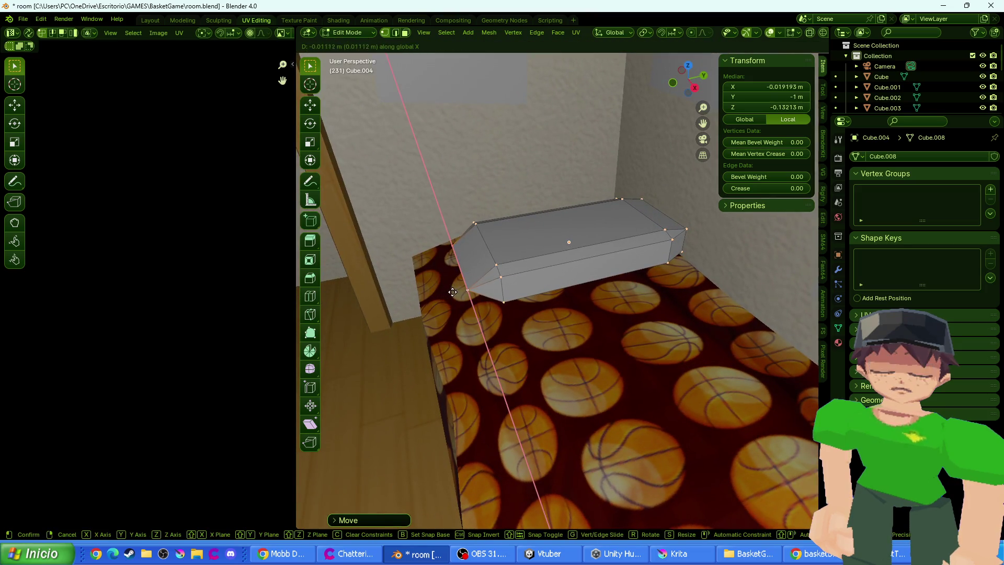
{"action": "key", "text": "Escape"}
{"action": "key", "text": "g"}
{"action": "key", "text": "y"}
{"action": "left_click", "coordinate": [466, 287]}
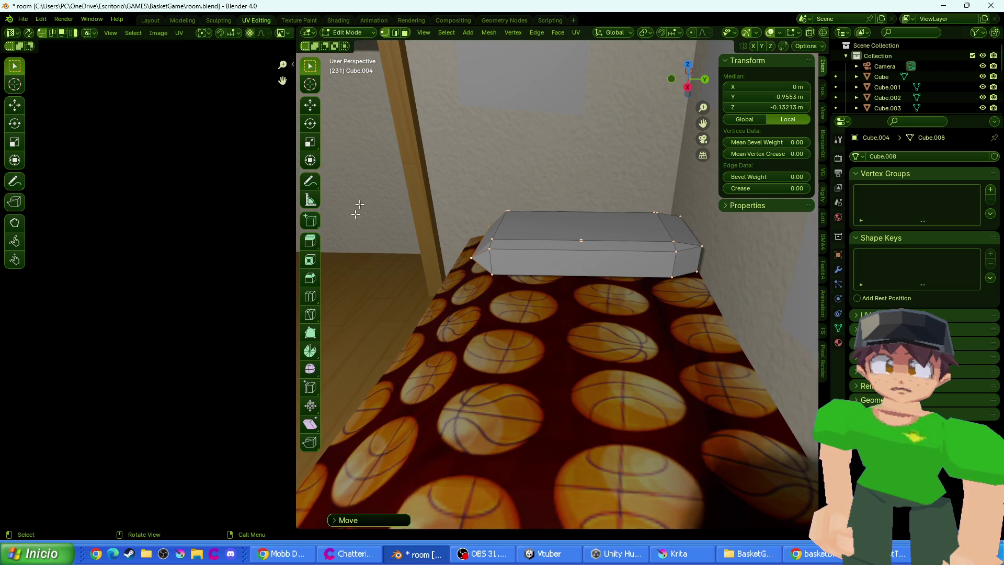
{"action": "left_click", "coordinate": [311, 296]}
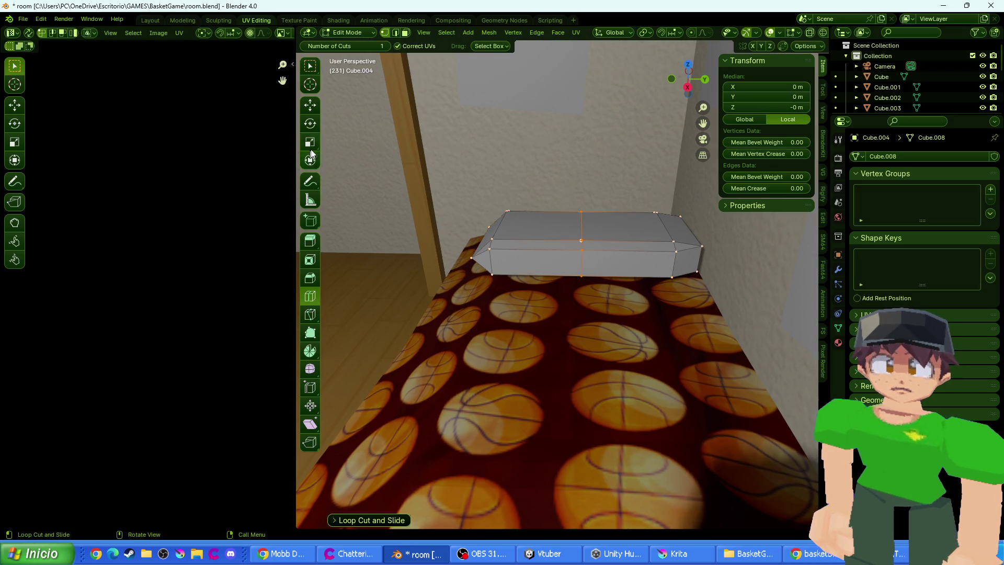
{"action": "left_click", "coordinate": [310, 104]}
{"action": "right_click", "coordinate": [639, 196]}
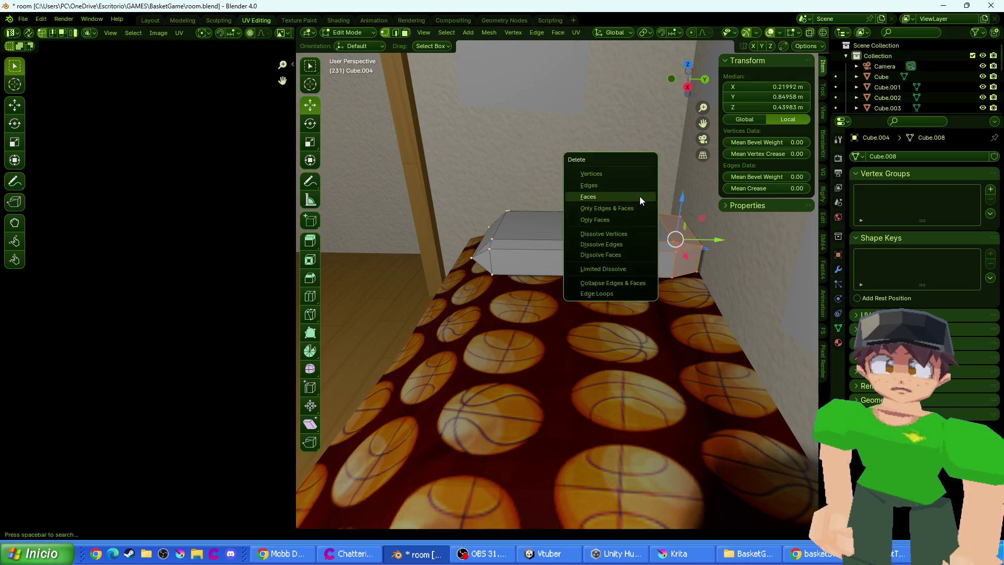
{"action": "left_click", "coordinate": [648, 179]}
{"action": "mouse_move", "coordinate": [644, 189]}
{"action": "left_mouse_down"}
{"action": "mouse_move", "coordinate": [711, 264]}
{"action": "mouse_move", "coordinate": [672, 233]}
{"action": "left_mouse_up"}
{"action": "key", "text": "KP_Decimal"}
{"action": "scroll", "coordinate": [632, 270], "scroll_direction": "down", "scroll_amount": 5}
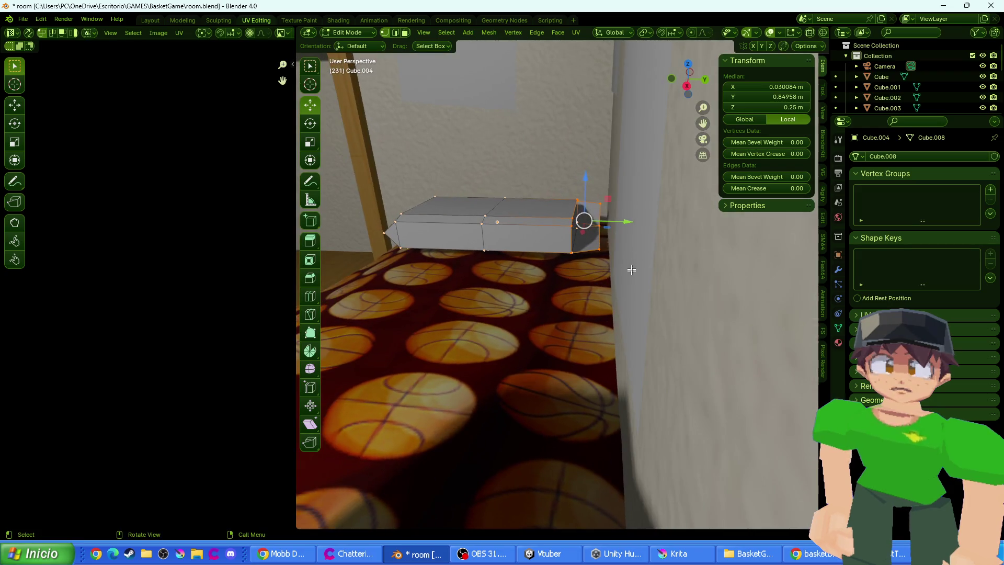
{"action": "key", "text": "x"}
{"action": "left_click", "coordinate": [591, 248]}
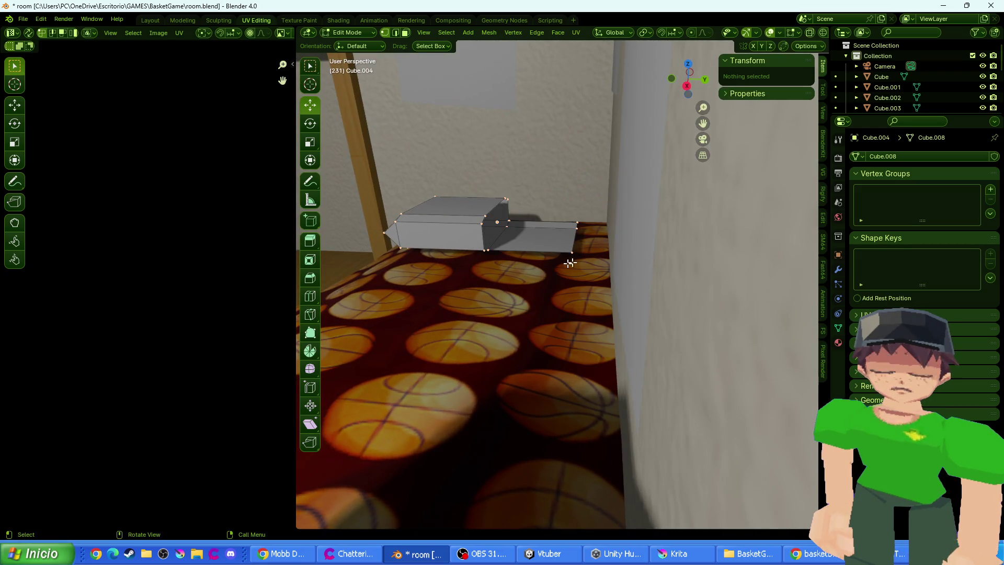
{"action": "left_click_drag", "start_coordinate": [577, 224], "coordinate": [596, 272]}
{"action": "key", "text": "x"}
{"action": "left_click", "coordinate": [561, 198]}
{"action": "key", "text": "Tab"}
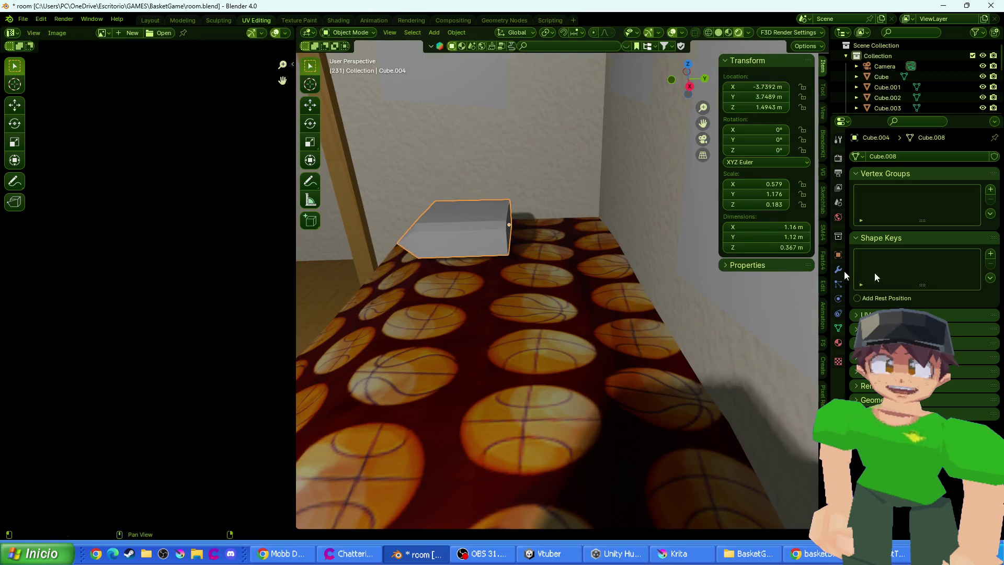
{"action": "left_click", "coordinate": [839, 271]}
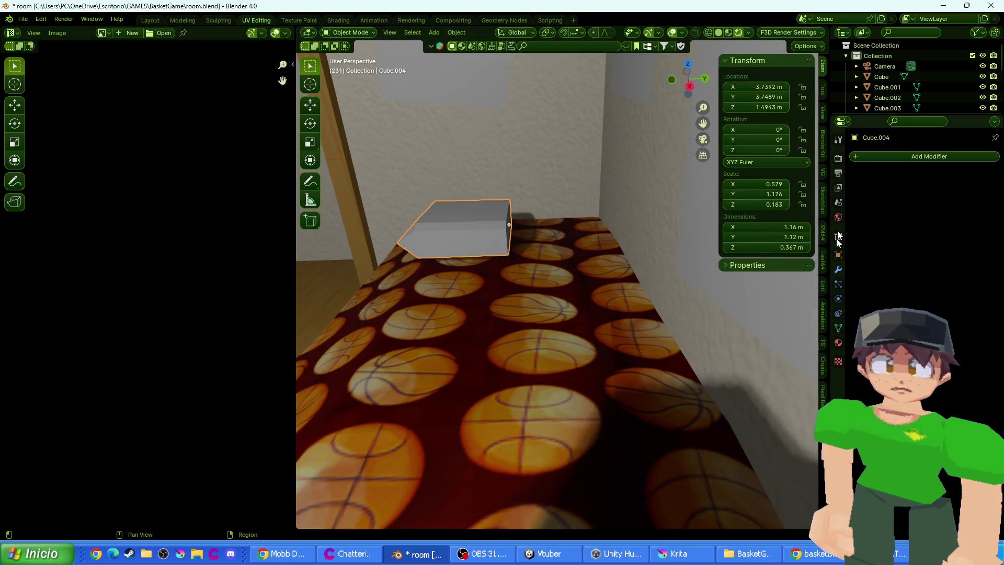
{"action": "left_click", "coordinate": [914, 158]}
{"action": "mouse_move", "coordinate": [919, 184]}
{"action": "left_click", "coordinate": [795, 256]}
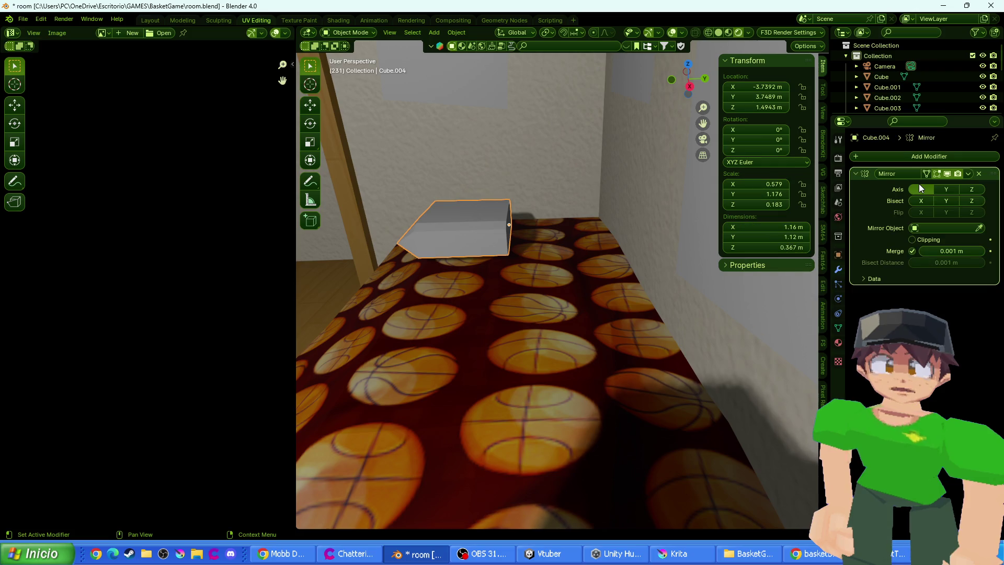
{"action": "left_click", "coordinate": [946, 189]}
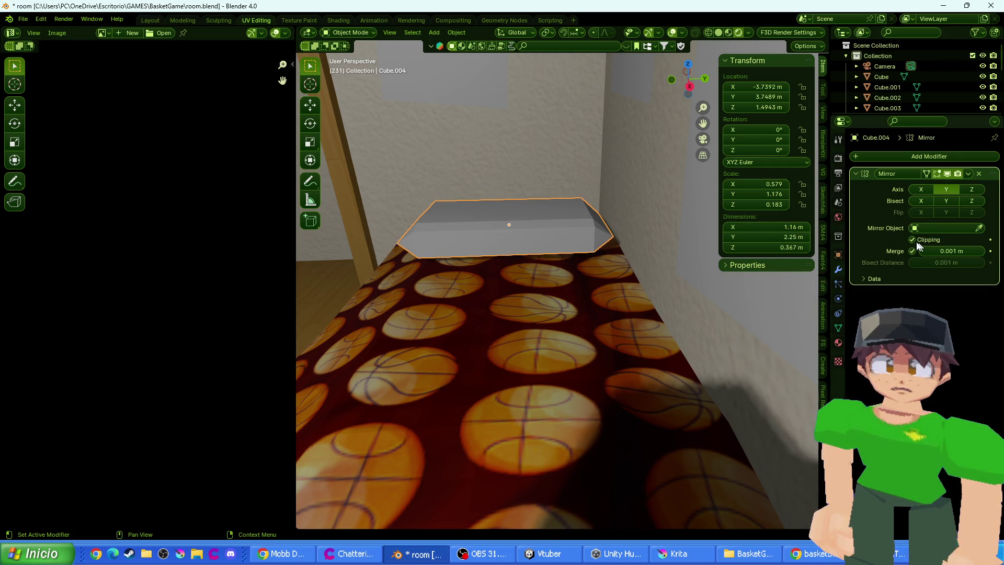
{"action": "key", "text": "Tab"}
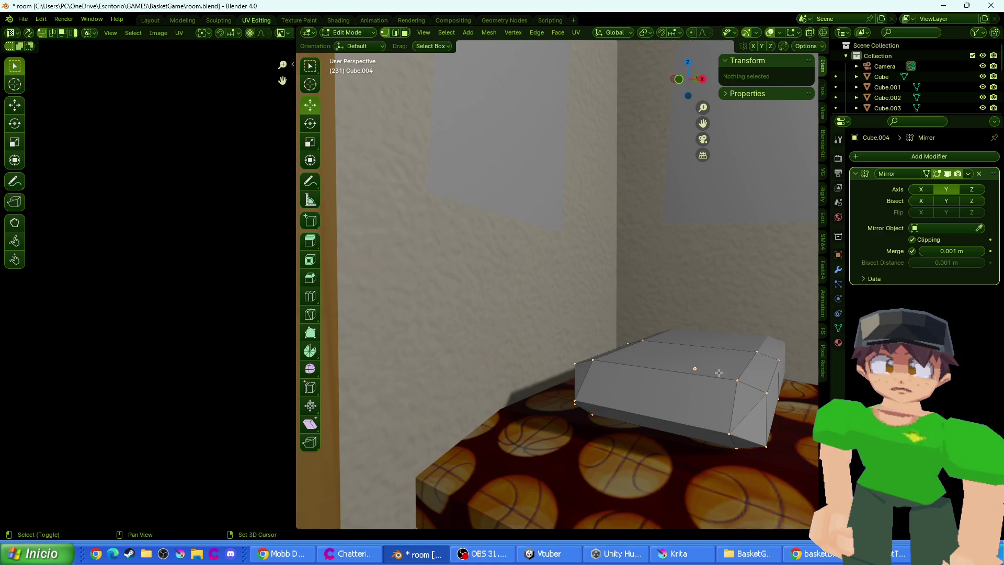
{"action": "left_click_drag", "start_coordinate": [719, 372], "coordinate": [662, 348]}
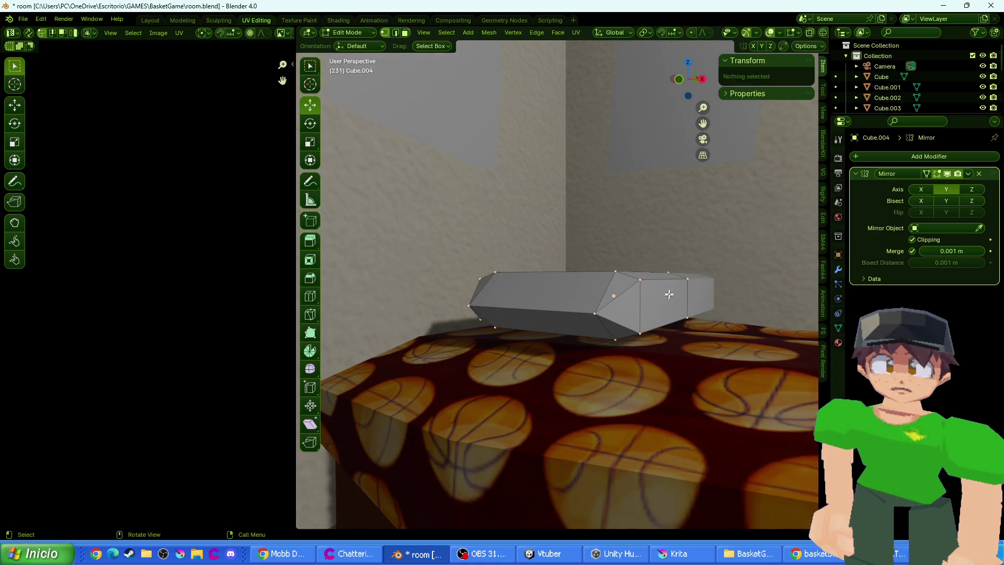
{"action": "left_click_drag", "start_coordinate": [668, 291], "coordinate": [644, 285]}
{"action": "left_click", "coordinate": [605, 298]}
{"action": "key", "text": "g"}
{"action": "key", "text": "z"}
{"action": "left_click", "coordinate": [602, 282]}
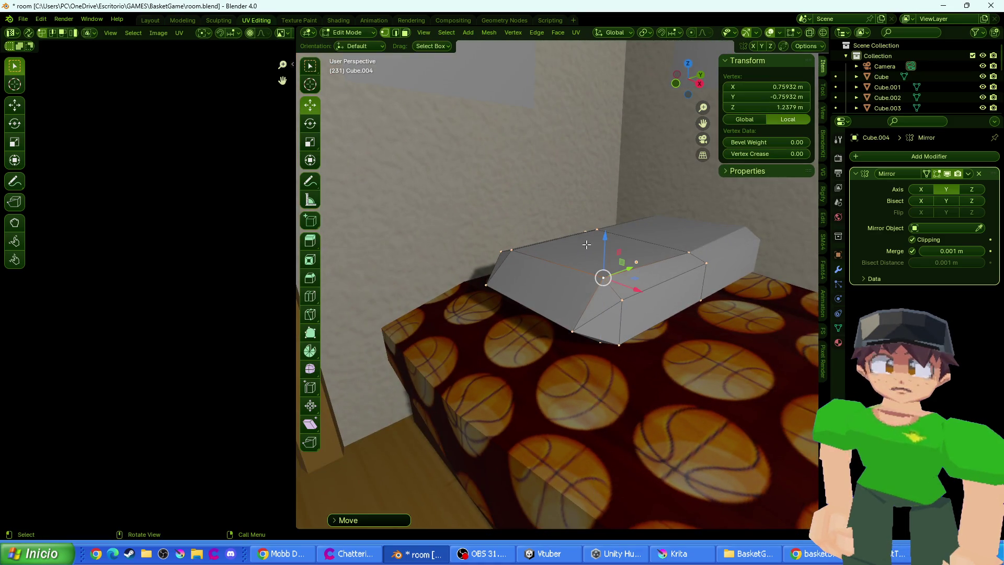
{"action": "left_click", "coordinate": [558, 225]}
{"action": "key", "text": "g"}
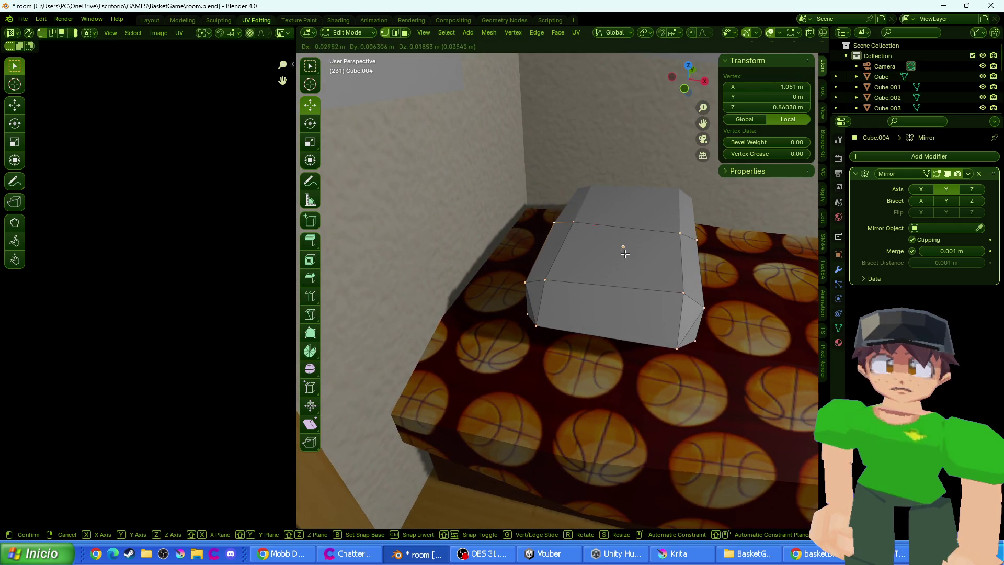
{"action": "key", "text": "z"}
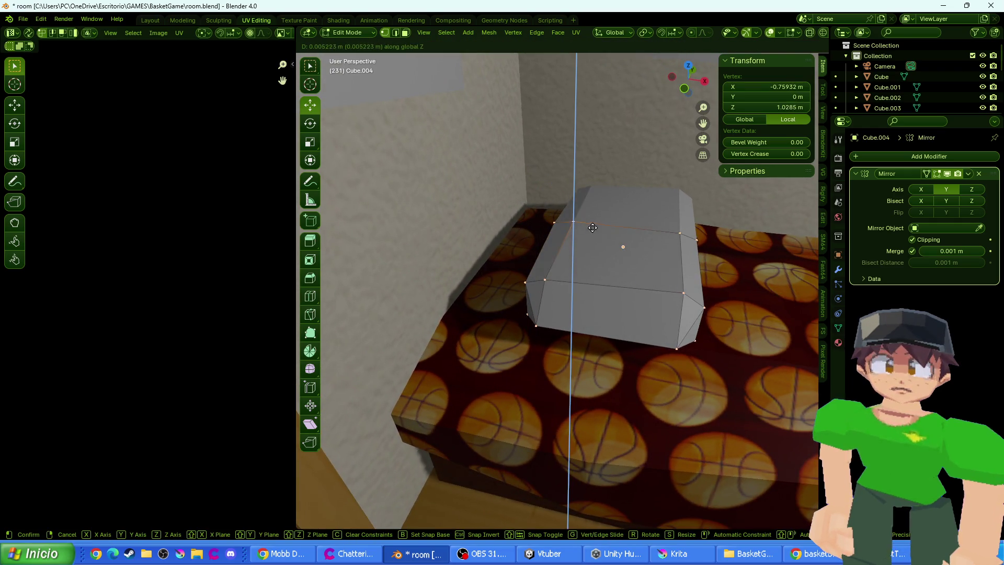
{"action": "left_click", "coordinate": [593, 227]}
{"action": "left_click", "coordinate": [675, 233]}
{"action": "key", "text": "g"}
{"action": "key", "text": "z"}
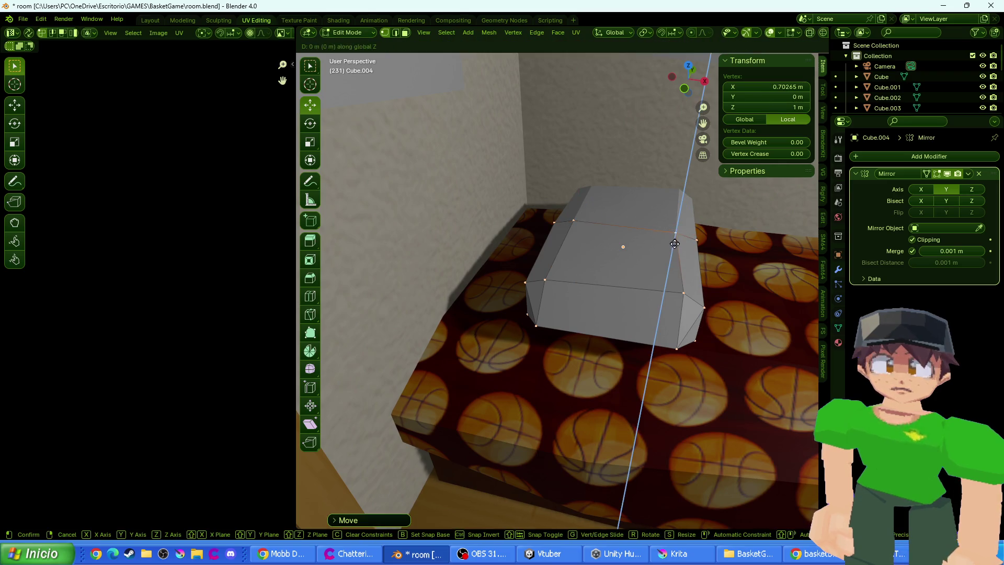
{"action": "left_click", "coordinate": [675, 250]}
{"action": "left_click_drag", "start_coordinate": [699, 241], "coordinate": [689, 242]}
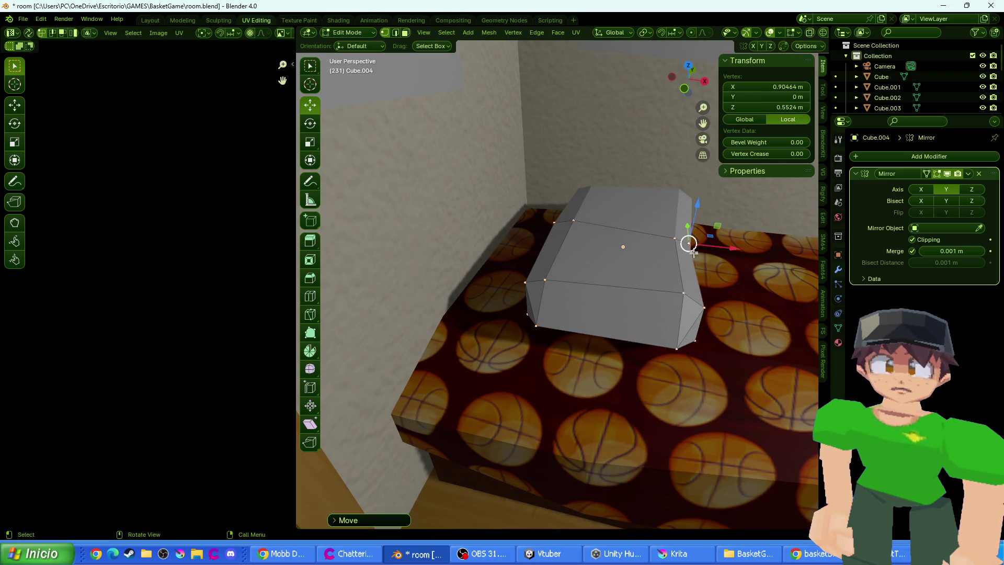
{"action": "key", "text": "g"}
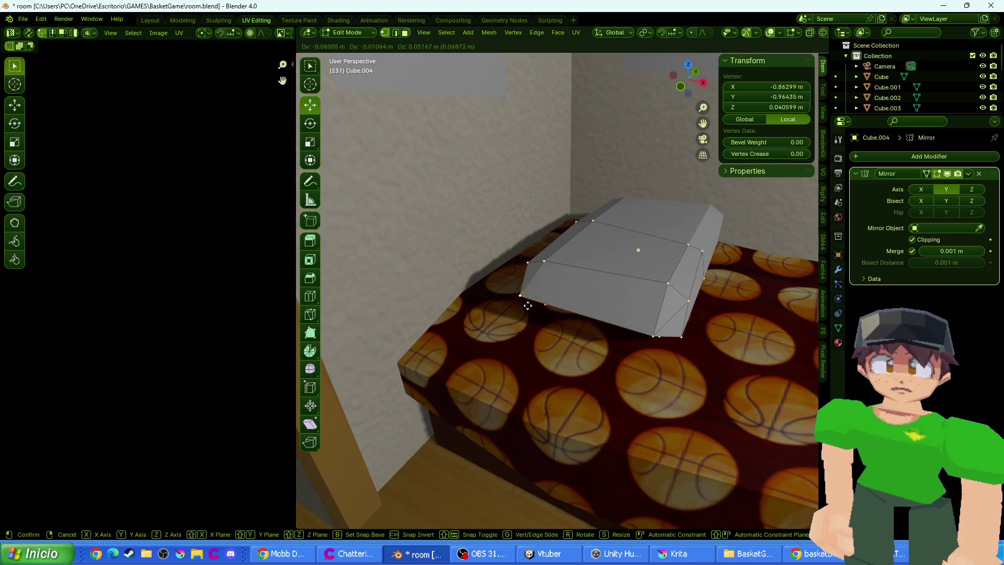
{"action": "left_click", "coordinate": [552, 260]}
{"action": "key", "text": "g"}
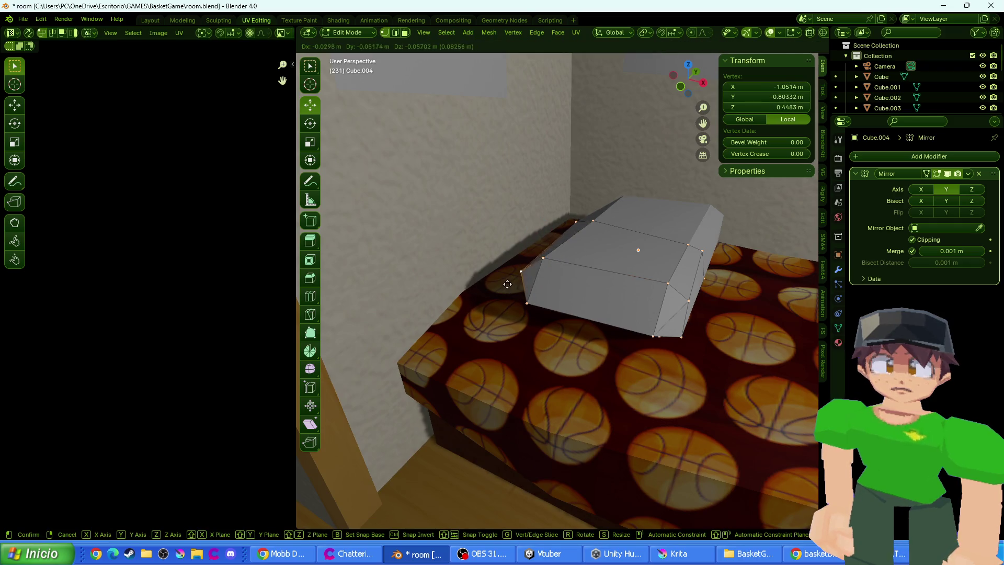
{"action": "left_click", "coordinate": [507, 284]}
{"action": "key", "text": "Tab"}
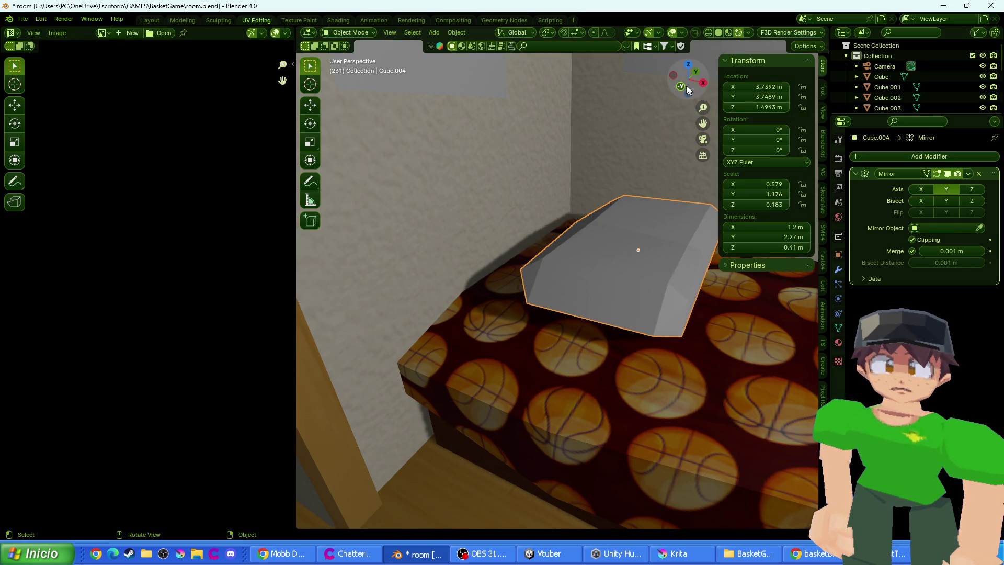
{"action": "left_click", "coordinate": [681, 86]}
{"action": "key", "text": "g"}
{"action": "left_click", "coordinate": [633, 235]}
{"action": "key", "text": "r"}
{"action": "key", "text": "z"}
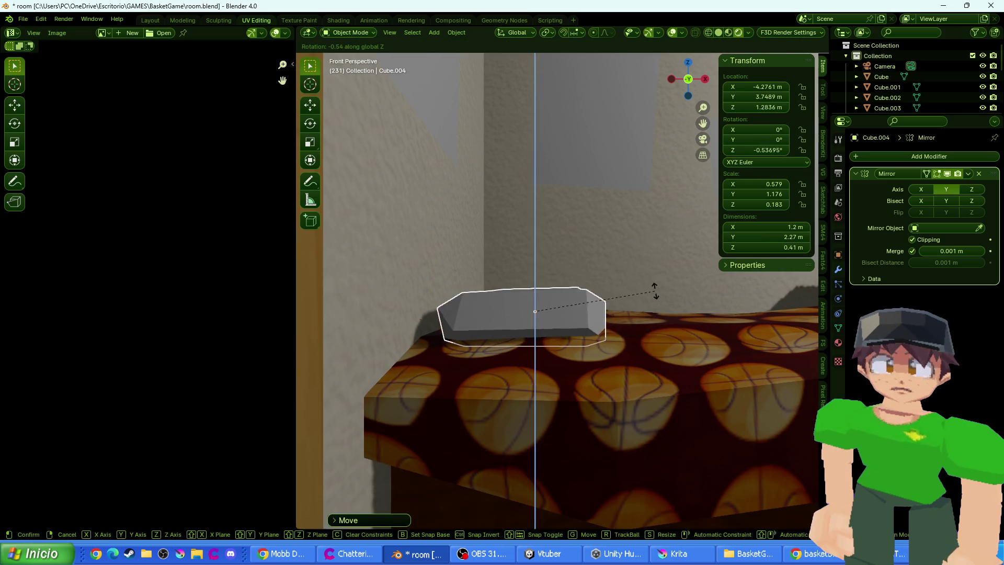
{"action": "left_click", "coordinate": [643, 293]}
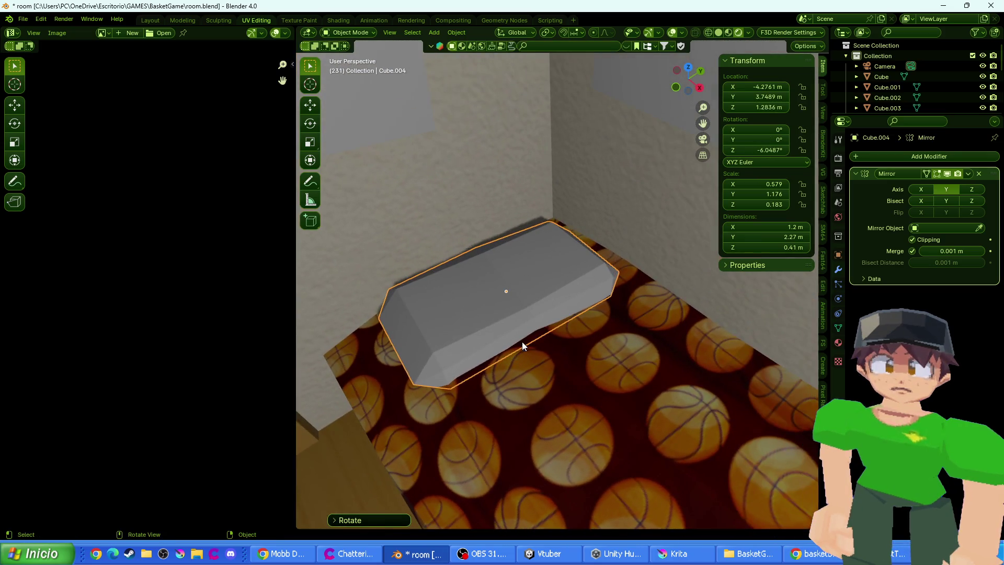
{"action": "key", "text": "g"}
{"action": "key", "text": "y"}
{"action": "left_click", "coordinate": [444, 337]}
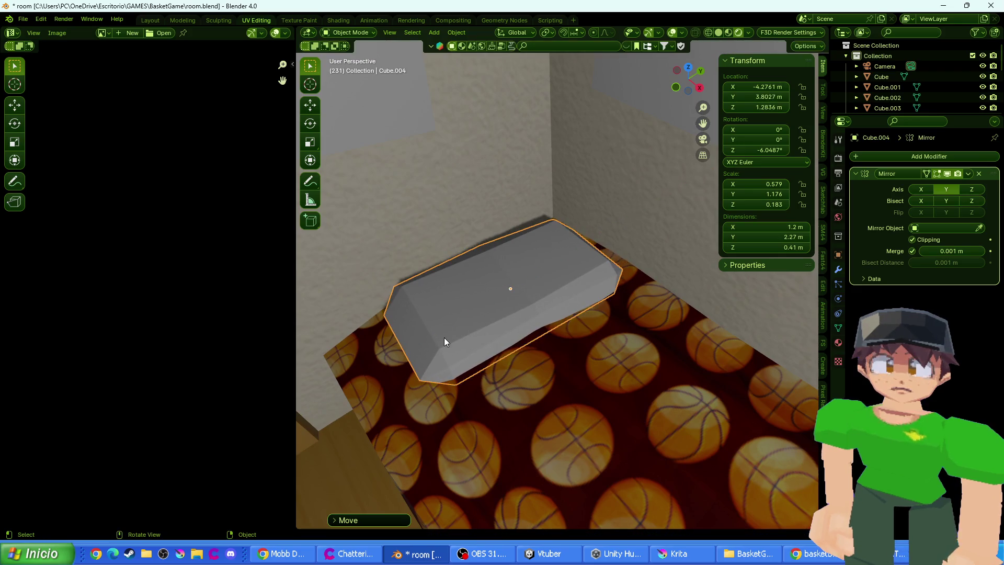
{"action": "mouse_move", "coordinate": [441, 326]}
{"action": "left_mouse_down"}
{"action": "mouse_move", "coordinate": [482, 289]}
{"action": "mouse_move", "coordinate": [534, 316]}
{"action": "mouse_move", "coordinate": [557, 296]}
{"action": "left_mouse_up"}
{"action": "key", "text": "r"}
{"action": "key", "text": "z"}
{"action": "left_click", "coordinate": [562, 300]}
{"action": "key", "text": "r"}
{"action": "key", "text": "y"}
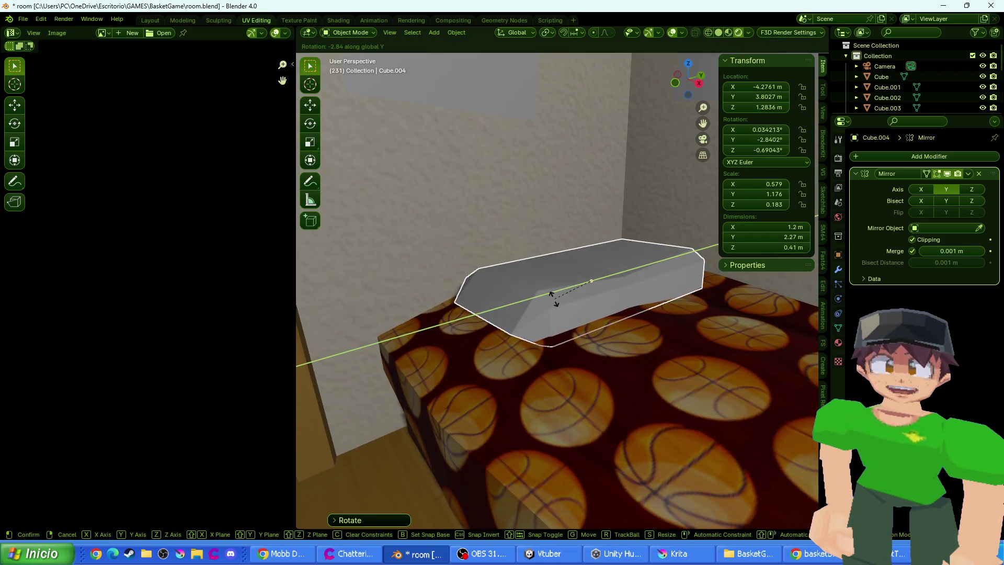
{"action": "left_click", "coordinate": [555, 289]}
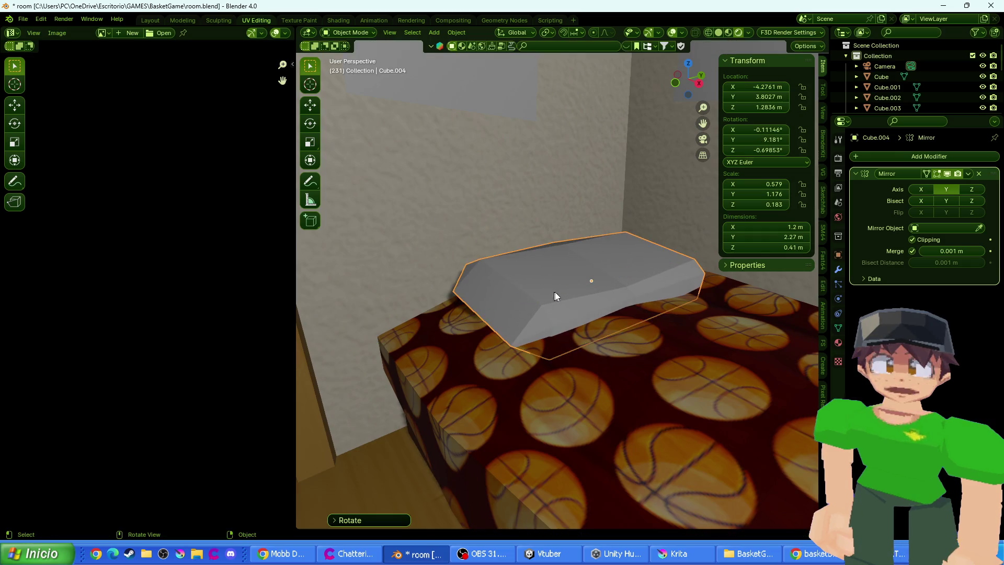
{"action": "mouse_move", "coordinate": [555, 289]}
{"action": "left_mouse_down"}
{"action": "mouse_move", "coordinate": [620, 291]}
{"action": "mouse_move", "coordinate": [599, 291]}
{"action": "left_mouse_up"}
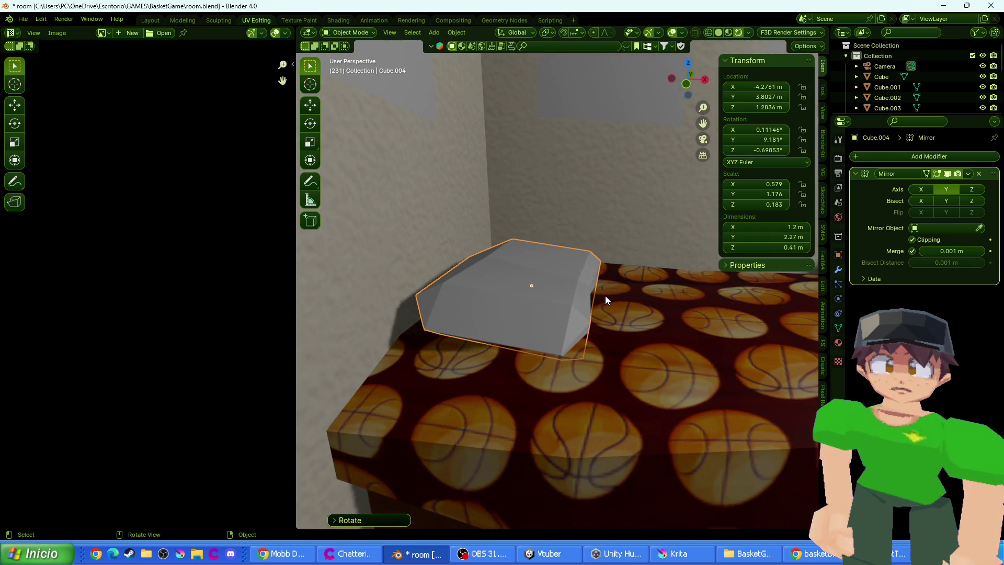
{"action": "key", "text": "r"}
{"action": "key", "text": "y"}
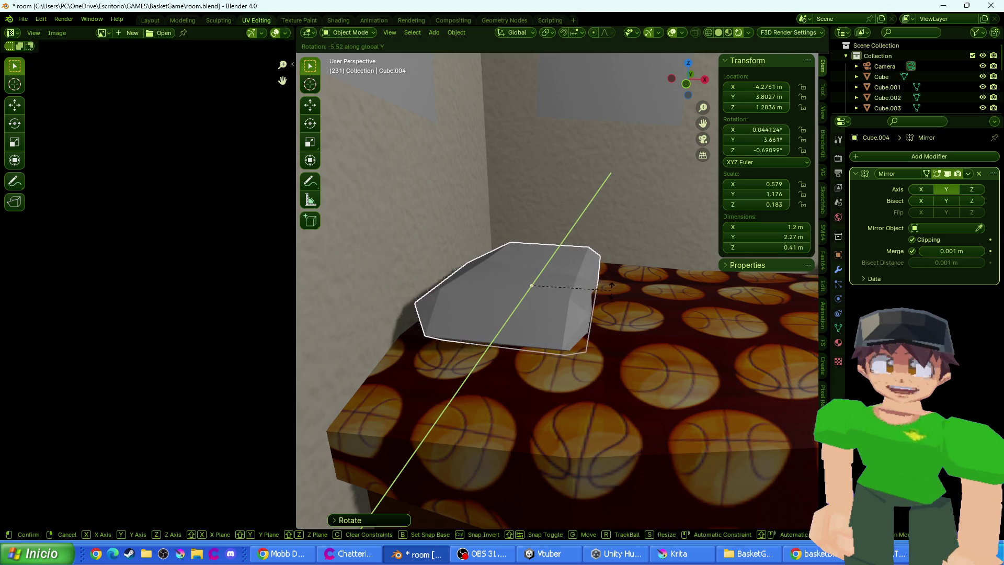
{"action": "left_click", "coordinate": [611, 289]}
{"action": "left_click_drag", "start_coordinate": [585, 299], "coordinate": [507, 300]}
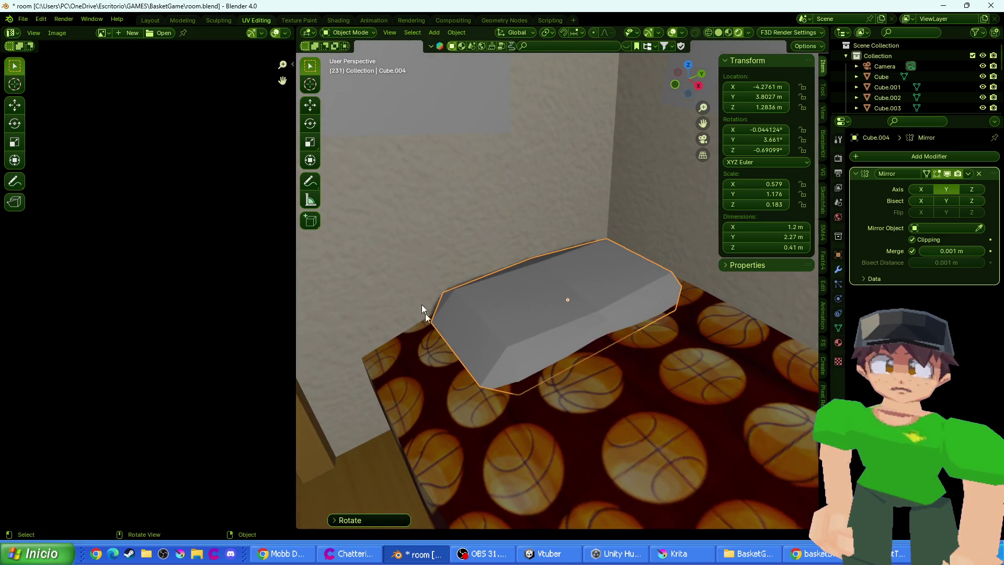
{"action": "left_click", "coordinate": [373, 20]}
{"action": "left_click", "coordinate": [340, 20]}
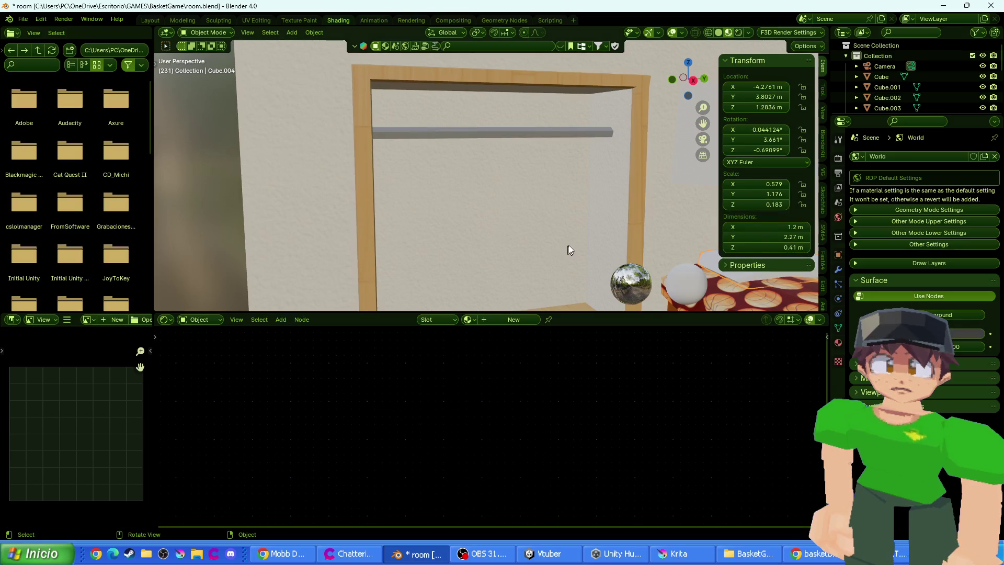
{"action": "mouse_move", "coordinate": [570, 245]}
{"action": "left_mouse_down"}
{"action": "mouse_move", "coordinate": [444, 190]}
{"action": "mouse_move", "coordinate": [636, 224]}
{"action": "mouse_move", "coordinate": [607, 231]}
{"action": "mouse_move", "coordinate": [497, 202]}
{"action": "mouse_move", "coordinate": [366, 204]}
{"action": "left_mouse_up"}
{"action": "left_click", "coordinate": [468, 320]}
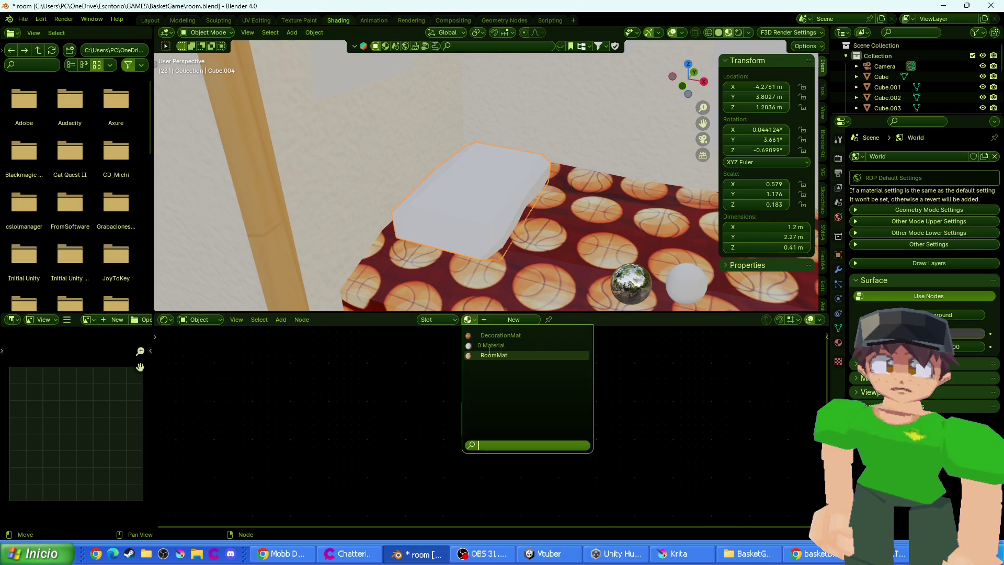
{"action": "left_click", "coordinate": [491, 335]}
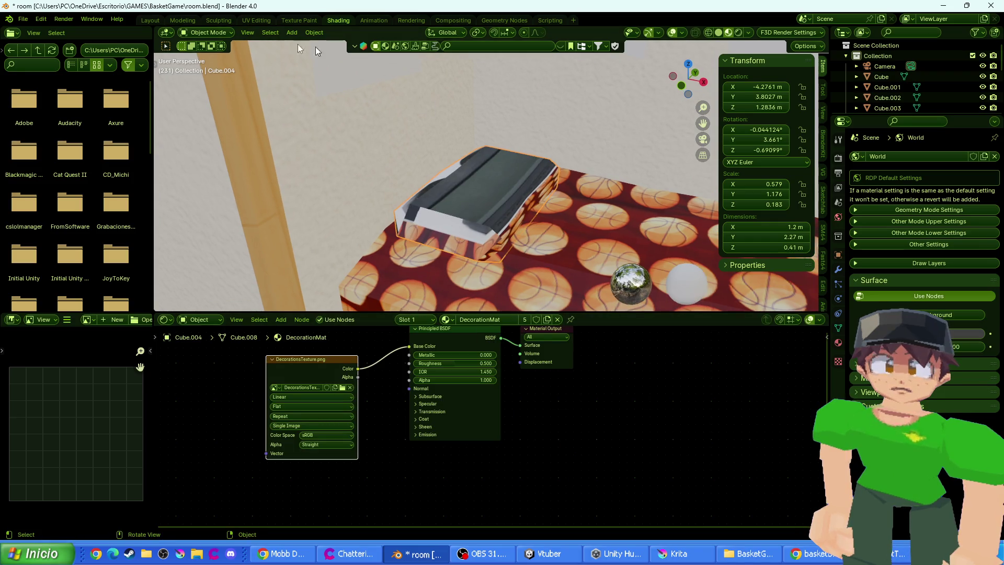
{"action": "left_click", "coordinate": [256, 20]}
{"action": "key", "text": "Tab"}
{"action": "key", "text": "Tab"}
{"action": "key", "text": "a"}
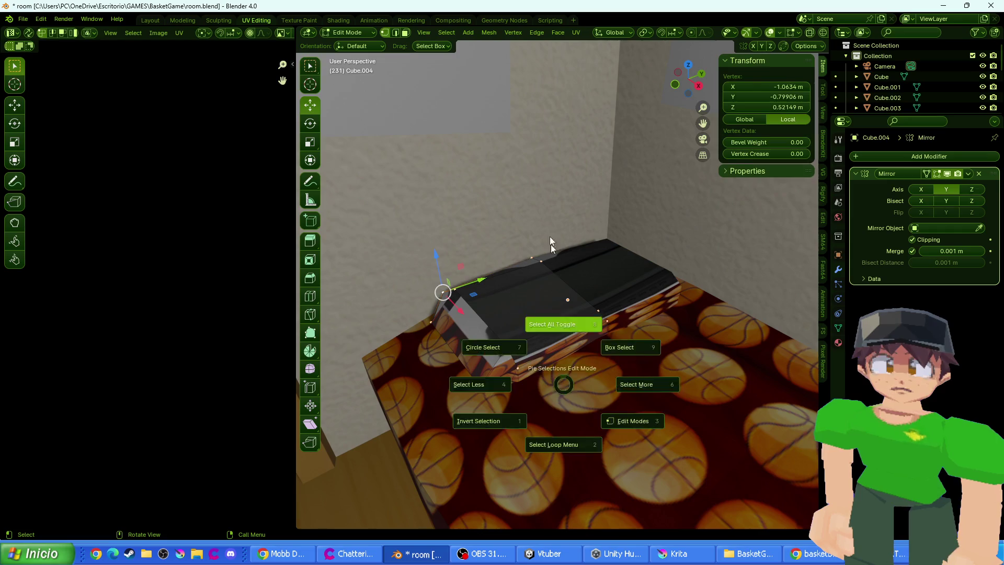
{"action": "left_click", "coordinate": [525, 233]}
{"action": "scroll", "coordinate": [190, 306], "scroll_direction": "down", "scroll_amount": 5}
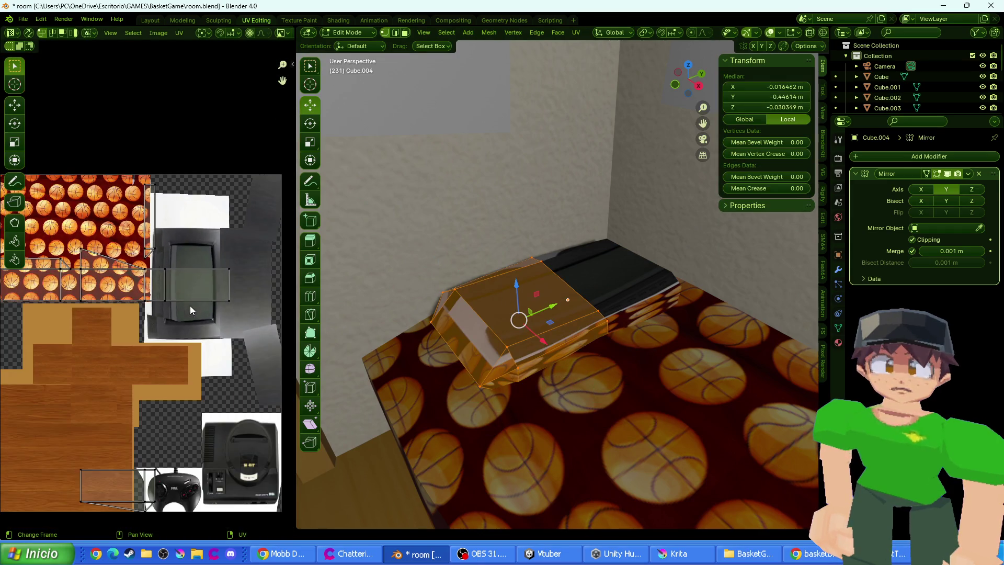
{"action": "scroll", "coordinate": [152, 319], "scroll_direction": "up", "scroll_amount": 2}
{"action": "left_click", "coordinate": [576, 32]}
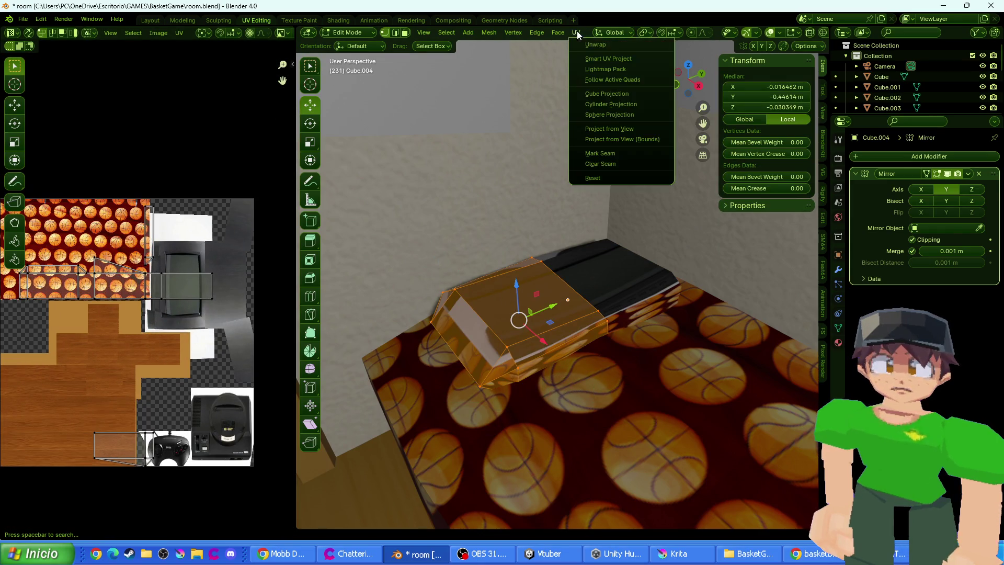
{"action": "left_click", "coordinate": [633, 44]}
{"action": "scroll", "coordinate": [238, 340], "scroll_direction": "down", "scroll_amount": 1}
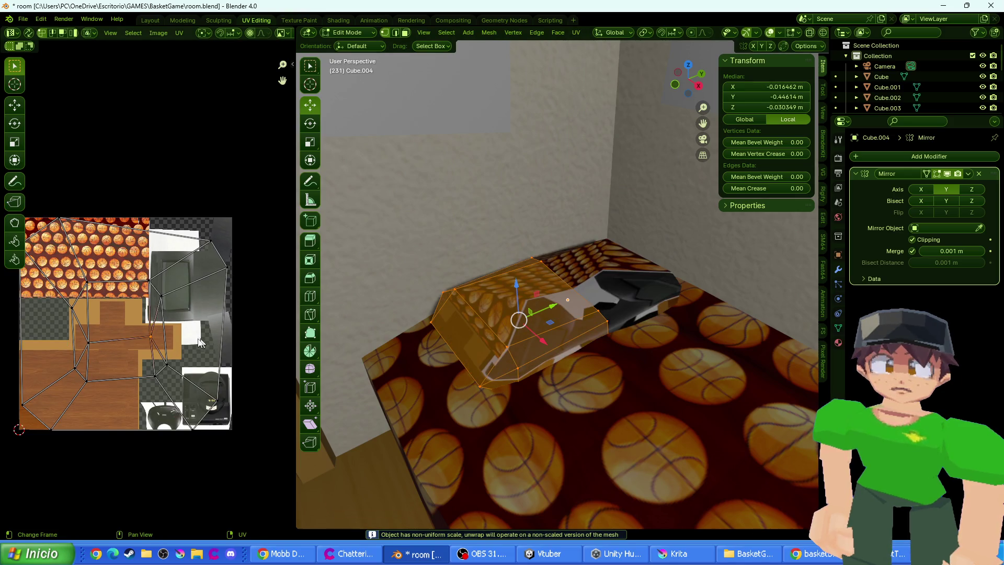
{"action": "key", "text": "a"}
{"action": "key", "text": "s"}
{"action": "left_click", "coordinate": [141, 322]}
{"action": "key", "text": "g"}
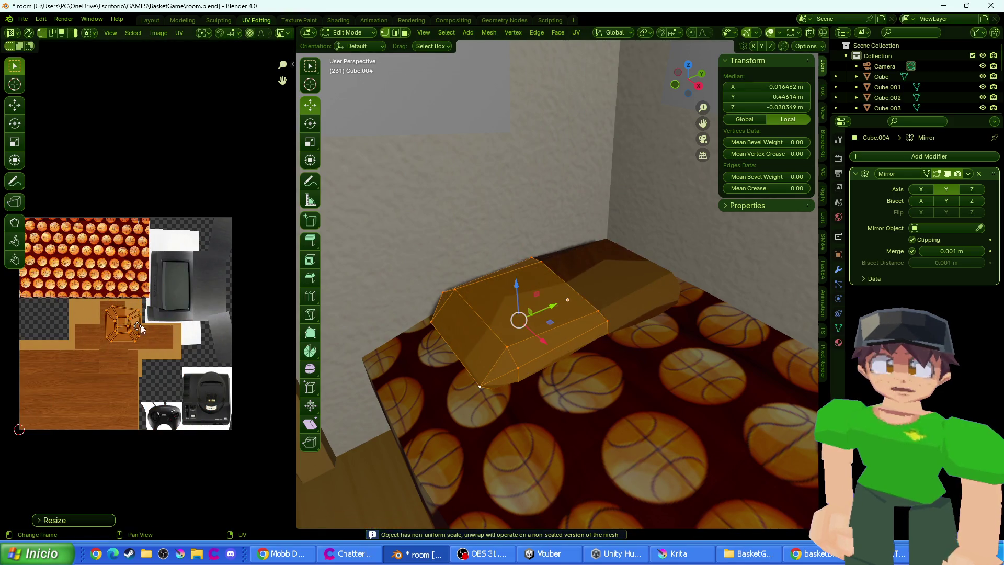
{"action": "left_click", "coordinate": [73, 325]}
{"action": "key", "text": "s"}
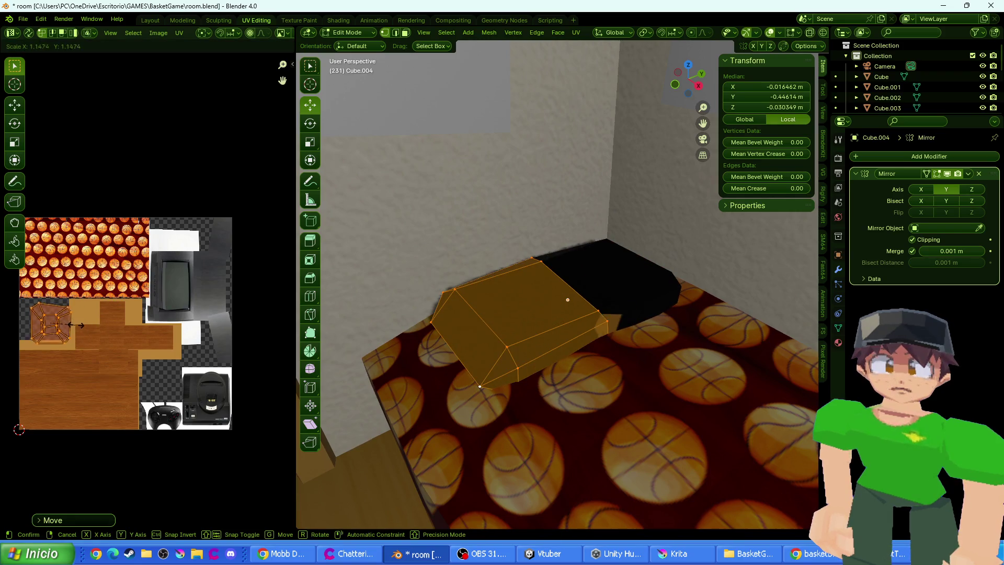
{"action": "key", "text": "Escape"}
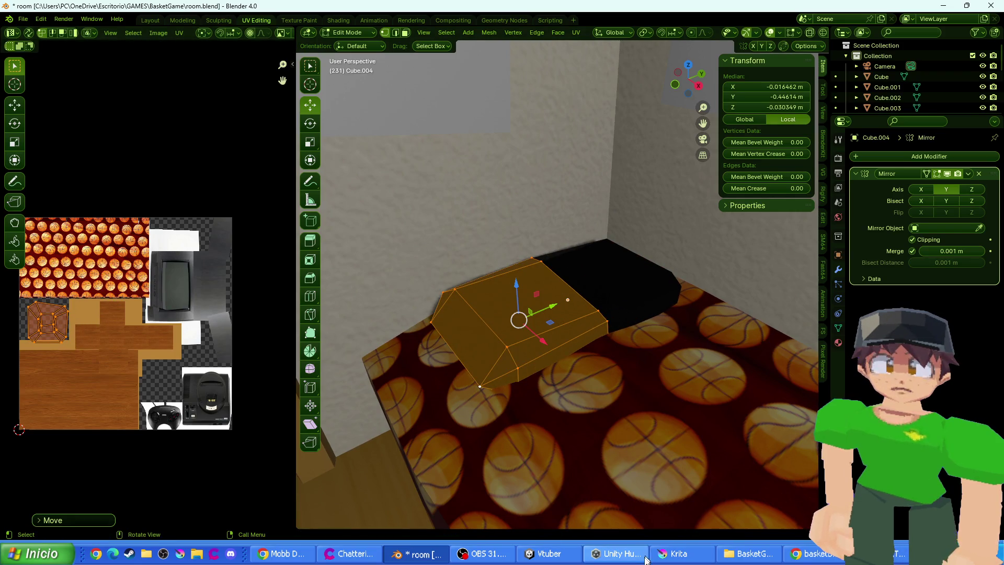
{"action": "left_click", "coordinate": [666, 556]}
{"action": "left_click", "coordinate": [936, 324]}
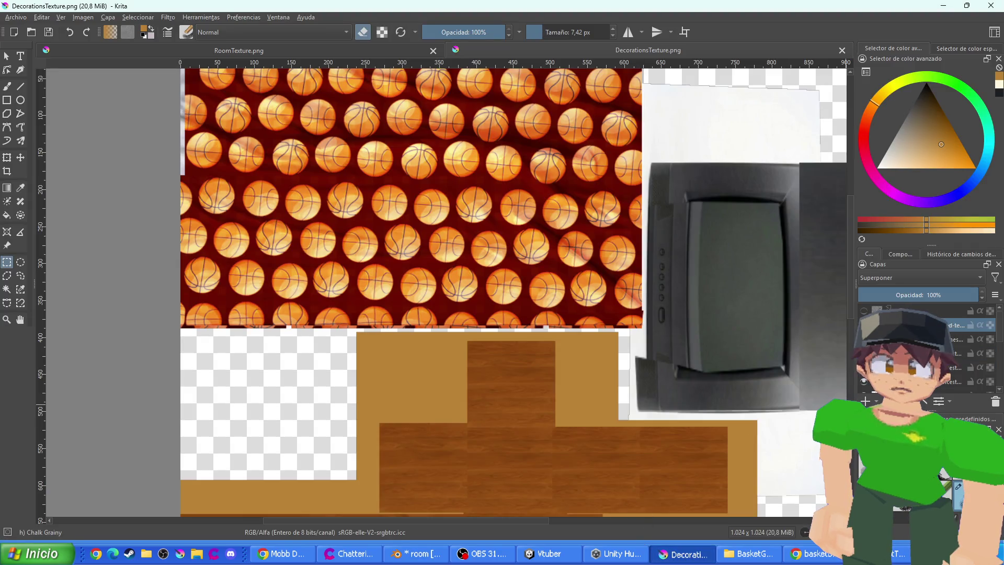
{"action": "key", "text": "ctrl+j"}
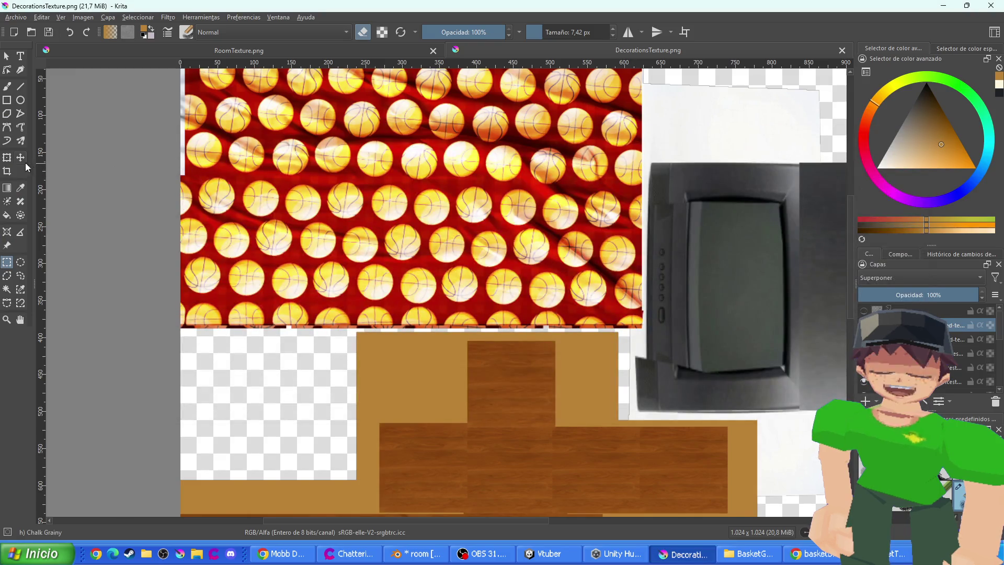
{"action": "left_click", "coordinate": [6, 157]}
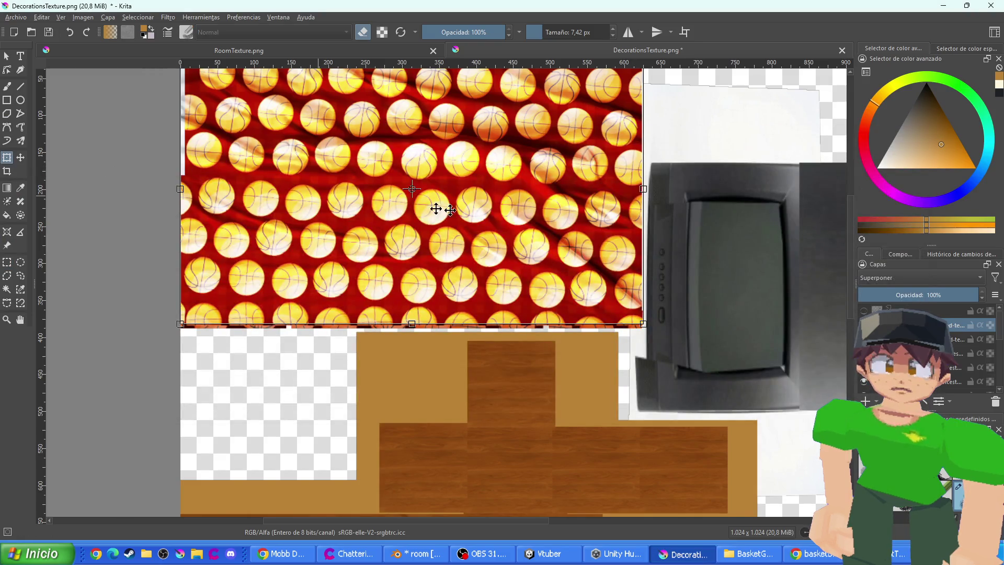
{"action": "left_click_drag", "start_coordinate": [437, 206], "coordinate": [437, 393]}
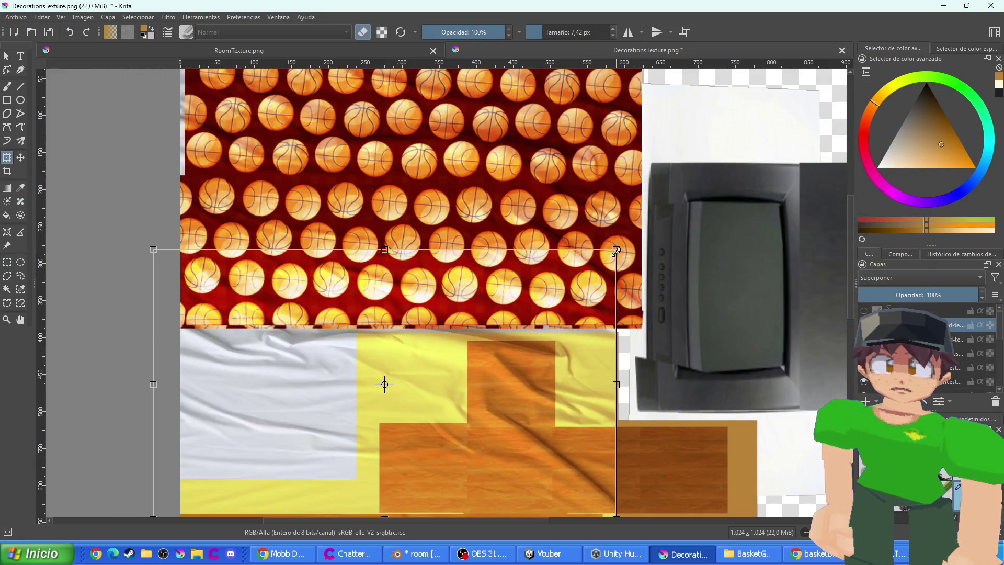
{"action": "left_click_drag", "start_coordinate": [616, 251], "coordinate": [387, 385]}
{"action": "mouse_move", "coordinate": [366, 450]}
{"action": "left_mouse_down"}
{"action": "mouse_move", "coordinate": [355, 410]}
{"action": "mouse_move", "coordinate": [365, 377]}
{"action": "mouse_move", "coordinate": [385, 401]}
{"action": "mouse_move", "coordinate": [330, 411]}
{"action": "left_mouse_up"}
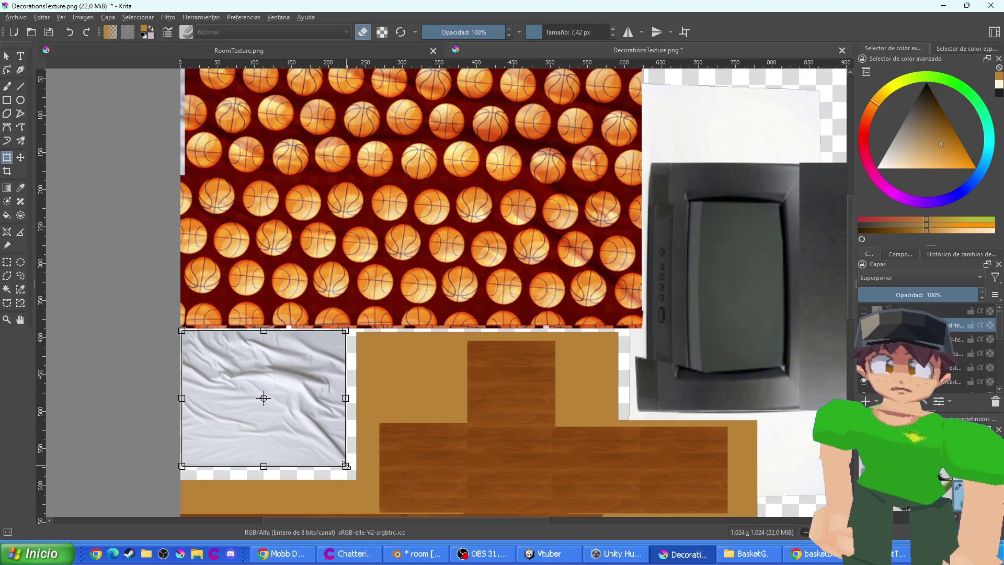
{"action": "left_click_drag", "start_coordinate": [346, 466], "coordinate": [374, 508]}
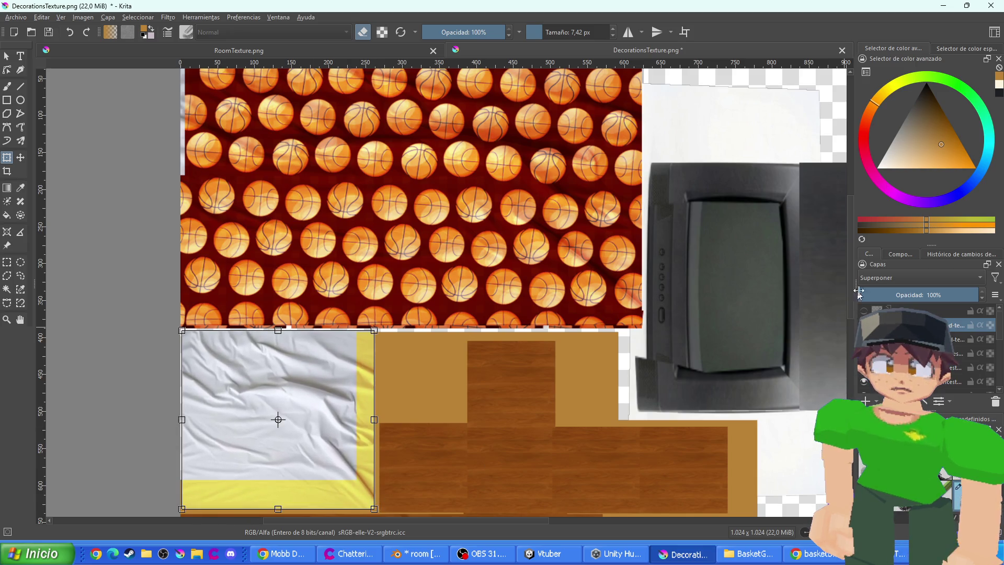
{"action": "left_click", "coordinate": [890, 278]}
{"action": "left_click", "coordinate": [869, 225]}
{"action": "scroll", "coordinate": [480, 325], "scroll_direction": "down", "scroll_amount": 3}
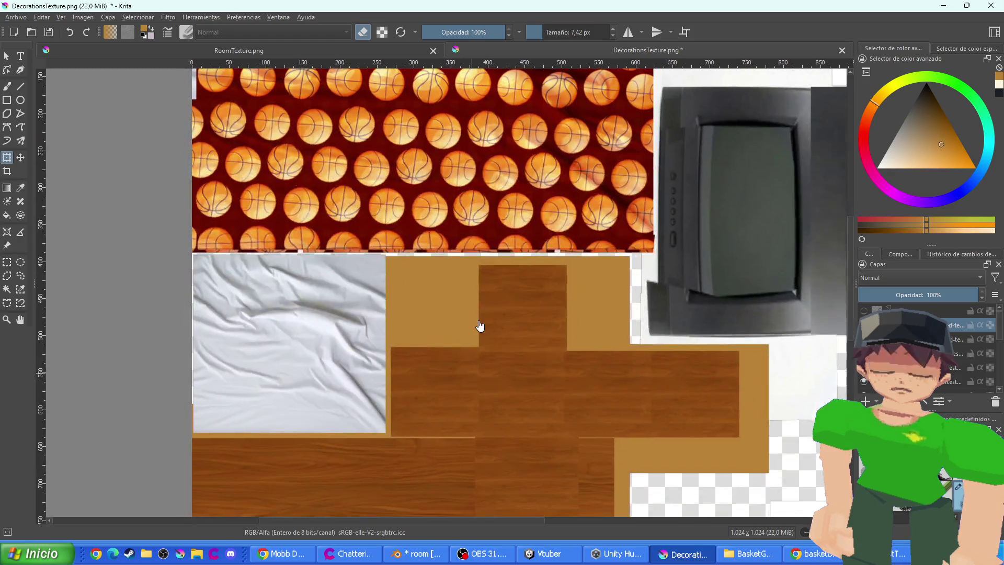
{"action": "key", "text": "ctrl+s"}
{"action": "key", "text": "Return"}
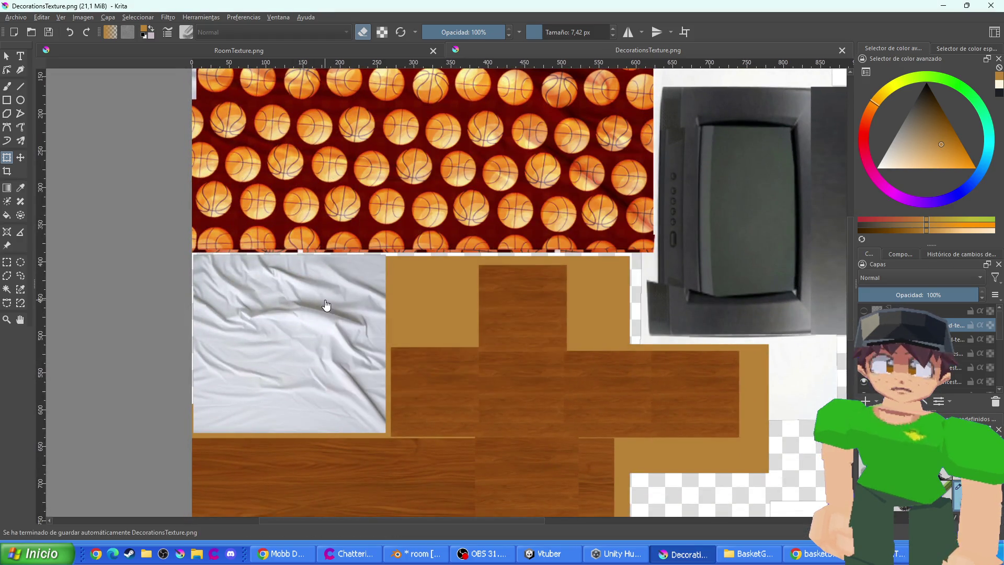
{"action": "key", "text": "alt+Tab"}
{"action": "key", "text": "alt+Tab"}
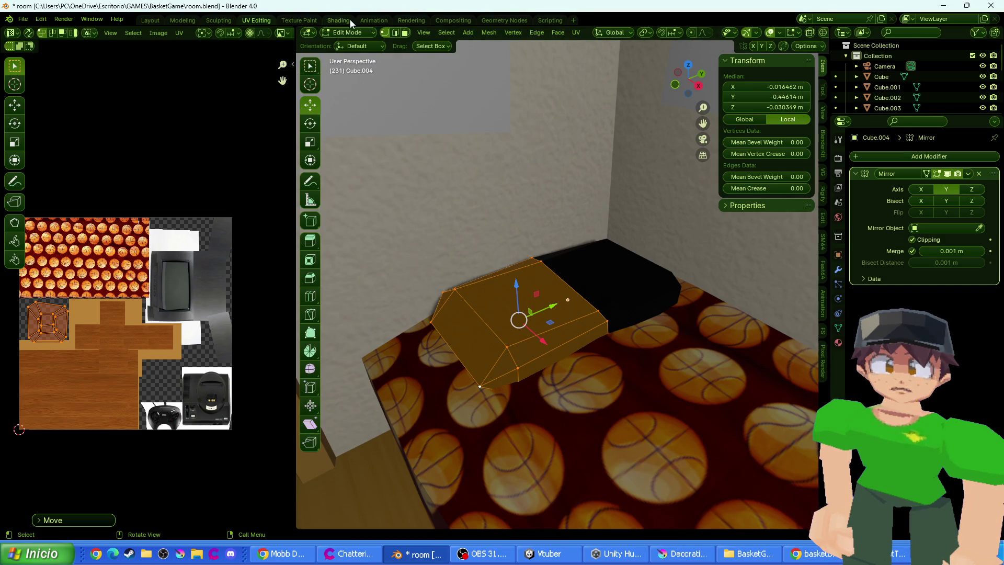
{"action": "left_click", "coordinate": [338, 20]}
{"action": "left_click", "coordinate": [342, 387]}
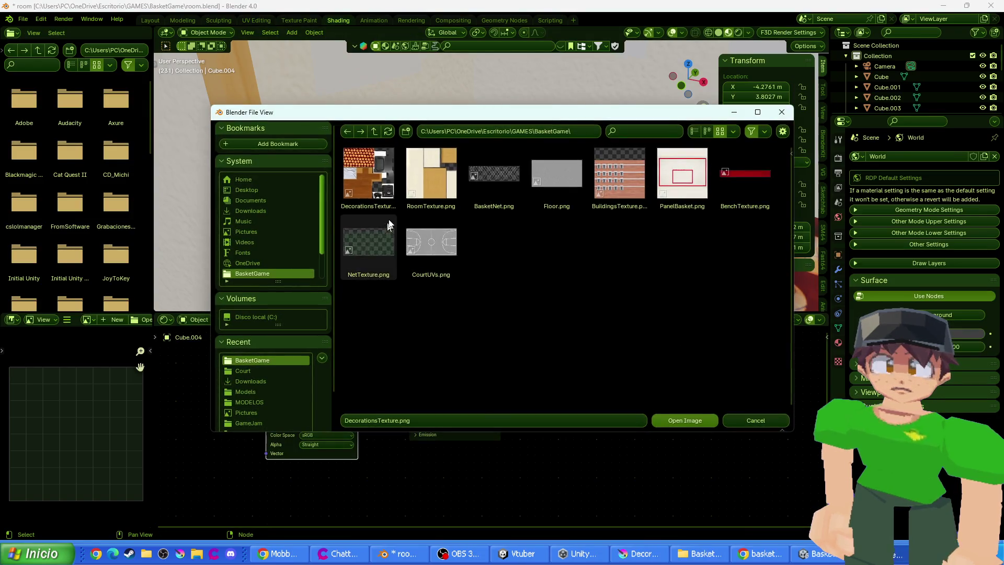
{"action": "double_click", "coordinate": [373, 186]}
{"action": "left_click_drag", "start_coordinate": [534, 209], "coordinate": [520, 223]}
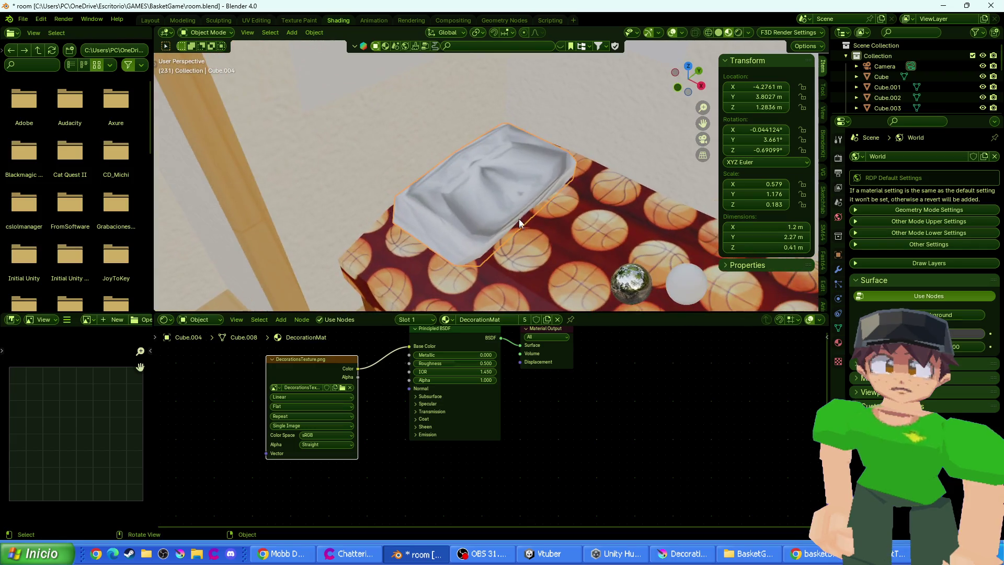
{"action": "left_click", "coordinate": [839, 269]}
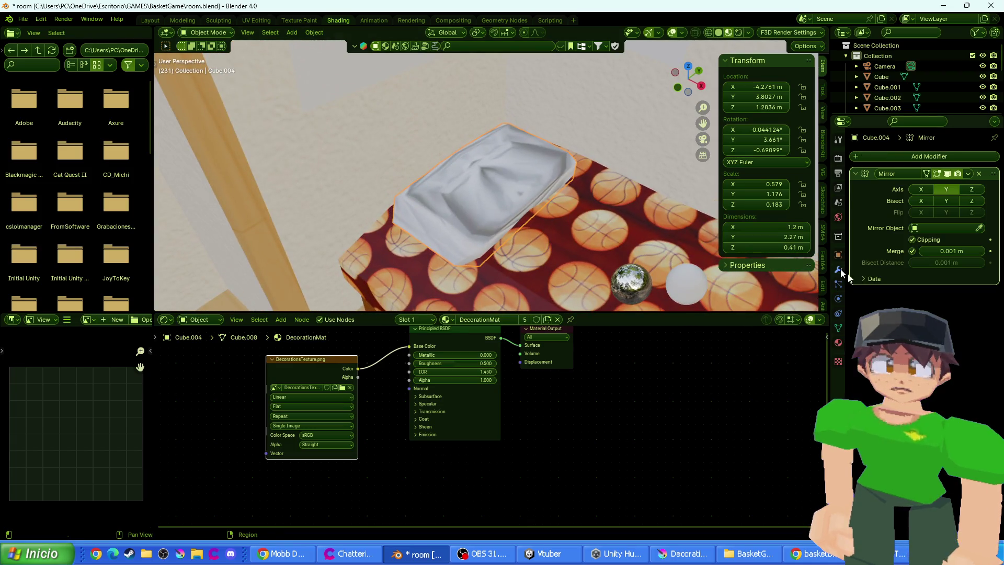
{"action": "key", "text": "ctrl+a"}
{"action": "key", "text": "Tab"}
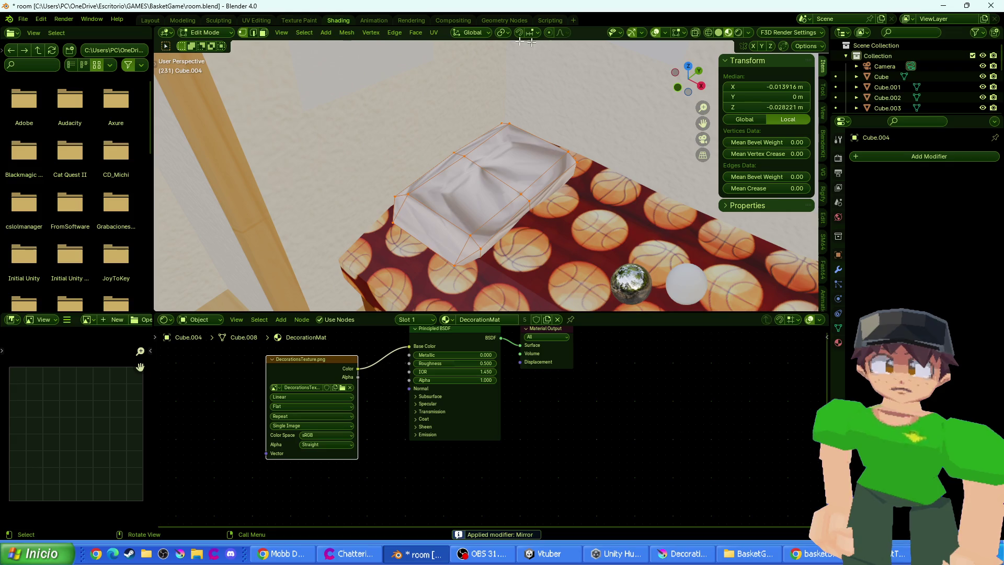
{"action": "left_click", "coordinate": [434, 34]}
{"action": "left_click", "coordinate": [447, 48]}
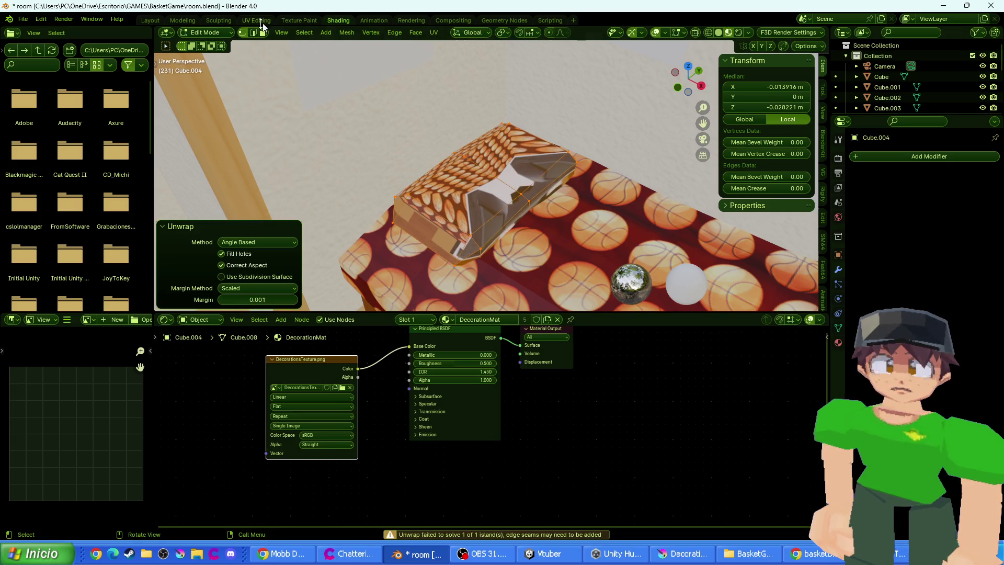
{"action": "left_click", "coordinate": [689, 66]}
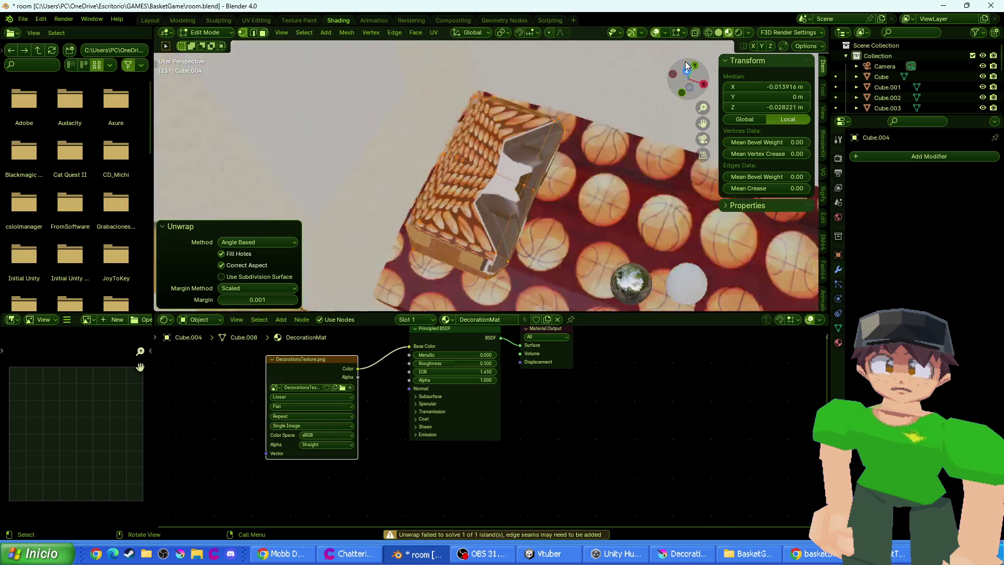
{"action": "left_click", "coordinate": [434, 32]}
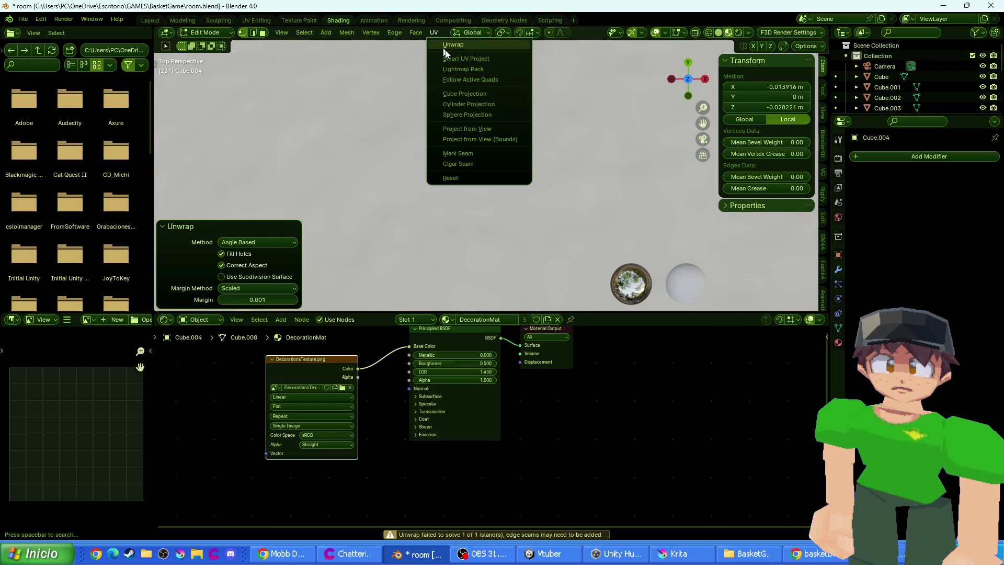
{"action": "left_click", "coordinate": [468, 129]}
{"action": "left_click", "coordinate": [688, 96]}
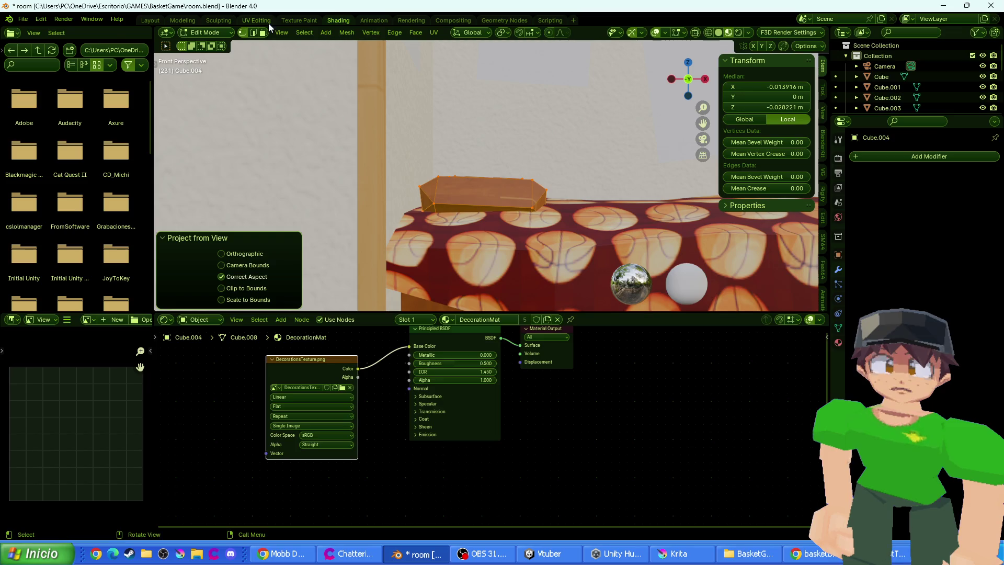
{"action": "left_click", "coordinate": [258, 20]}
{"action": "scroll", "coordinate": [101, 325], "scroll_direction": "up", "scroll_amount": 2}
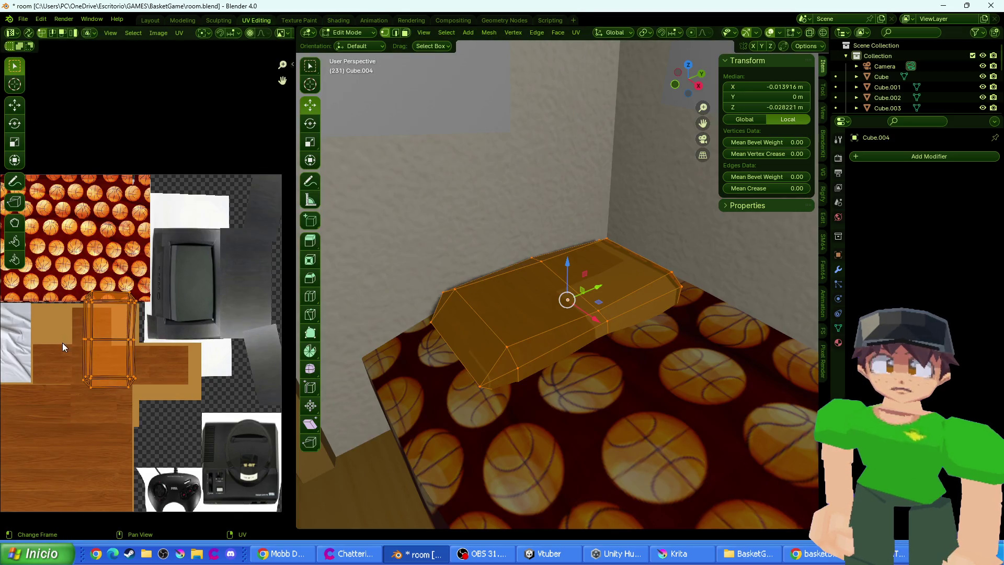
{"action": "left_click_drag", "start_coordinate": [62, 343], "coordinate": [207, 322]}
{"action": "key", "text": "g"}
{"action": "left_click", "coordinate": [85, 303]}
{"action": "key", "text": "s"}
{"action": "key", "text": "y"}
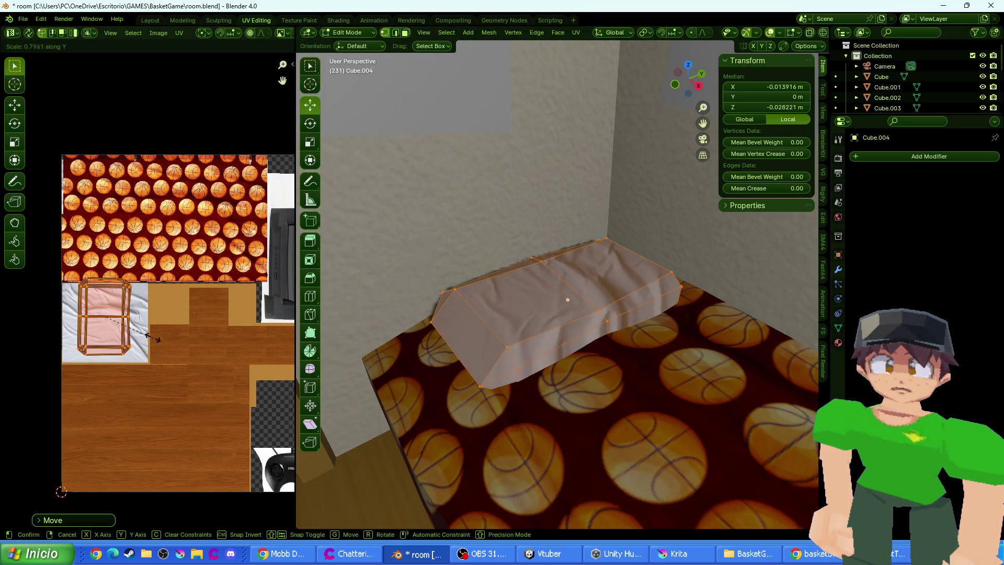
{"action": "left_click", "coordinate": [152, 334]}
{"action": "key", "text": "g"}
{"action": "left_click", "coordinate": [146, 340]}
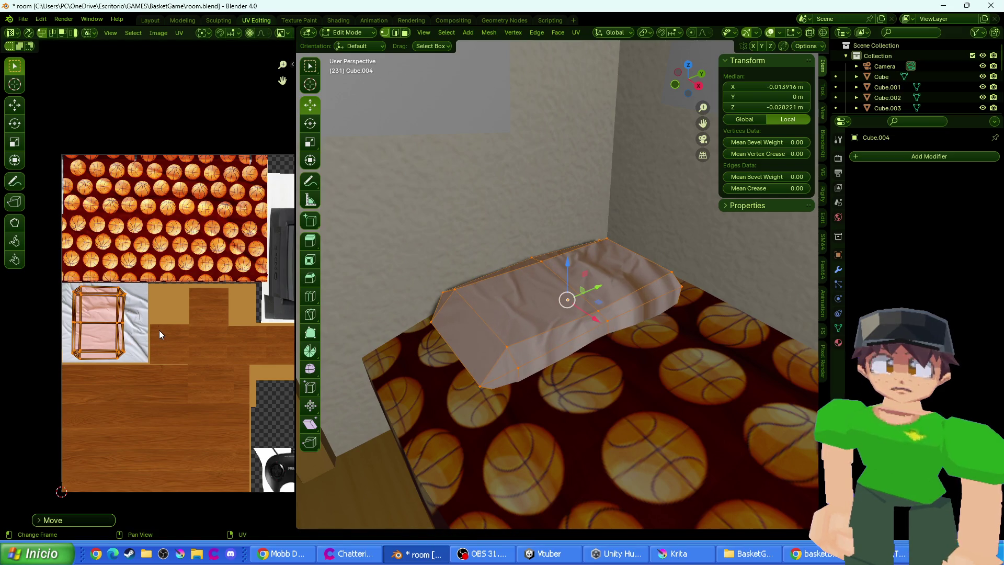
{"action": "key", "text": "r"}
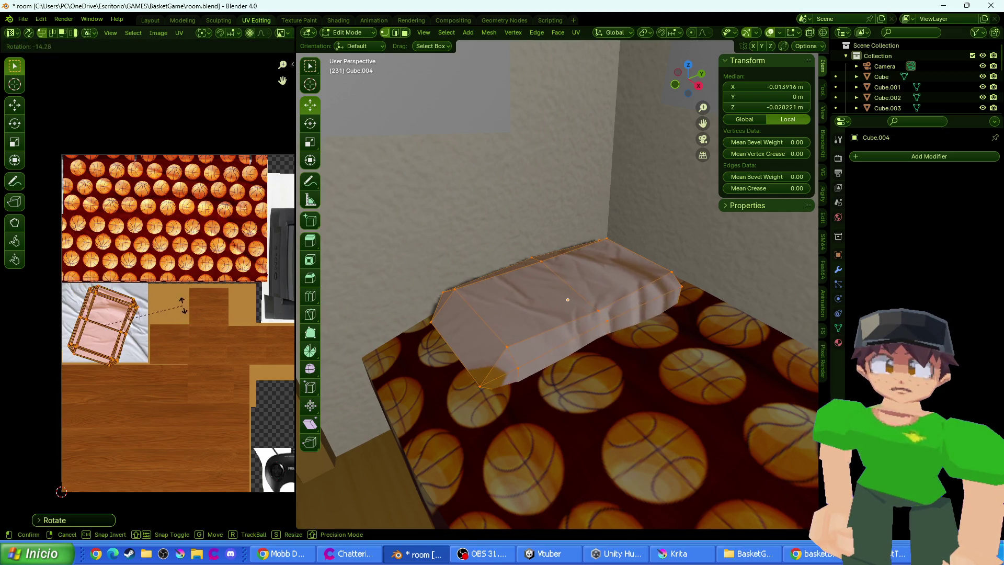
{"action": "right_click", "coordinate": [158, 296]}
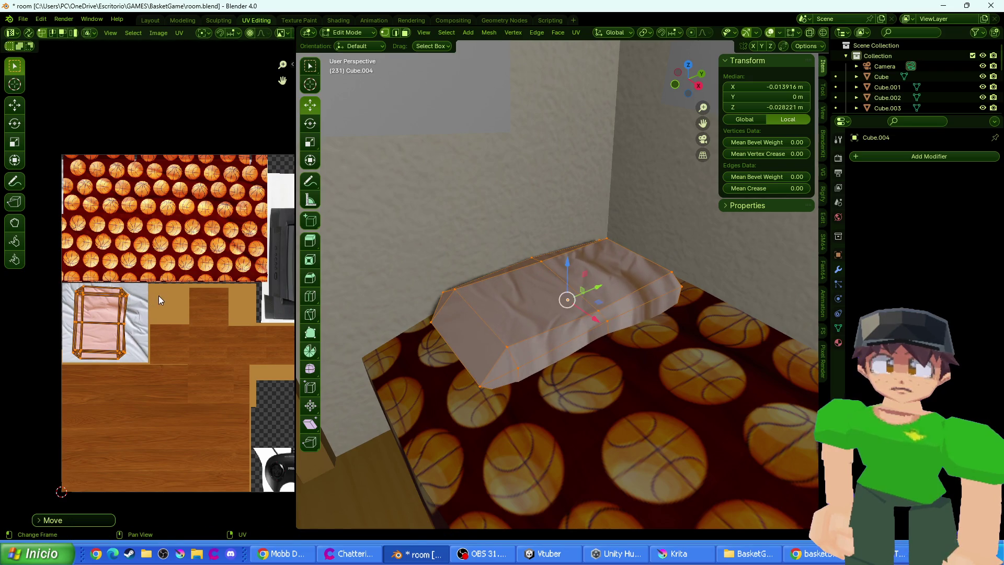
{"action": "key", "text": "s"}
{"action": "left_click", "coordinate": [192, 304]}
{"action": "key", "text": "g"}
{"action": "left_click", "coordinate": [200, 307]}
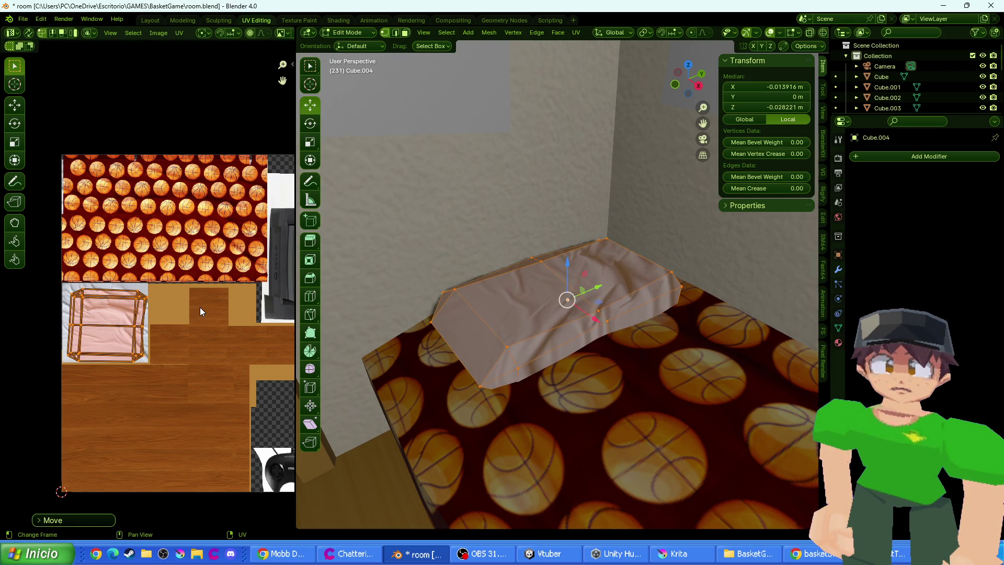
{"action": "key", "text": "g"}
{"action": "left_click", "coordinate": [197, 304]}
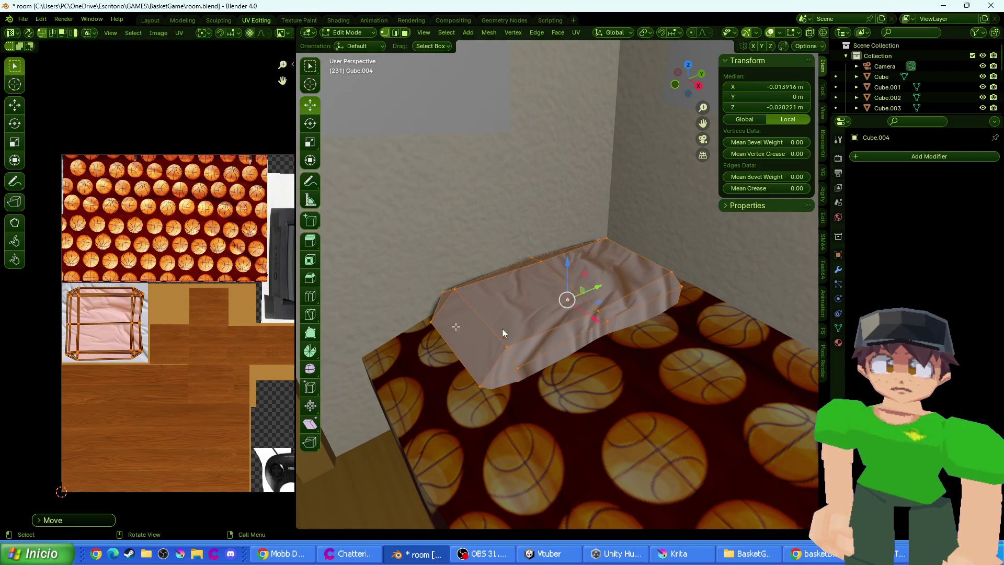
{"action": "key", "text": "Tab"}
{"action": "scroll", "coordinate": [620, 283], "scroll_direction": "down", "scroll_amount": 5}
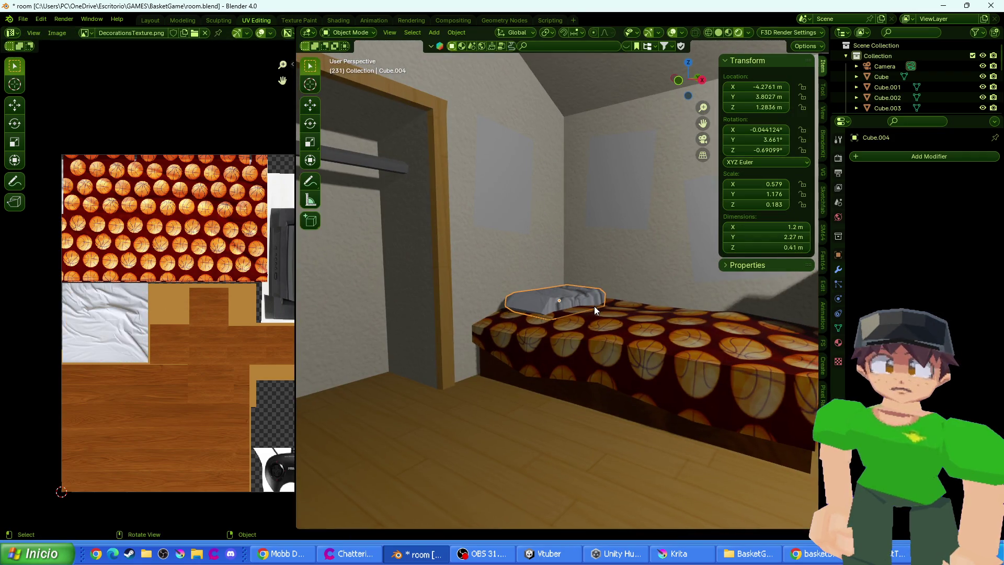
{"action": "key", "text": "F12"}
{"action": "key", "text": "Escape"}
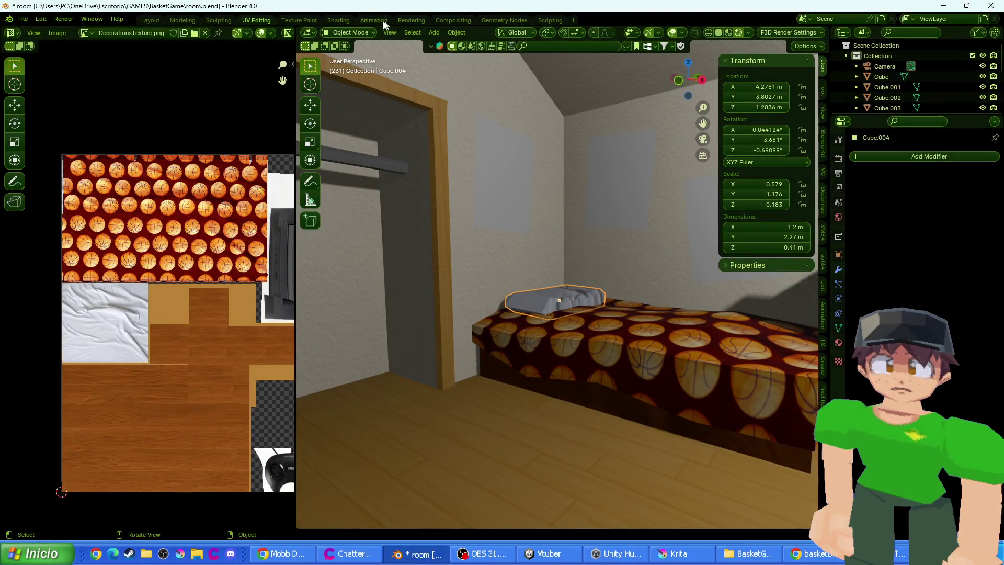
{"action": "left_click", "coordinate": [385, 23]}
{"action": "left_click", "coordinate": [424, 198]}
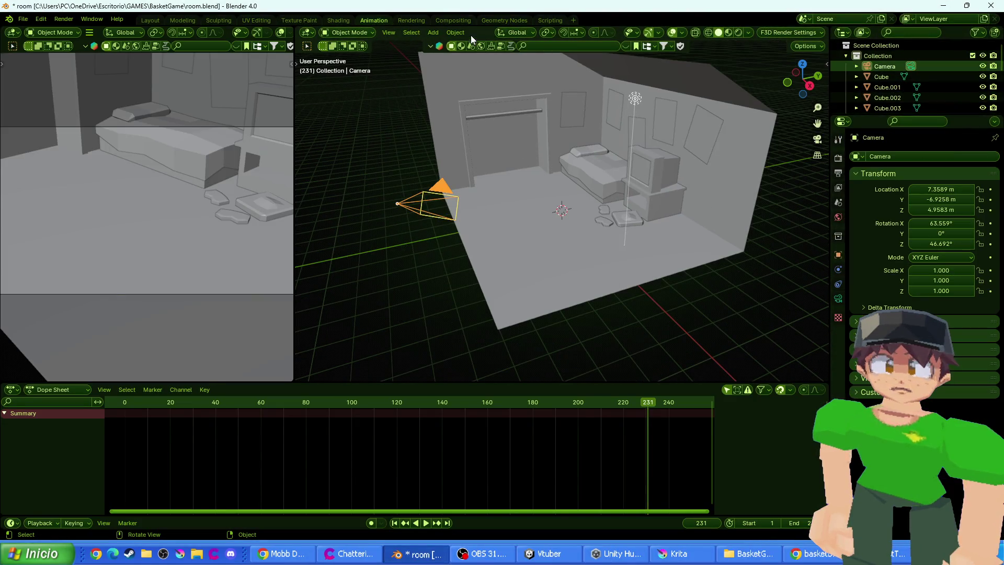
{"action": "left_click", "coordinate": [516, 32]}
{"action": "left_click", "coordinate": [513, 77]}
{"action": "key", "text": "r"}
{"action": "key", "text": "x"}
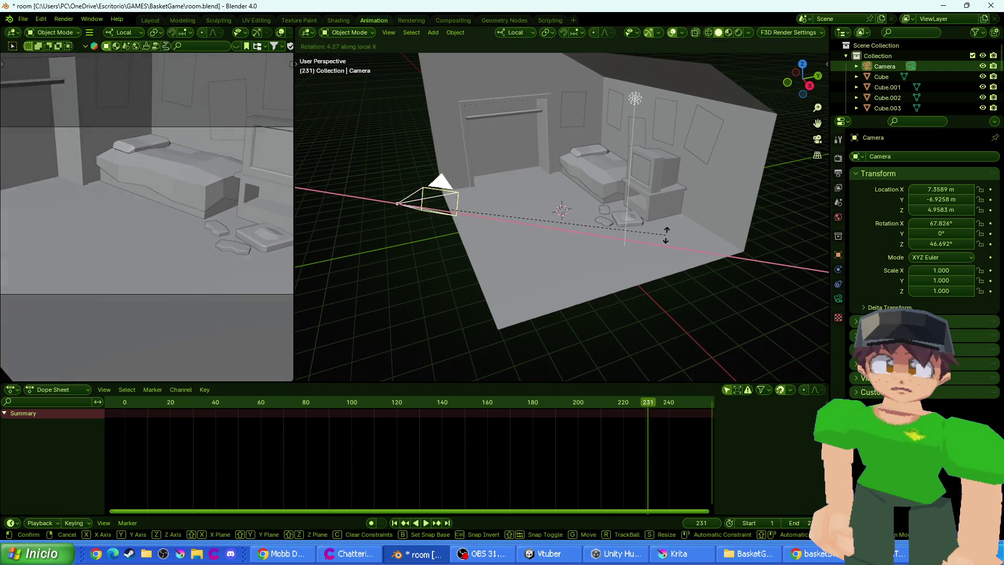
{"action": "left_click", "coordinate": [658, 207]}
{"action": "key", "text": "F12"}
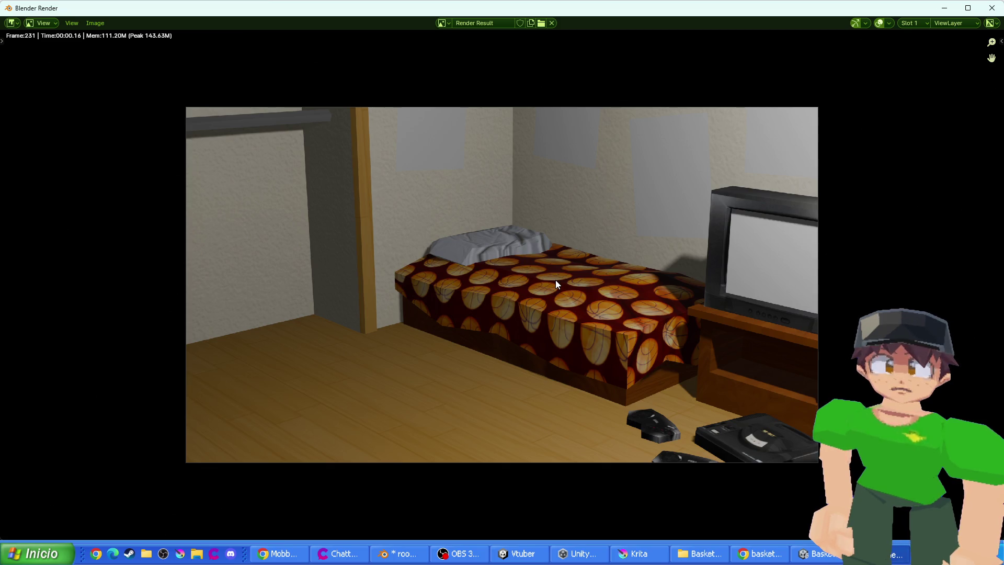
{"action": "key", "text": "Escape"}
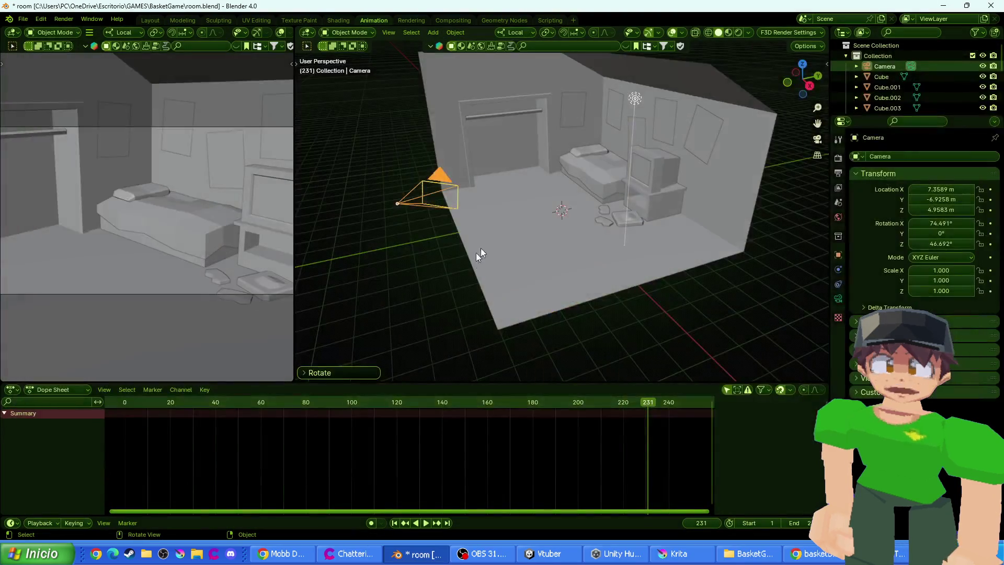
{"action": "scroll", "coordinate": [584, 165], "scroll_direction": "up", "scroll_amount": 5}
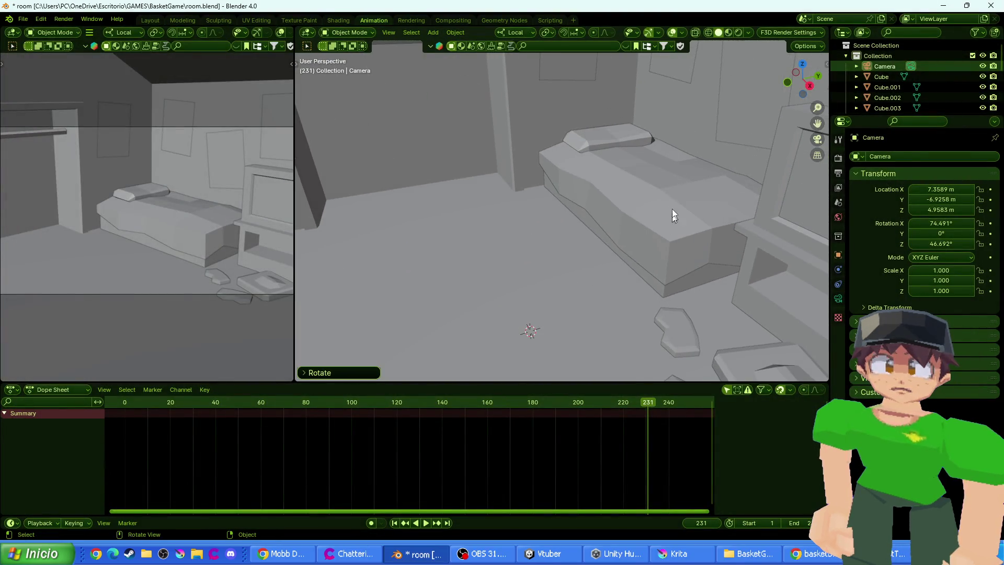
{"action": "left_click", "coordinate": [640, 226]}
{"action": "key", "text": "Tab"}
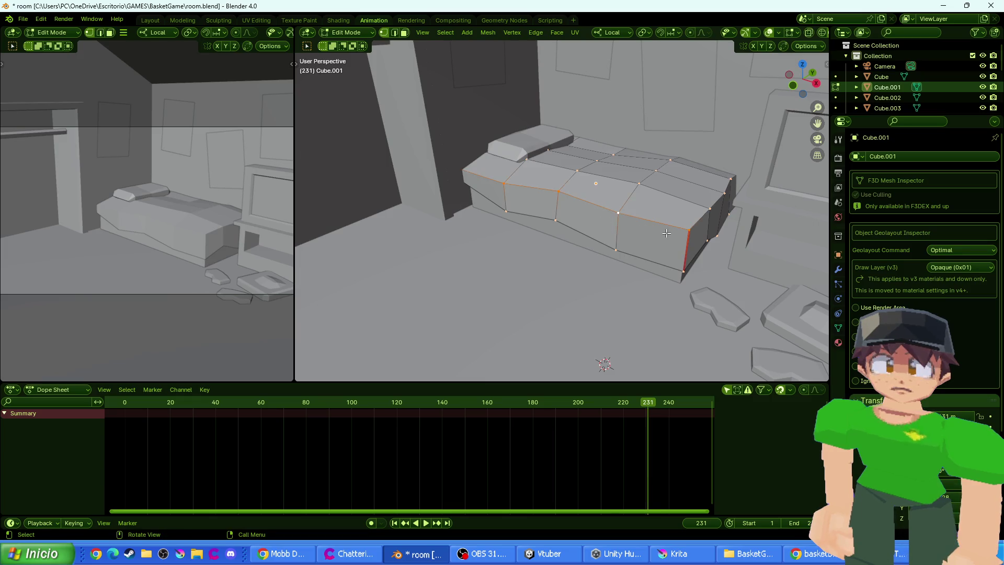
{"action": "left_click", "coordinate": [719, 202], "text": "alt"}
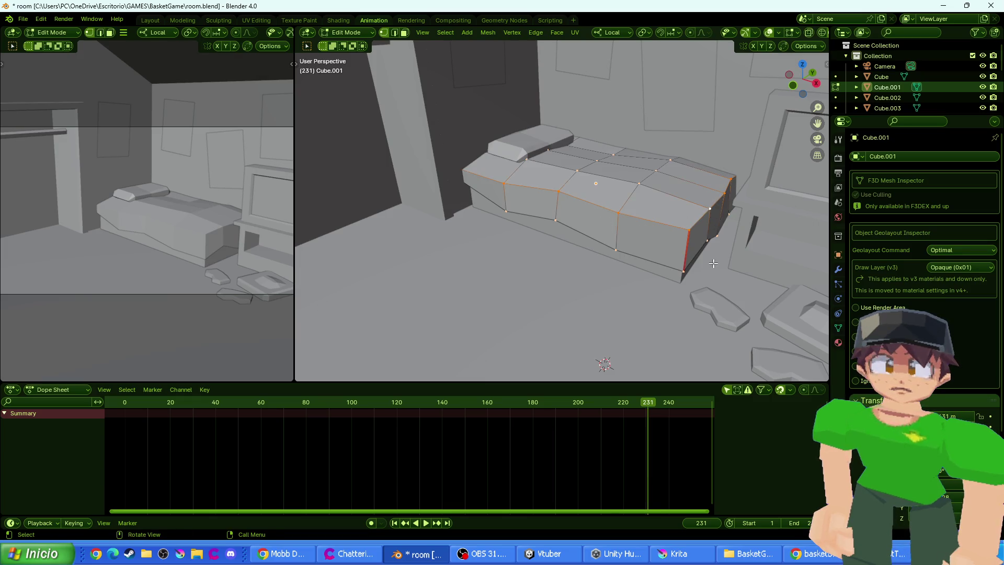
{"action": "key", "text": "ctrl+b"}
{"action": "left_click", "coordinate": [731, 278]}
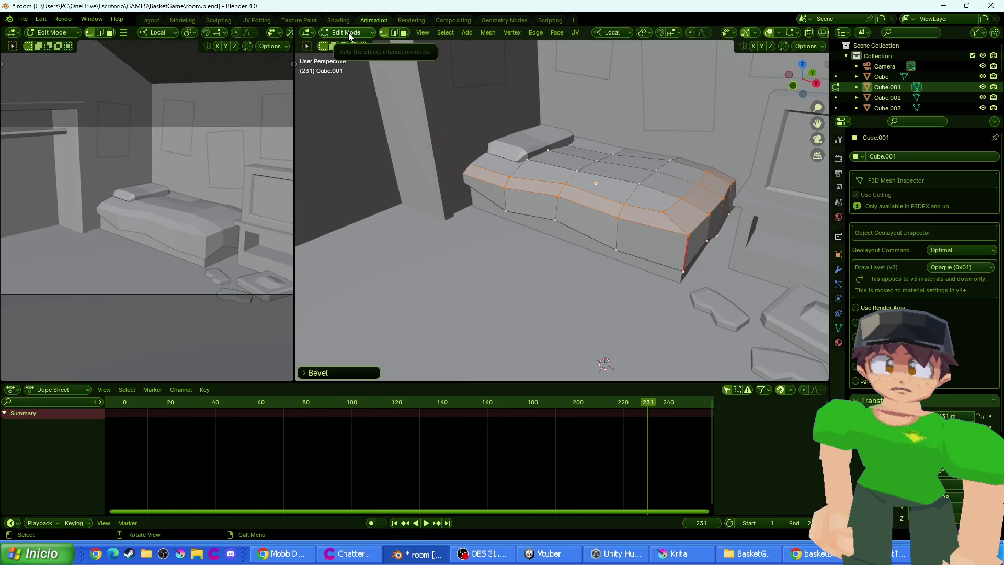
{"action": "scroll", "coordinate": [174, 36], "scroll_direction": "down", "scroll_amount": 5}
{"action": "scroll", "coordinate": [225, 33], "scroll_direction": "down", "scroll_amount": 4}
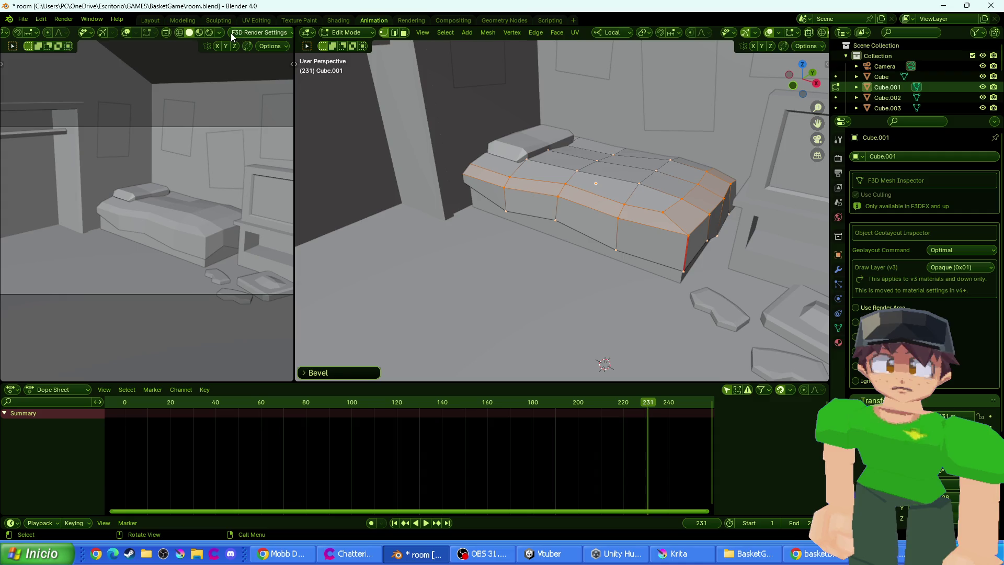
{"action": "left_click", "coordinate": [200, 31]}
{"action": "key", "text": "F12"}
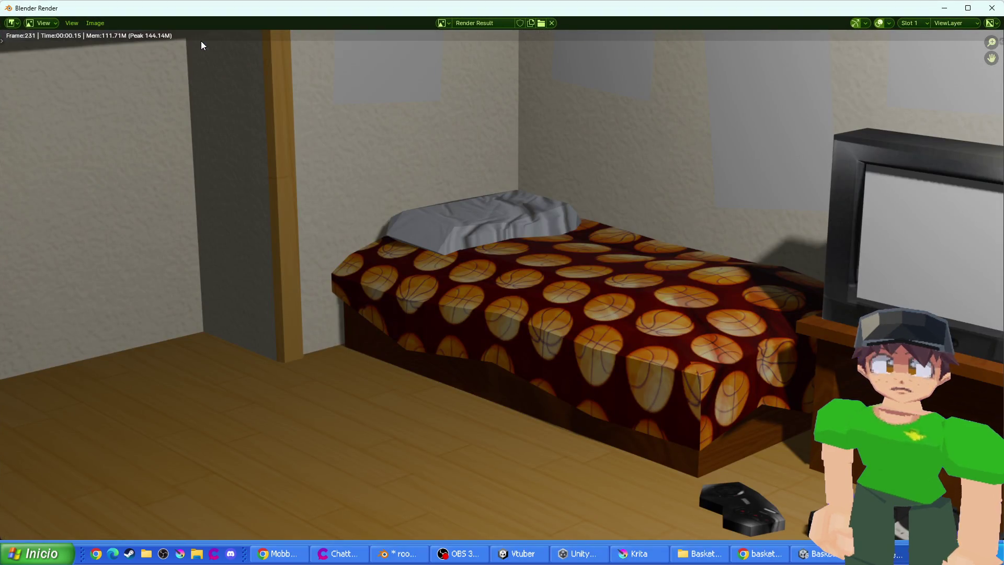
{"action": "key", "text": "Escape"}
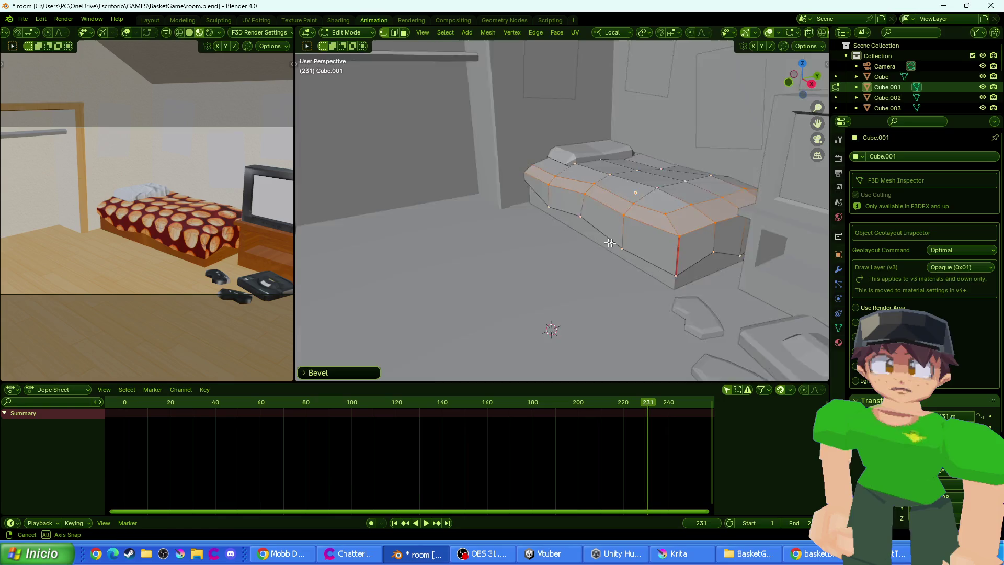
{"action": "left_click", "coordinate": [726, 263]}
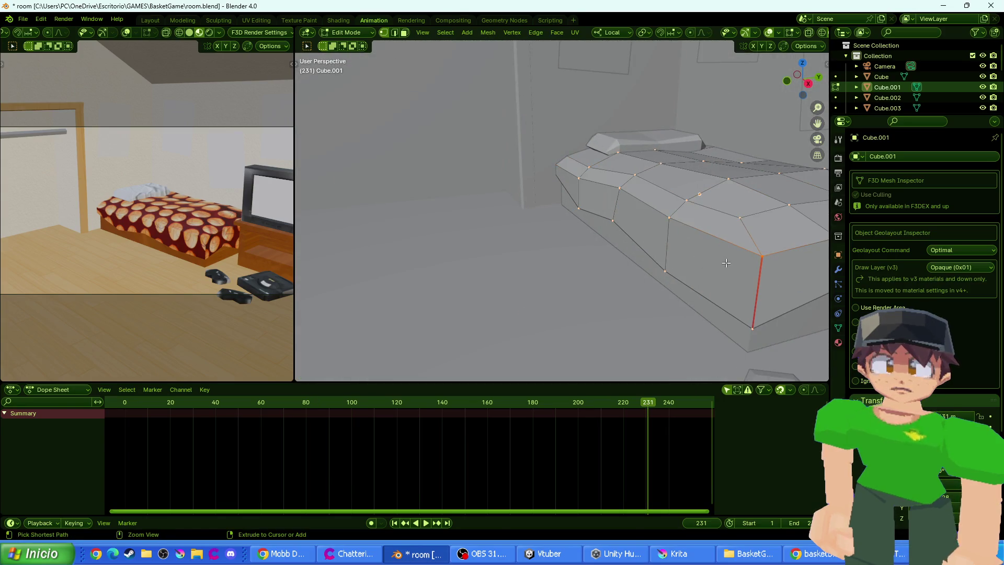
{"action": "key", "text": "ctrl+z"}
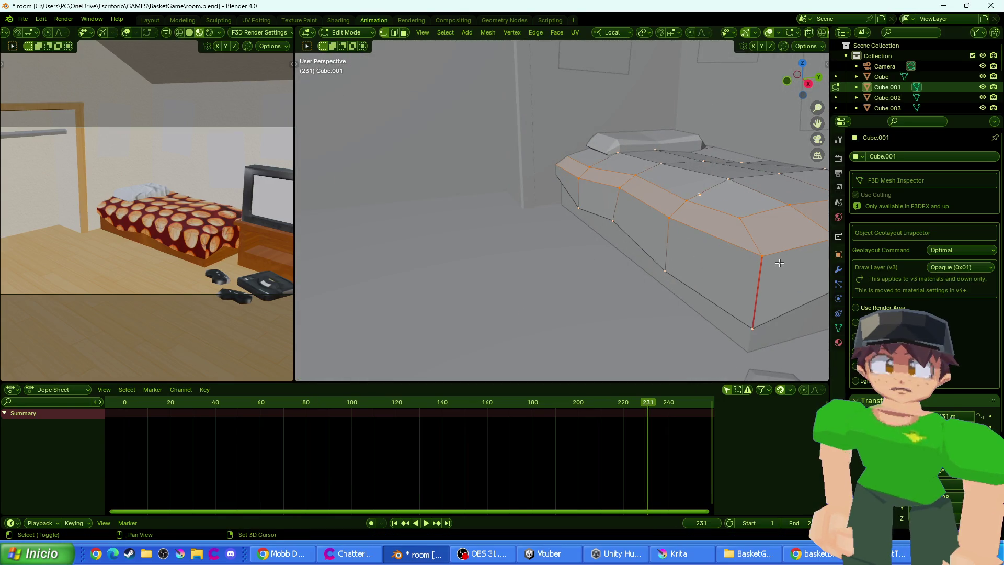
{"action": "left_click_drag", "start_coordinate": [779, 263], "coordinate": [638, 257]}
{"action": "key", "text": "ctrl+z"}
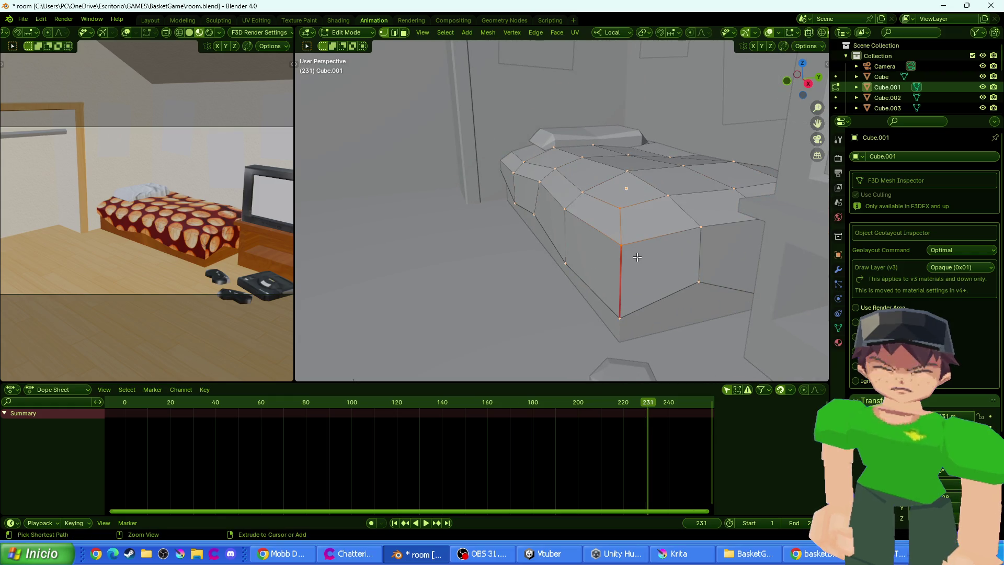
{"action": "key", "text": "ctrl+b"}
{"action": "left_click", "coordinate": [651, 273]}
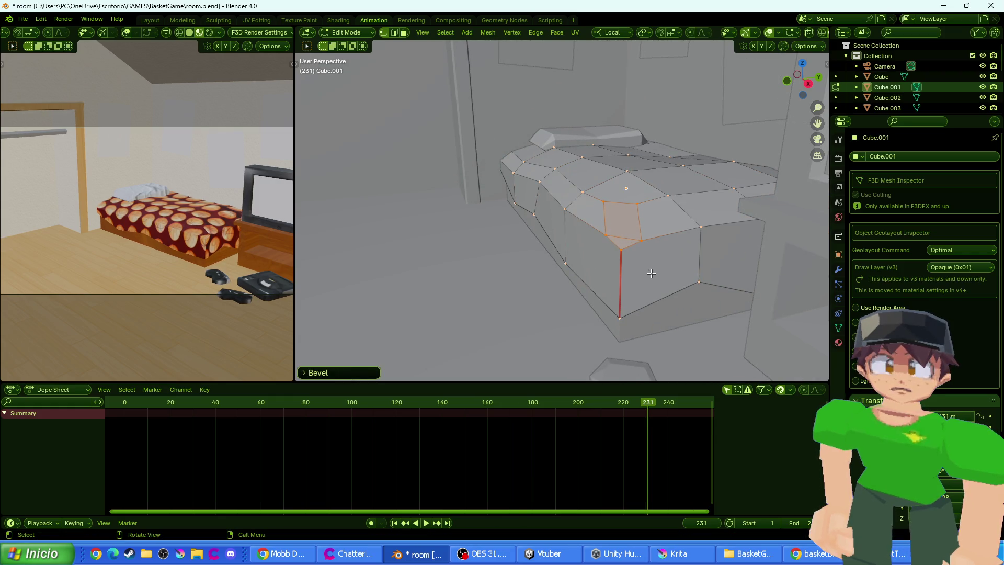
{"action": "left_click", "coordinate": [624, 256]}
{"action": "key", "text": "g"}
{"action": "key", "text": "z"}
{"action": "left_click", "coordinate": [628, 267]}
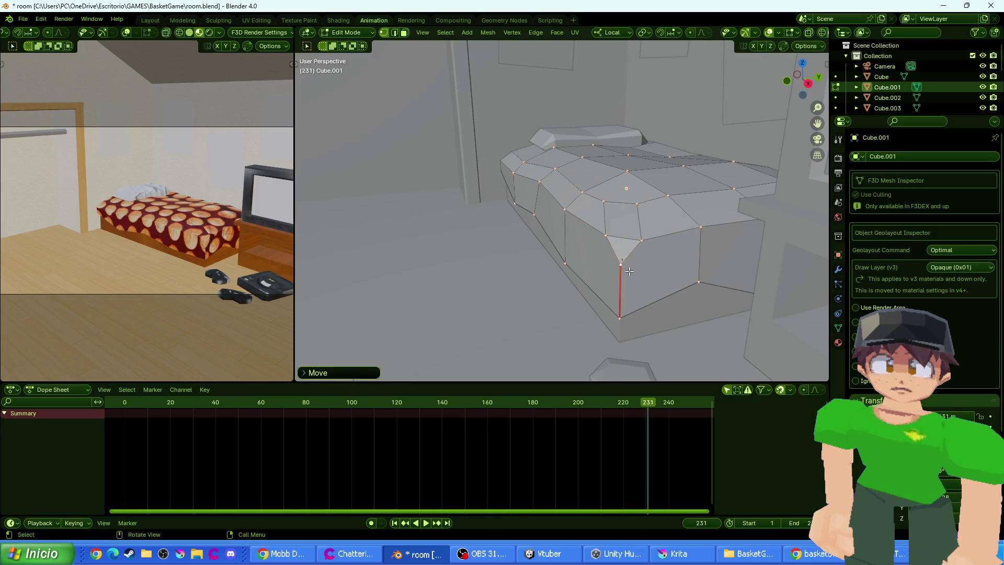
{"action": "key", "text": "g"}
{"action": "key", "text": "z"}
{"action": "left_click", "coordinate": [629, 270]}
{"action": "key", "text": "F12"}
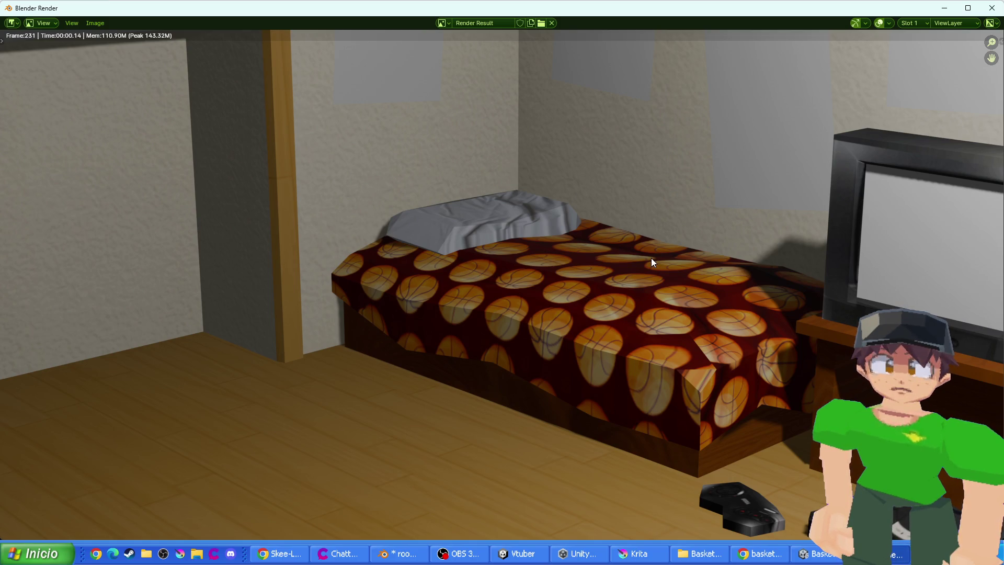
{"action": "key", "text": "Escape"}
{"action": "scroll", "coordinate": [660, 157], "scroll_direction": "down", "scroll_amount": 4}
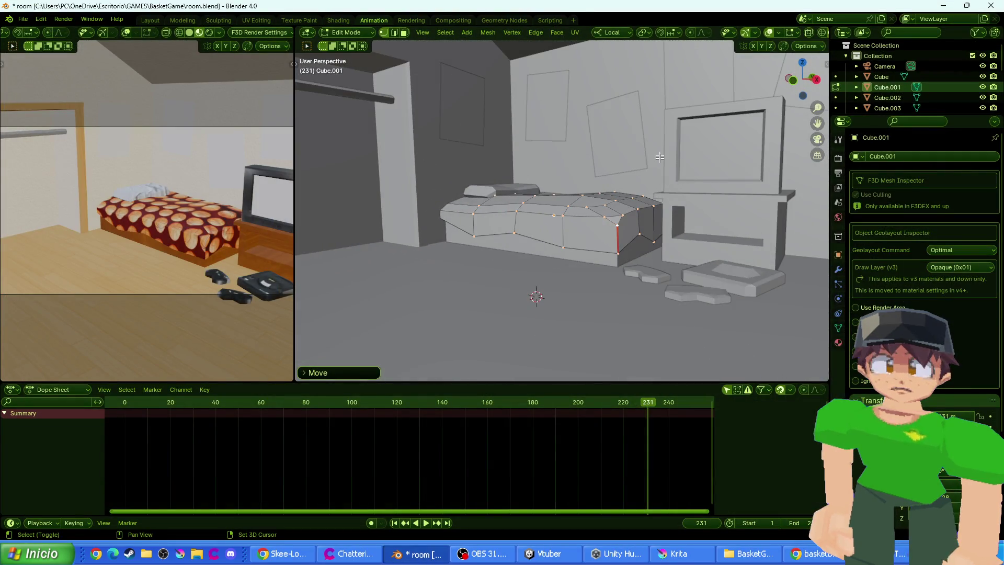
{"action": "scroll", "coordinate": [660, 157], "scroll_direction": "down", "scroll_amount": 5}
{"action": "key", "text": "Tab"}
{"action": "scroll", "coordinate": [614, 70], "scroll_direction": "up", "scroll_amount": 4}
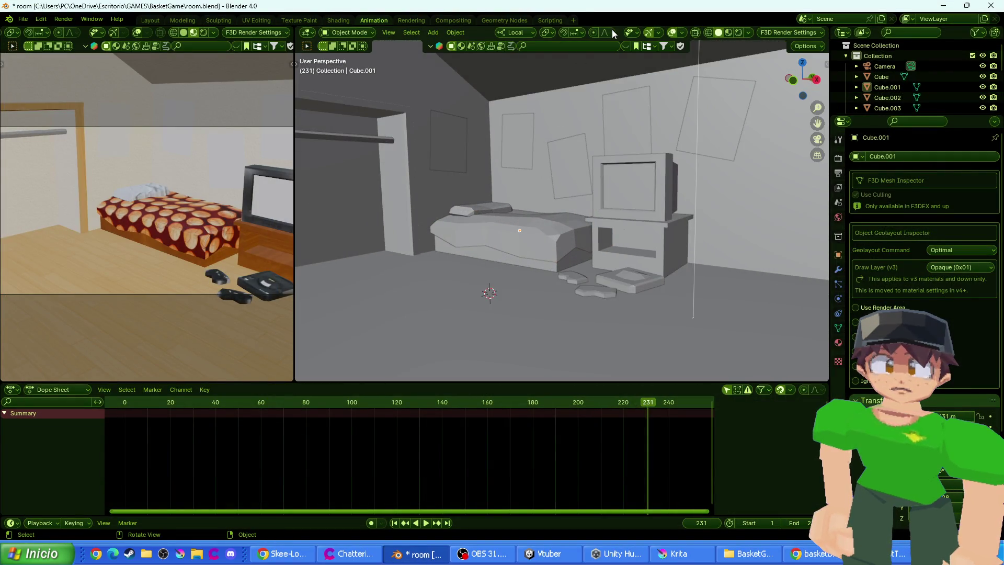
{"action": "left_click", "coordinate": [728, 32]}
{"action": "scroll", "coordinate": [553, 171], "scroll_direction": "up", "scroll_amount": 3}
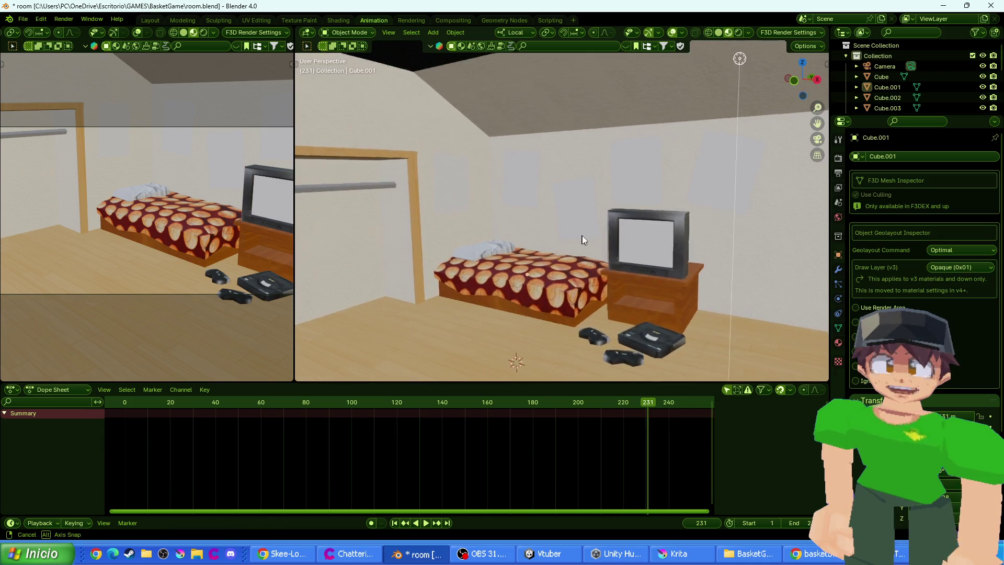
{"action": "mouse_move", "coordinate": [368, 266]}
{"action": "left_mouse_down"}
{"action": "mouse_move", "coordinate": [629, 208]}
{"action": "mouse_move", "coordinate": [557, 240]}
{"action": "mouse_move", "coordinate": [484, 94]}
{"action": "left_mouse_up"}
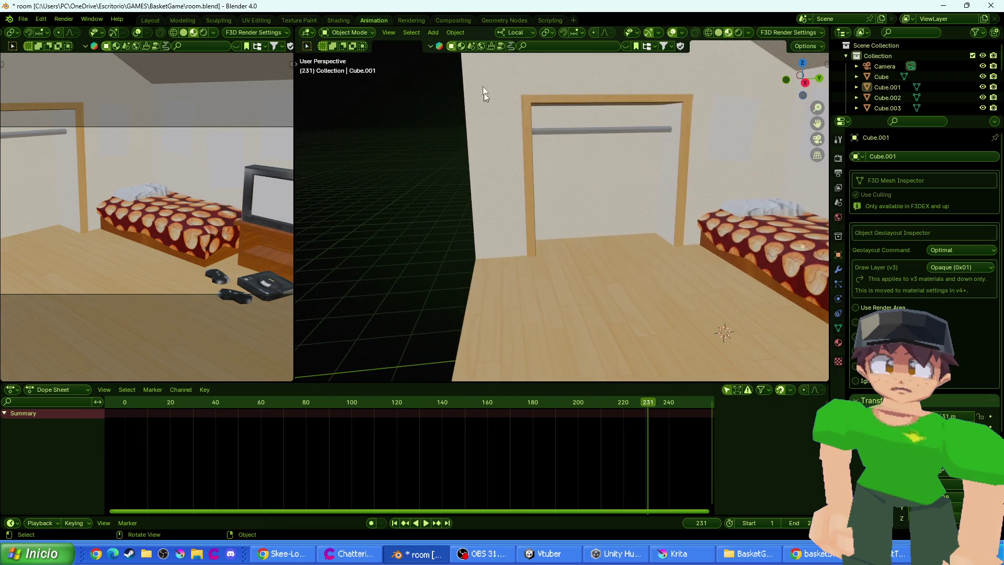
{"action": "left_click", "coordinate": [438, 32]}
{"action": "mouse_move", "coordinate": [459, 46]}
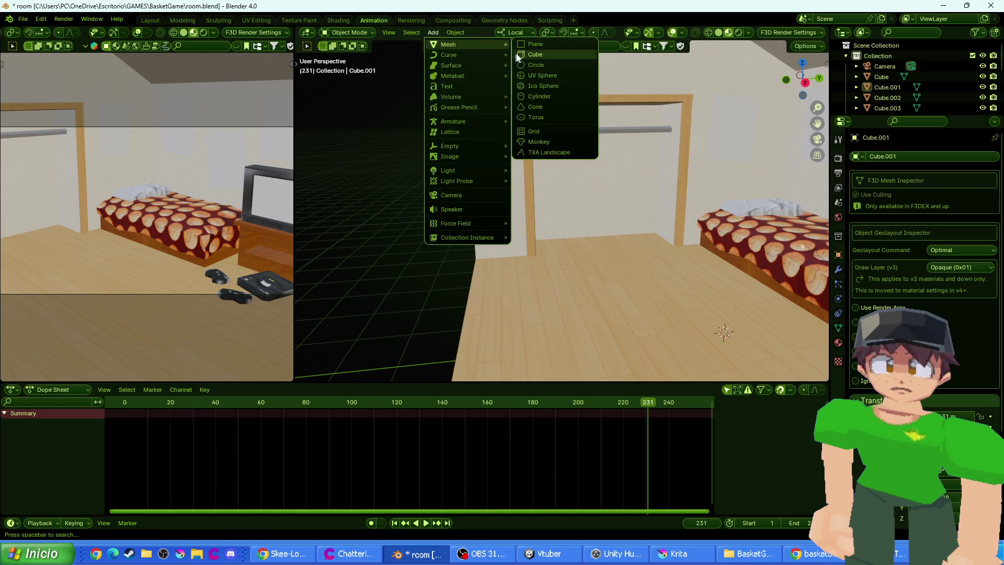
{"action": "left_click", "coordinate": [528, 56]}
{"action": "scroll", "coordinate": [569, 209], "scroll_direction": "down", "scroll_amount": 5}
{"action": "key", "text": "Tab"}
{"action": "scroll", "coordinate": [575, 212], "scroll_direction": "up", "scroll_amount": 3}
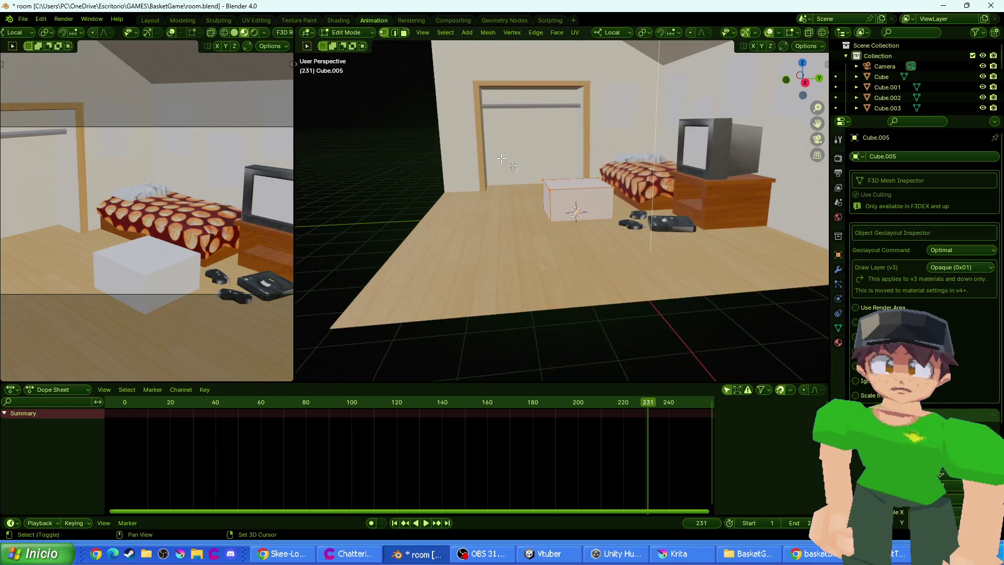
{"action": "mouse_move", "coordinate": [533, 152]}
{"action": "left_mouse_down"}
{"action": "mouse_move", "coordinate": [577, 224]}
{"action": "mouse_move", "coordinate": [595, 230]}
{"action": "mouse_move", "coordinate": [674, 212]}
{"action": "mouse_move", "coordinate": [471, 225]}
{"action": "left_mouse_up"}
{"action": "right_click", "coordinate": [577, 223]}
{"action": "key", "text": "x"}
{"action": "left_click", "coordinate": [714, 204]}
{"action": "left_click", "coordinate": [575, 199]}
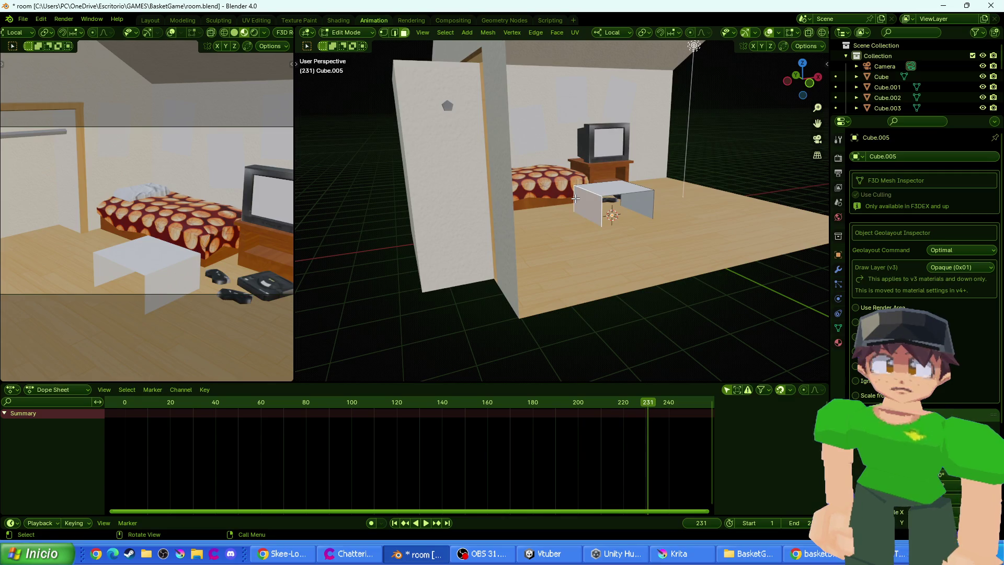
{"action": "key", "text": "x"}
{"action": "left_click", "coordinate": [576, 202]}
{"action": "key", "text": "Tab"}
{"action": "left_click_drag", "start_coordinate": [576, 201], "coordinate": [664, 236]}
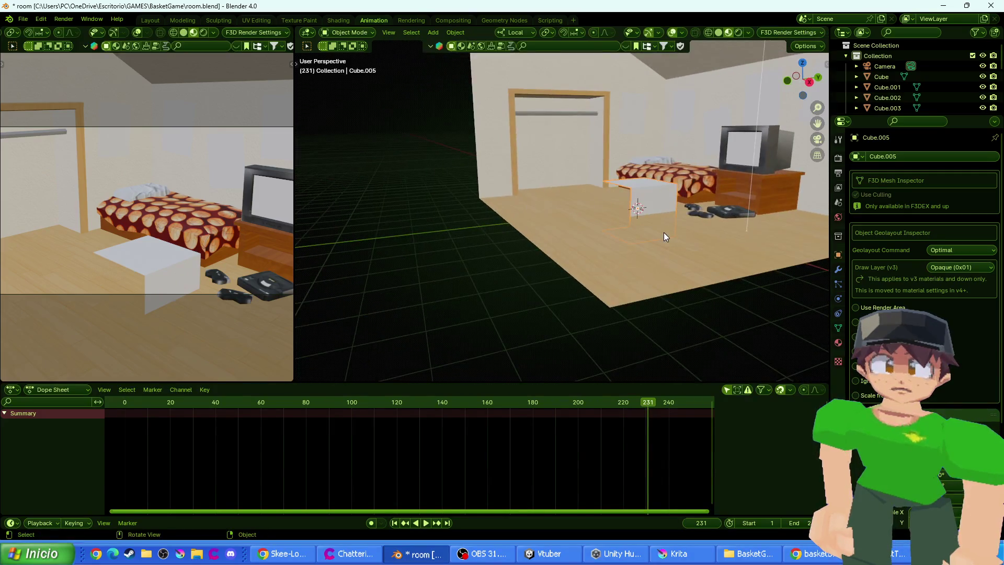
{"action": "left_click", "coordinate": [788, 81]}
{"action": "key", "text": "g"}
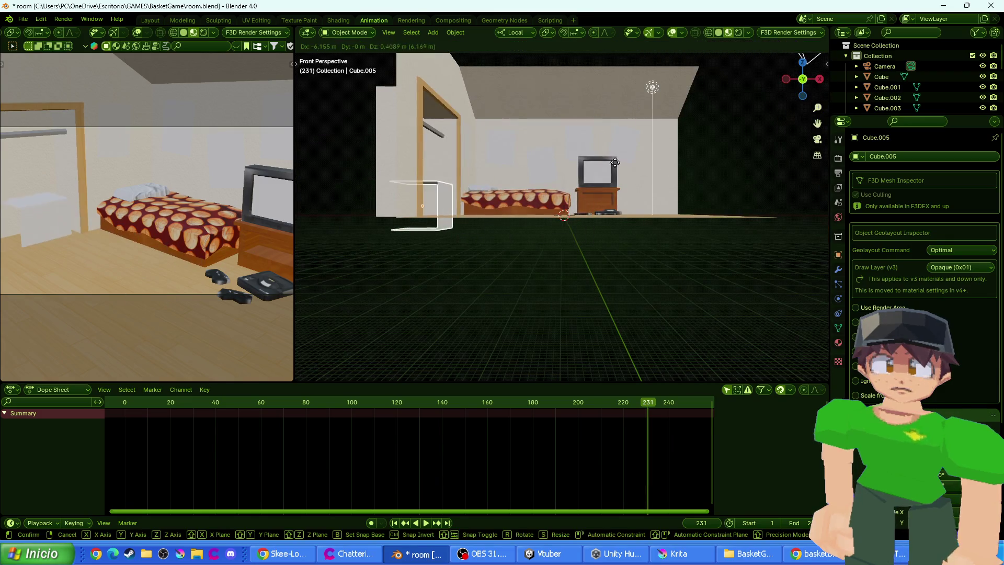
{"action": "left_click", "coordinate": [637, 208]}
{"action": "key", "text": "s"}
{"action": "key", "text": "z"}
{"action": "key", "text": "Return"}
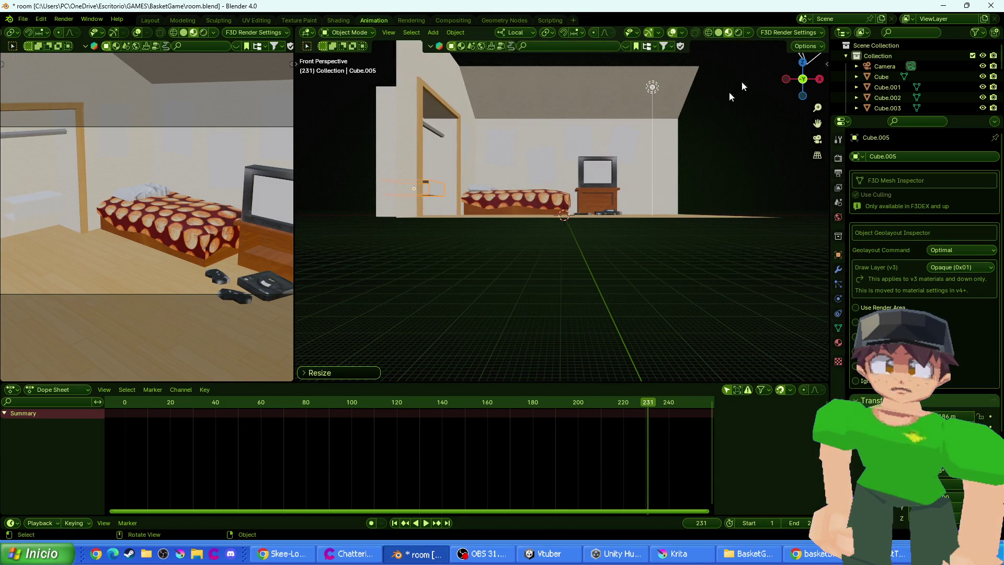
{"action": "left_click", "coordinate": [816, 80]}
{"action": "scroll", "coordinate": [569, 199], "scroll_direction": "up", "scroll_amount": 5}
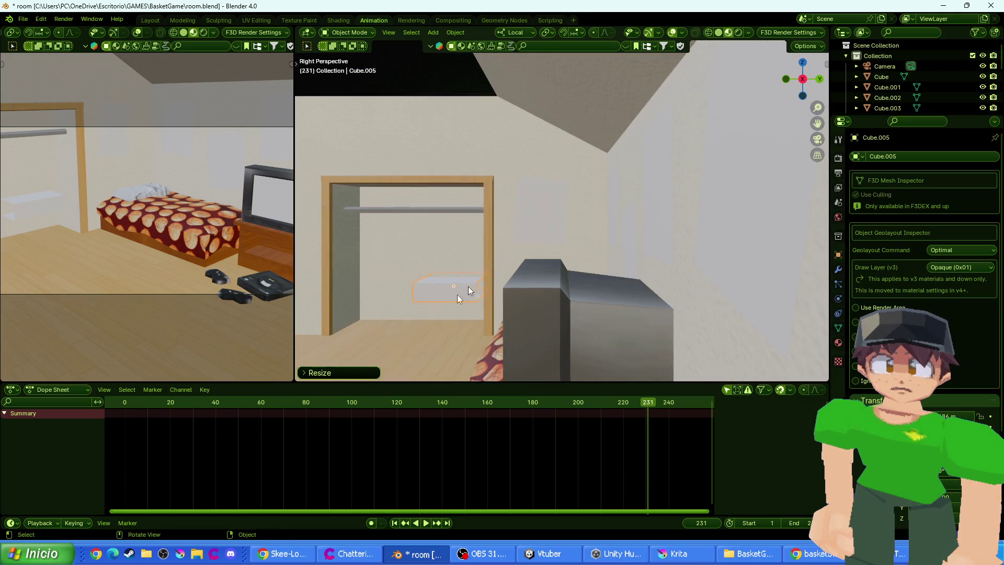
{"action": "scroll", "coordinate": [639, 237], "scroll_direction": "up", "scroll_amount": 5}
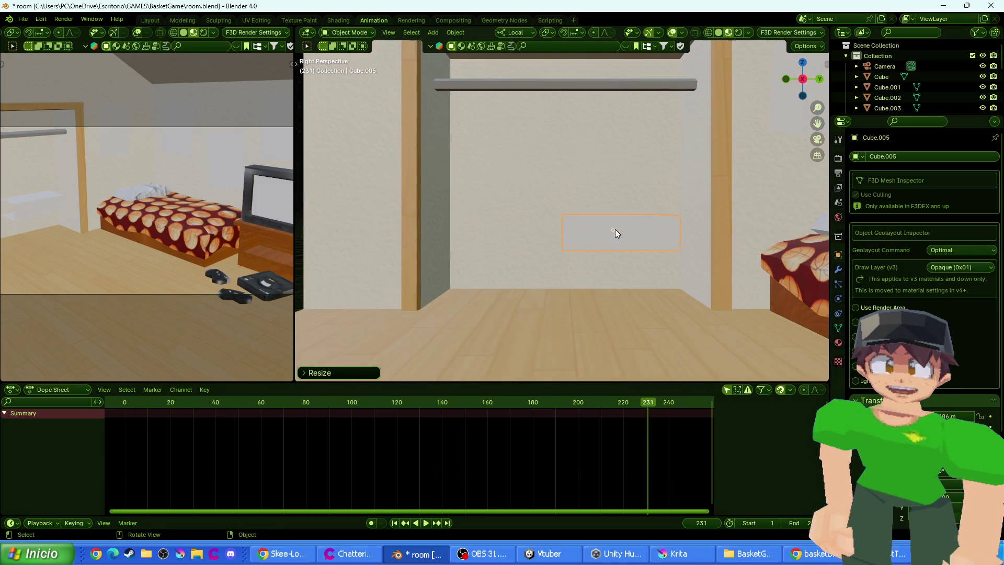
{"action": "scroll", "coordinate": [640, 277], "scroll_direction": "up", "scroll_amount": 2}
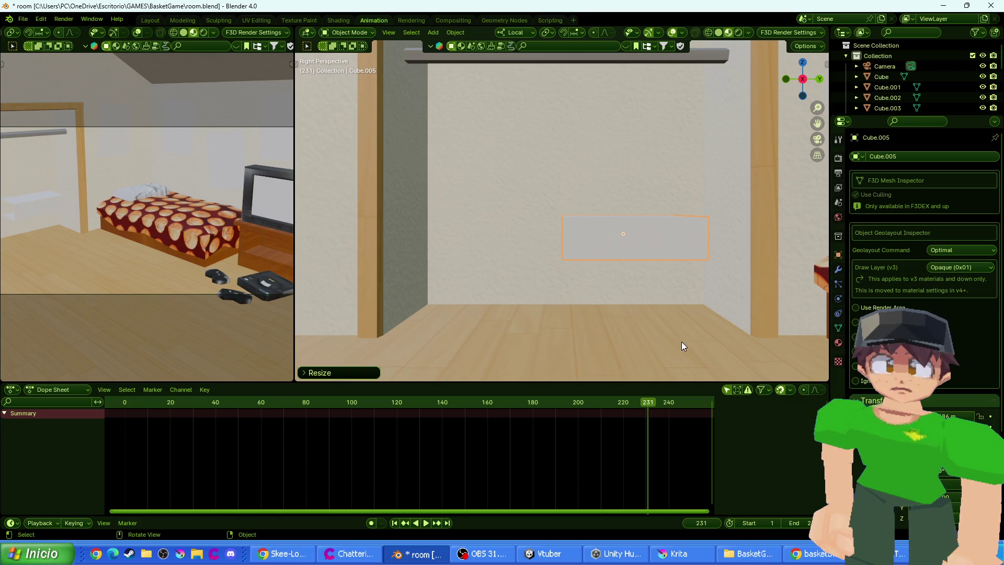
{"action": "key", "text": "s"}
{"action": "key", "text": "Escape"}
{"action": "key", "text": "g"}
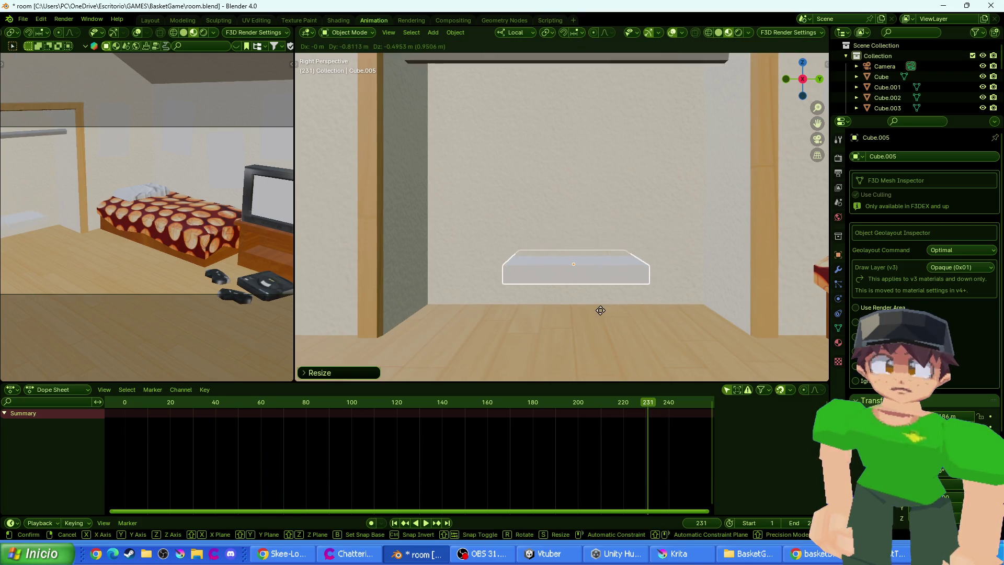
{"action": "left_click", "coordinate": [596, 310]}
{"action": "key", "text": "s"}
{"action": "key", "text": "y"}
{"action": "key", "text": "y"}
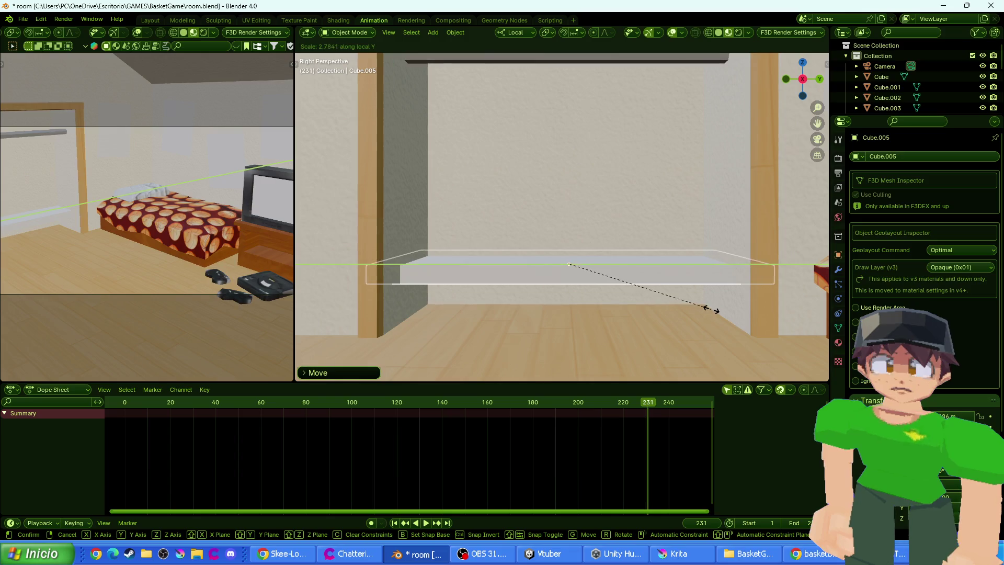
{"action": "left_click", "coordinate": [708, 312]}
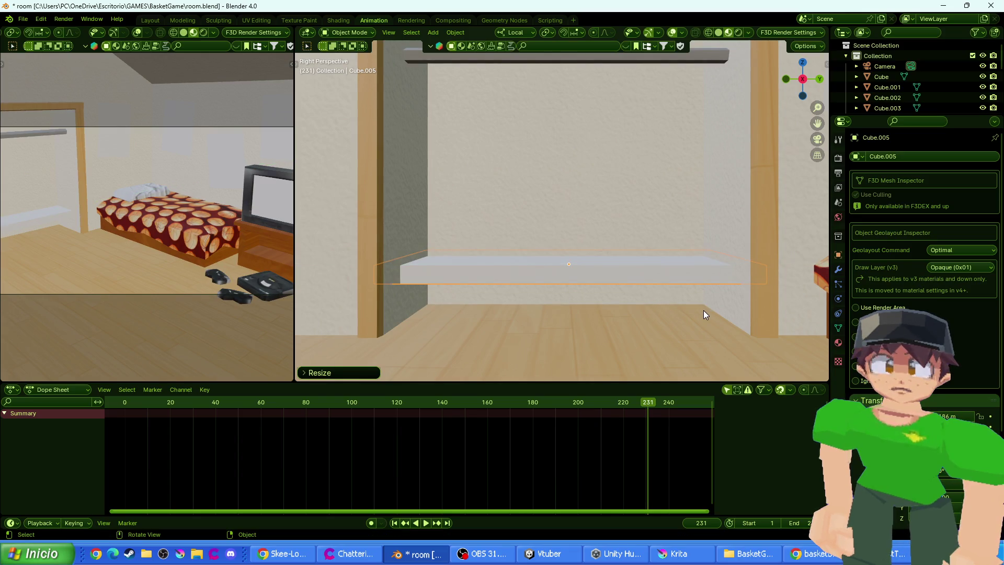
{"action": "key", "text": "s"}
{"action": "key", "text": "x"}
{"action": "key", "text": "Escape"}
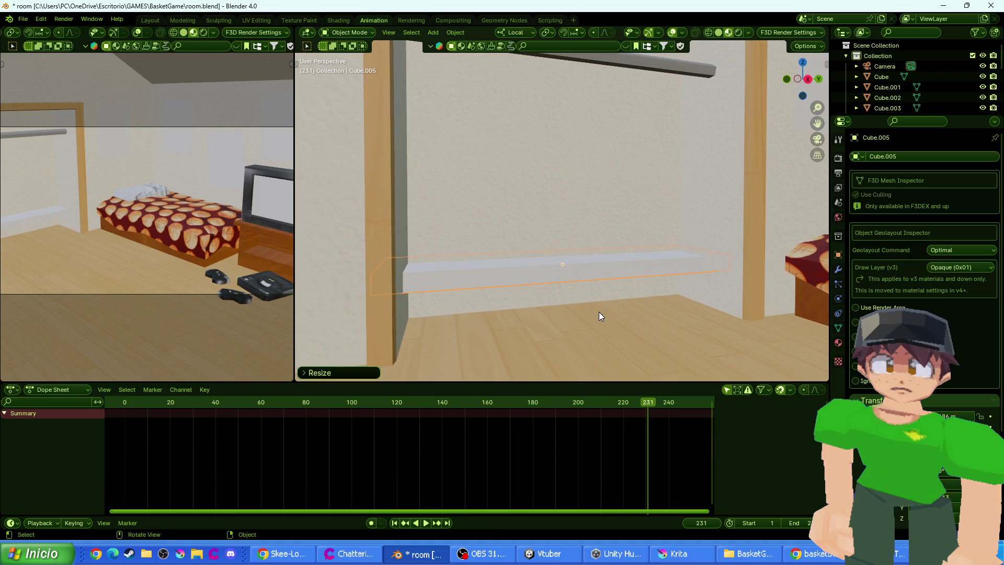
{"action": "key", "text": "g"}
{"action": "key", "text": "x"}
{"action": "left_click", "coordinate": [589, 311]}
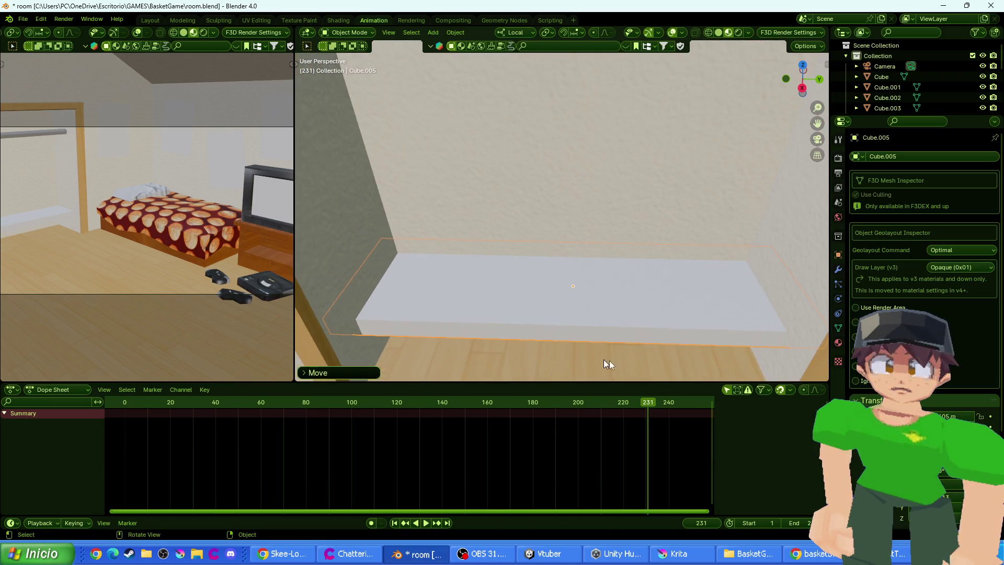
{"action": "key", "text": "g"}
{"action": "key", "text": "x"}
{"action": "key", "text": "Escape"}
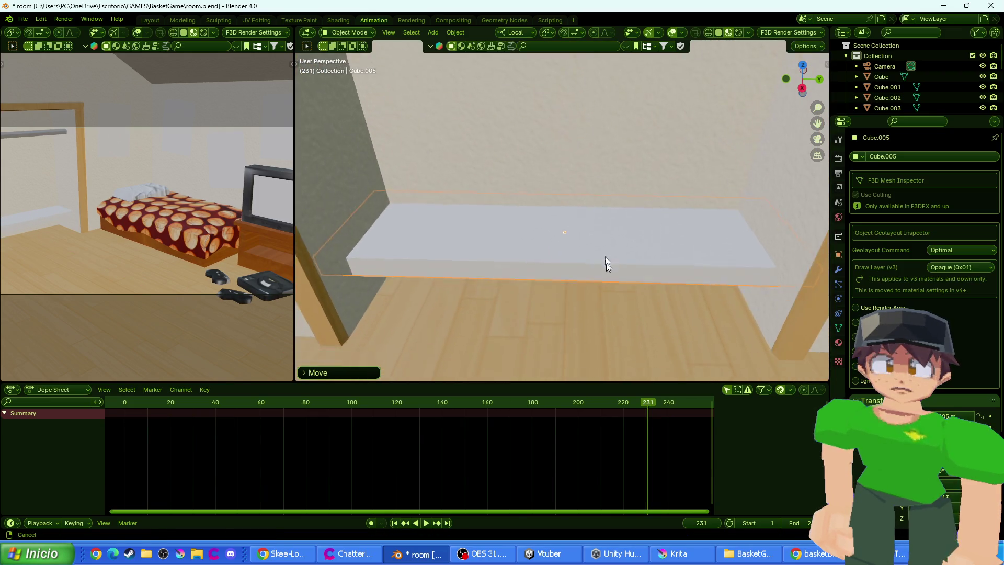
{"action": "scroll", "coordinate": [605, 256], "scroll_direction": "down", "scroll_amount": 2}
{"action": "key", "text": "g"}
{"action": "key", "text": "x"}
{"action": "left_click", "coordinate": [597, 274]}
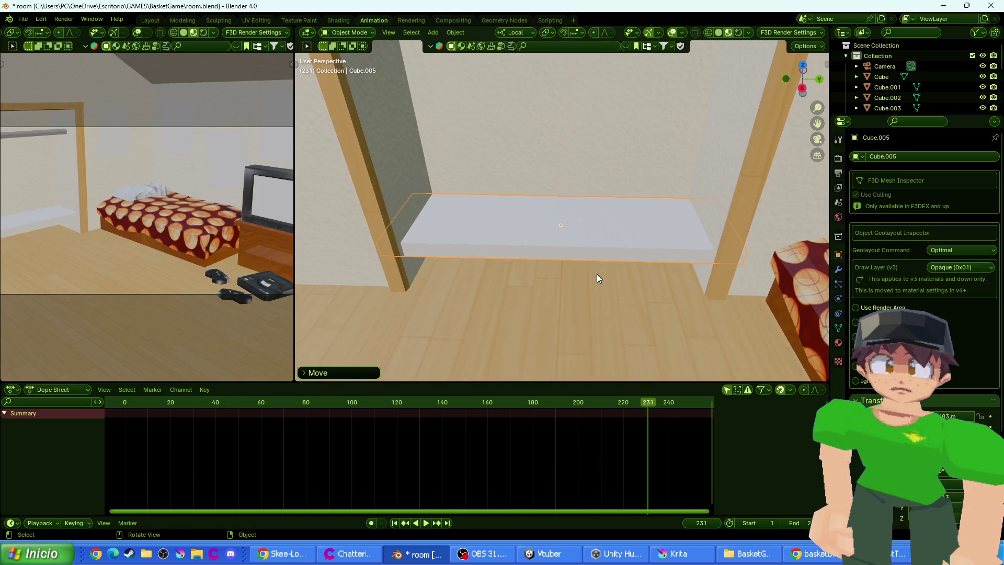
{"action": "key", "text": "s"}
{"action": "key", "text": "x"}
{"action": "left_click", "coordinate": [586, 273]}
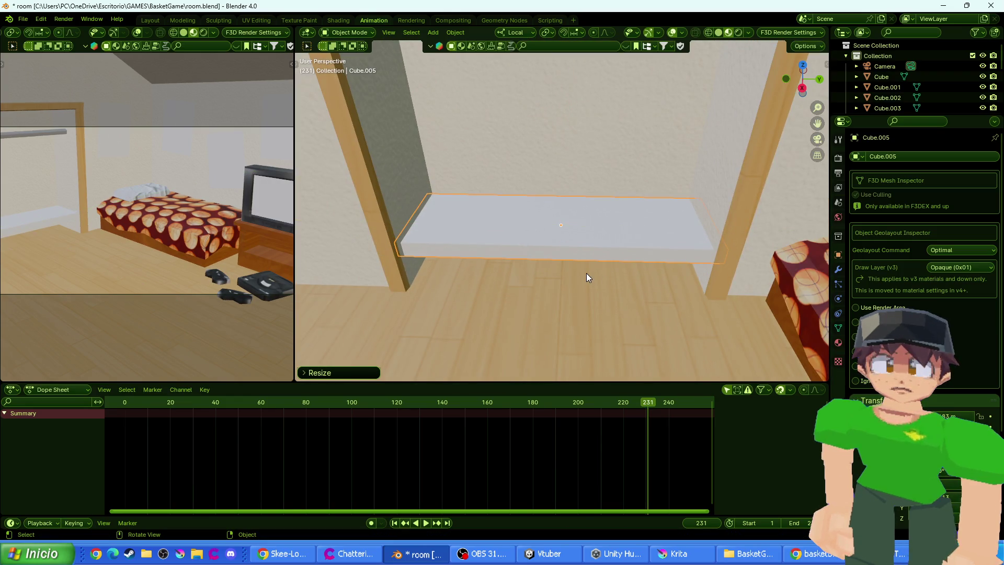
{"action": "key", "text": "g"}
{"action": "key", "text": "x"}
{"action": "left_click", "coordinate": [585, 274]}
{"action": "key", "text": "g"}
{"action": "key", "text": "x"}
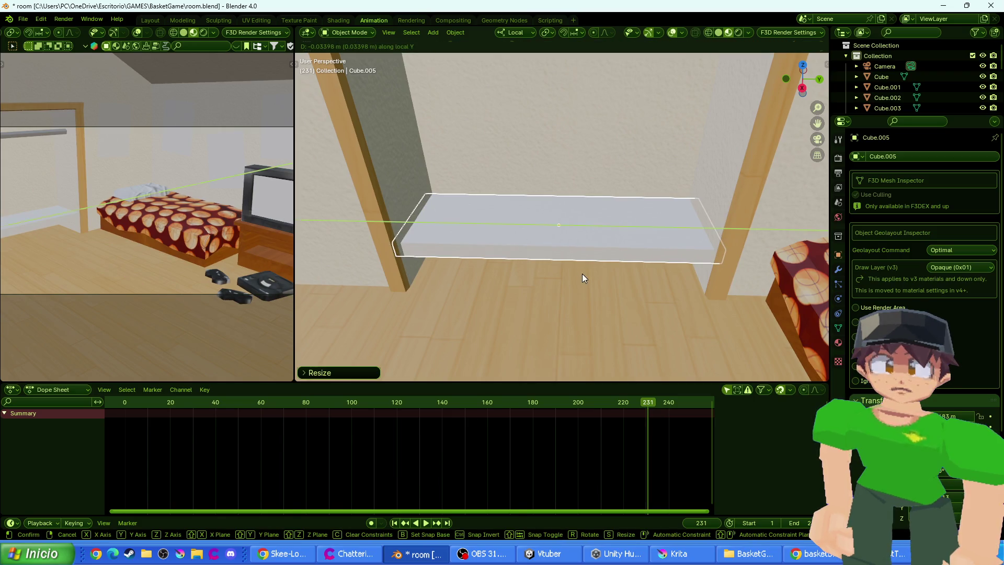
{"action": "left_click", "coordinate": [582, 274]}
{"action": "key", "text": "g"}
{"action": "key", "text": "z"}
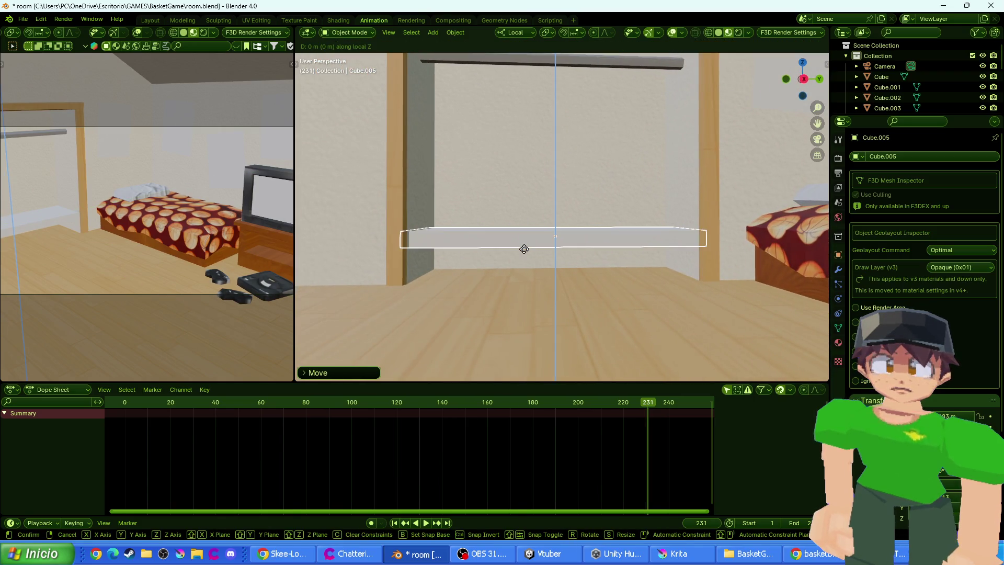
{"action": "left_click", "coordinate": [522, 249]}
{"action": "key", "text": "g"}
{"action": "key", "text": "z"}
{"action": "left_click", "coordinate": [519, 246]}
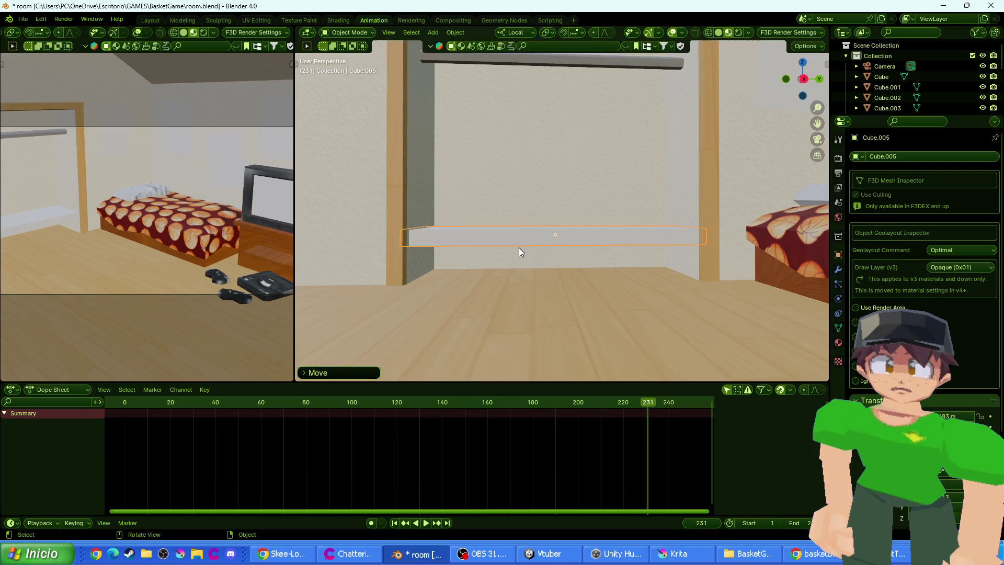
{"action": "key", "text": "Tab"}
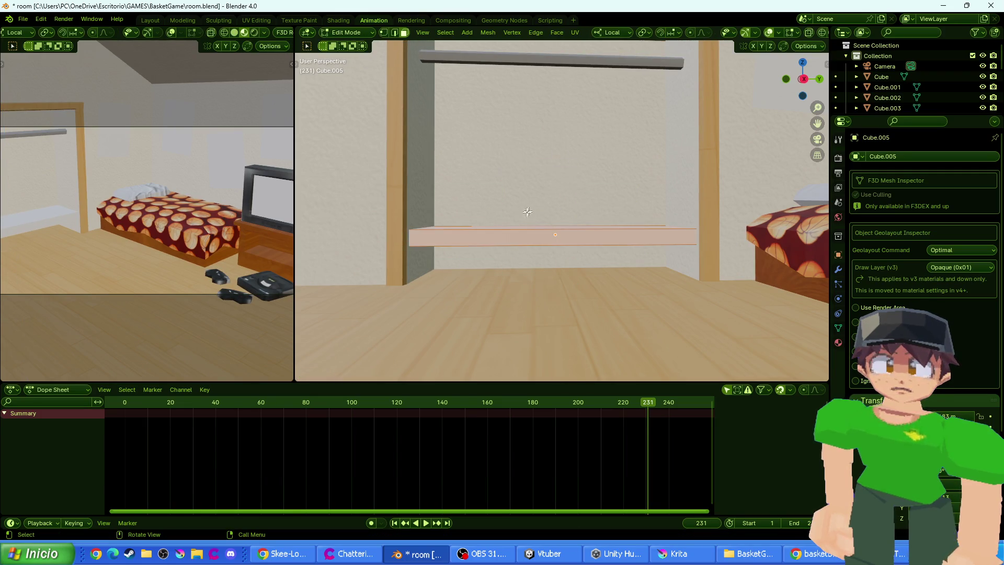
{"action": "left_click", "coordinate": [348, 19]}
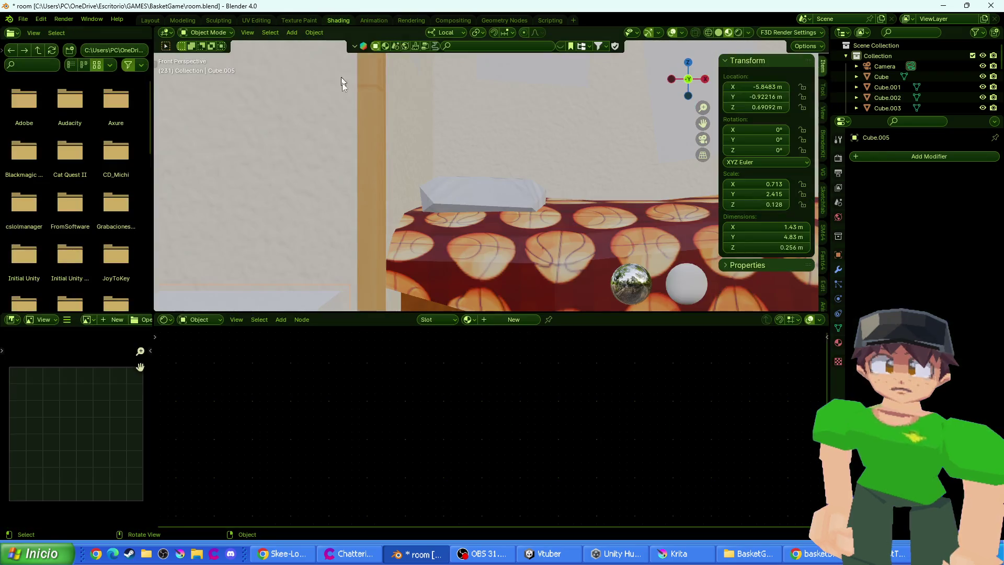
{"action": "left_click", "coordinate": [467, 320]}
{"action": "left_click", "coordinate": [494, 355]}
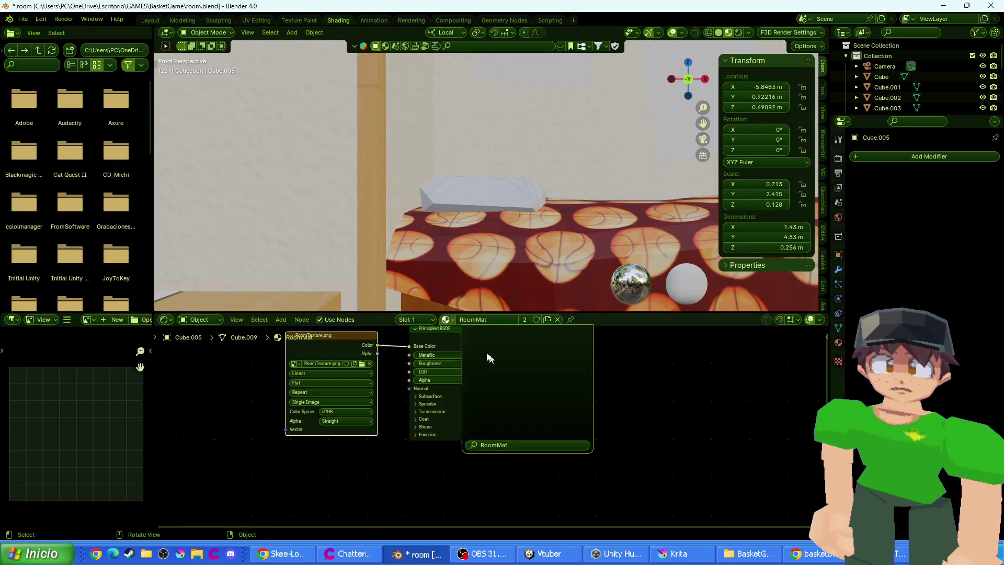
{"action": "mouse_move", "coordinate": [398, 241]}
{"action": "left_mouse_down"}
{"action": "mouse_move", "coordinate": [512, 148]}
{"action": "mouse_move", "coordinate": [455, 140]}
{"action": "left_mouse_up"}
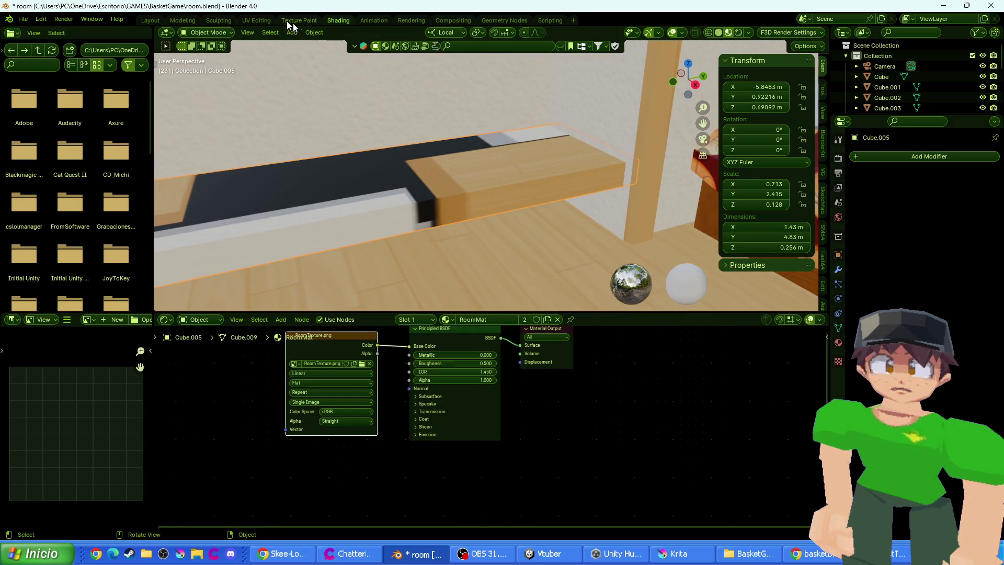
{"action": "left_click", "coordinate": [254, 20]}
{"action": "scroll", "coordinate": [249, 352], "scroll_direction": "down", "scroll_amount": 2}
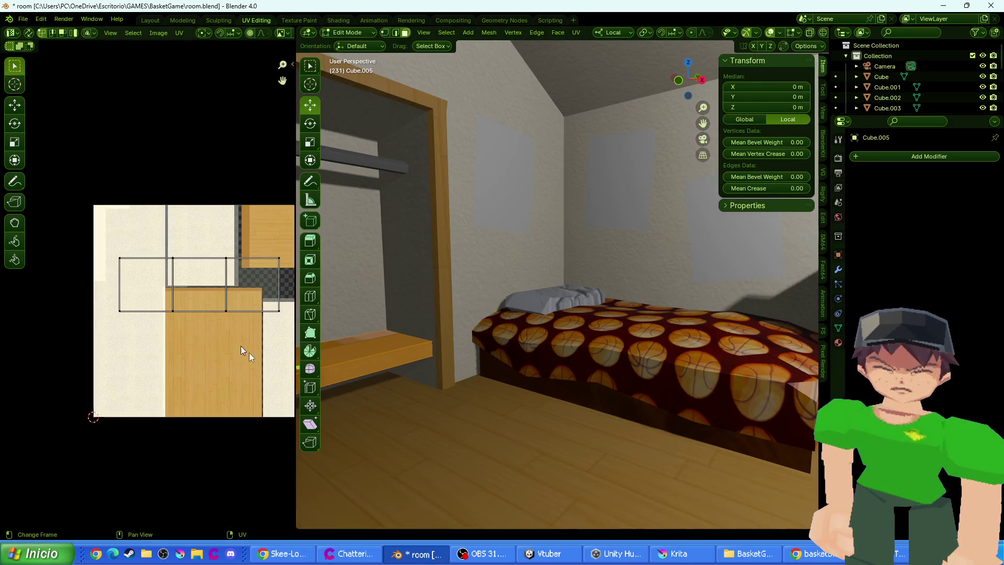
{"action": "key", "text": "b"}
{"action": "left_click_drag", "start_coordinate": [94, 209], "coordinate": [266, 360]}
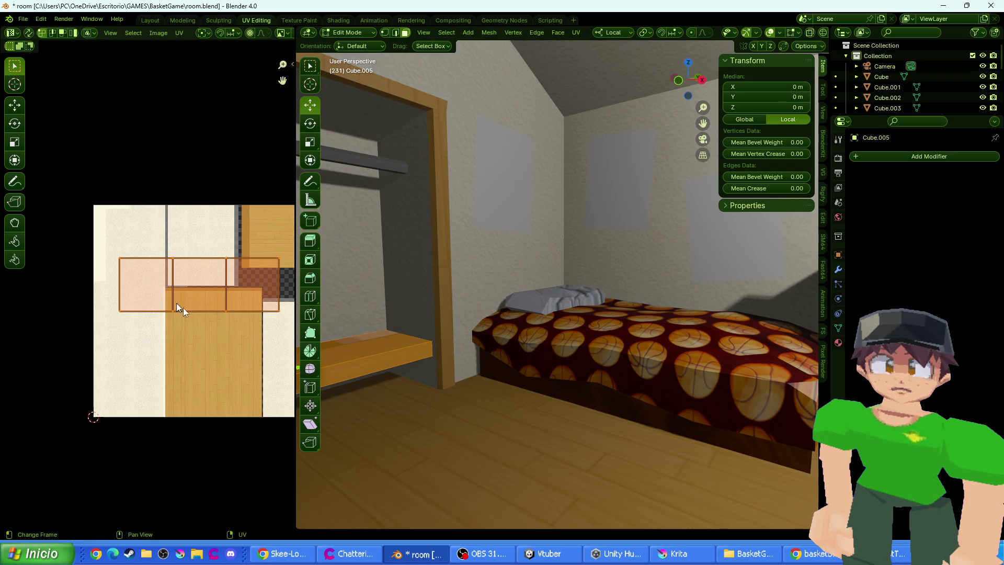
{"action": "key", "text": "g"}
{"action": "left_click", "coordinate": [256, 387]}
{"action": "key", "text": "s"}
{"action": "left_click", "coordinate": [247, 385]}
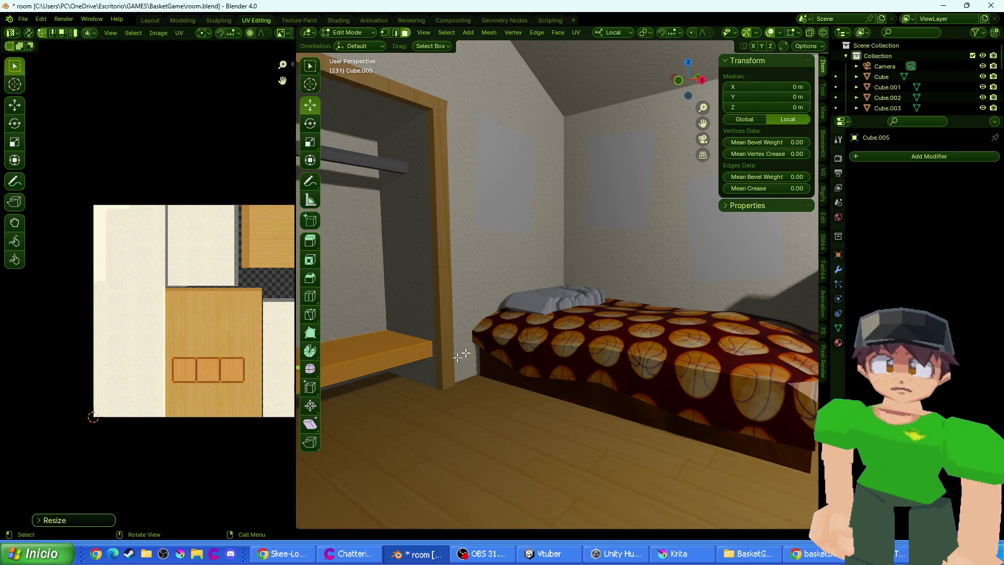
{"action": "scroll", "coordinate": [342, 408], "scroll_direction": "up", "scroll_amount": 3}
{"action": "scroll", "coordinate": [343, 407], "scroll_direction": "up", "scroll_amount": 3}
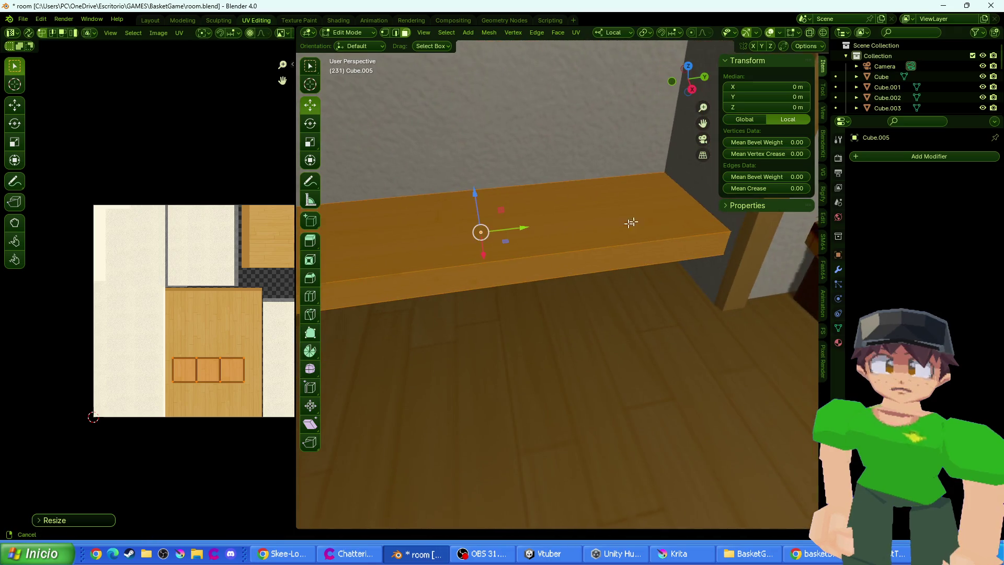
{"action": "key", "text": "Tab"}
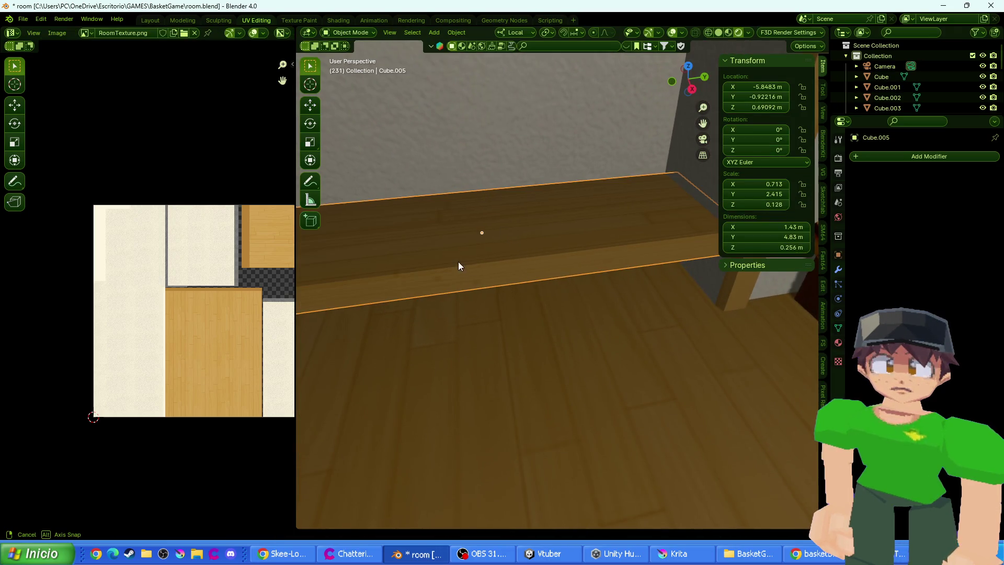
{"action": "scroll", "coordinate": [459, 262], "scroll_direction": "down", "scroll_amount": 2}
{"action": "key", "text": "F12"}
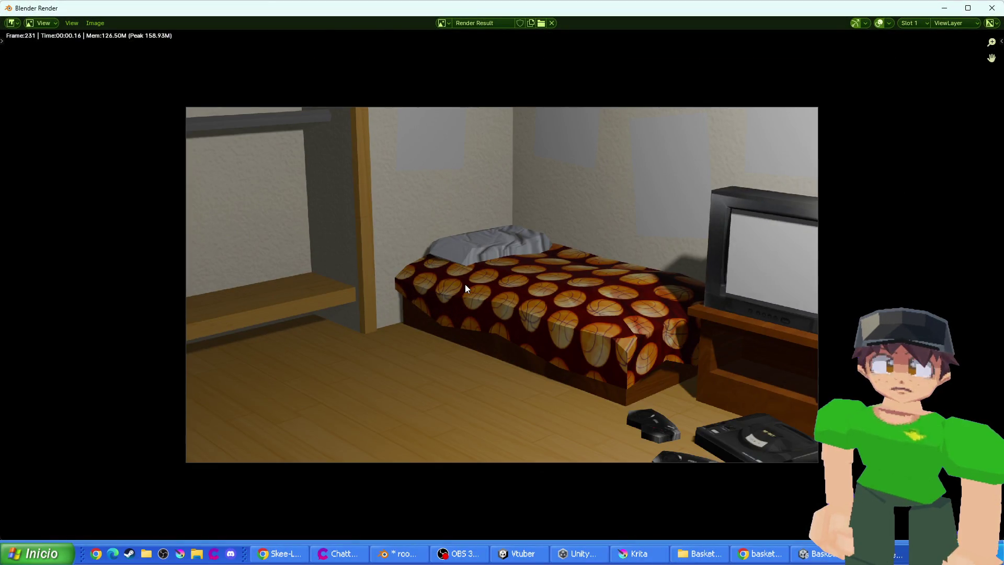
{"action": "key", "text": "Escape"}
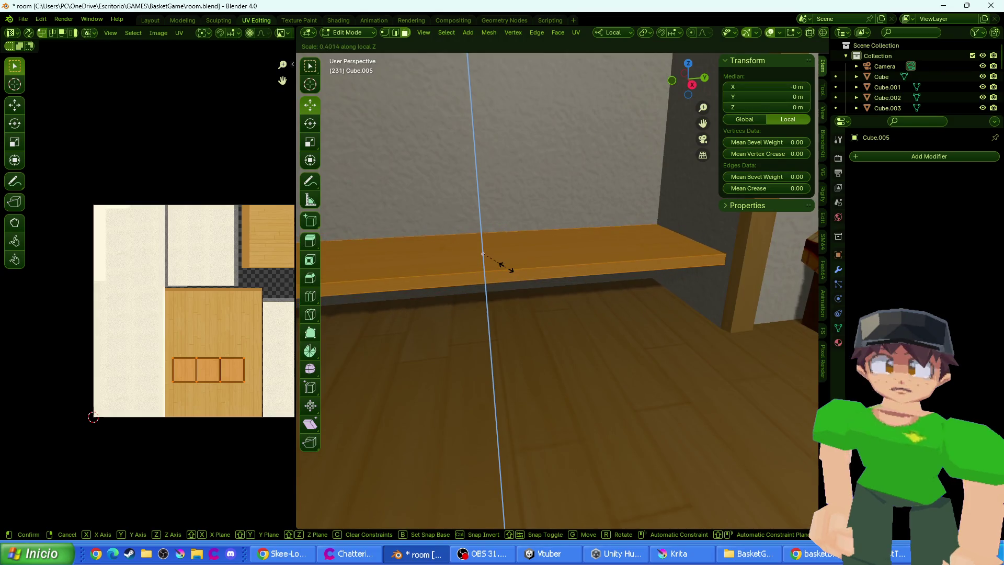
{"action": "left_click", "coordinate": [504, 267]}
{"action": "key", "text": "F12"}
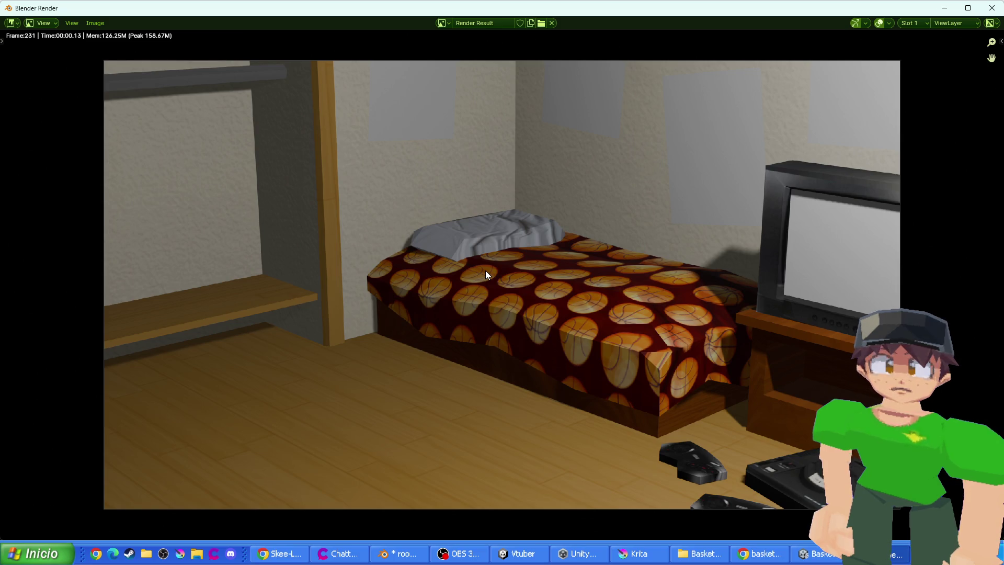
{"action": "key", "text": "Escape"}
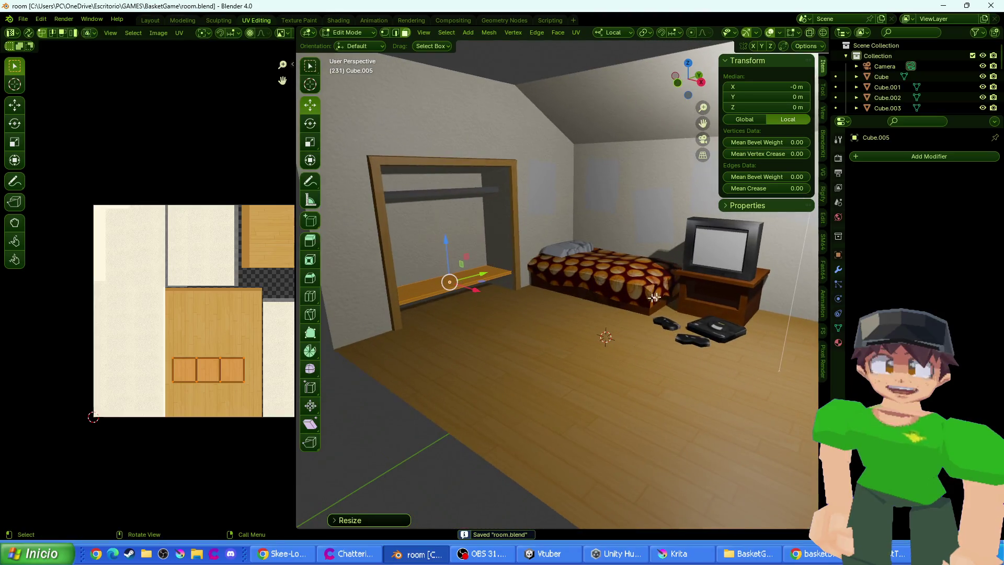
{"action": "scroll", "coordinate": [555, 318], "scroll_direction": "up", "scroll_amount": 10}
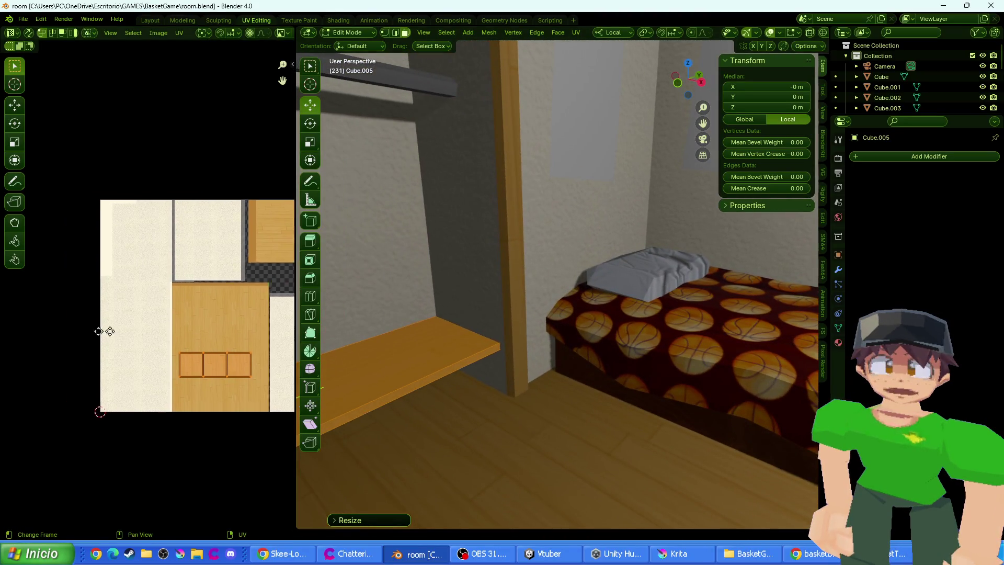
{"action": "left_click_drag", "start_coordinate": [105, 332], "coordinate": [160, 325]}
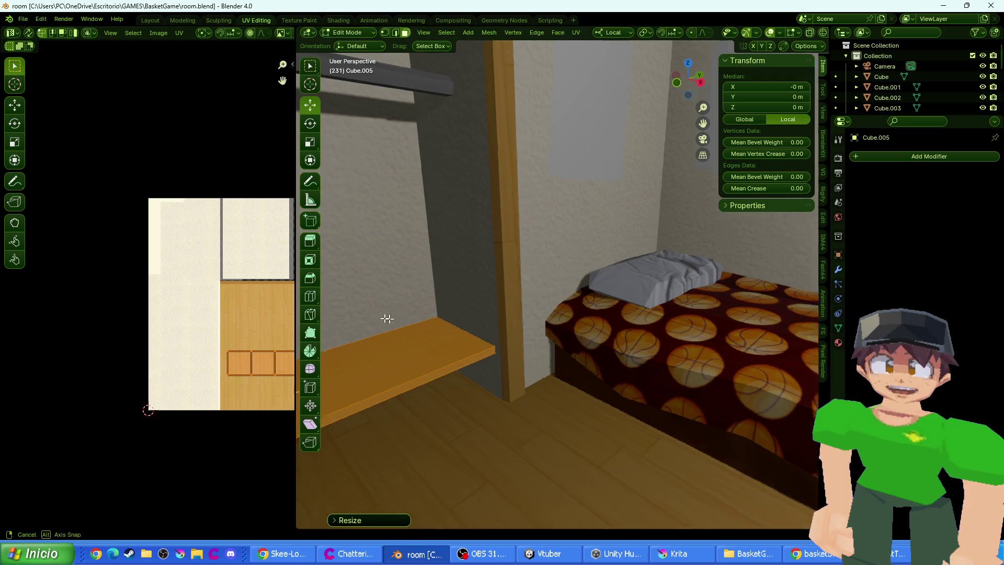
{"action": "mouse_move", "coordinate": [386, 318]}
{"action": "left_mouse_down"}
{"action": "mouse_move", "coordinate": [538, 314]}
{"action": "mouse_move", "coordinate": [623, 331]}
{"action": "mouse_move", "coordinate": [530, 328]}
{"action": "left_mouse_up"}
{"action": "scroll", "coordinate": [623, 331], "scroll_direction": "down", "scroll_amount": 5}
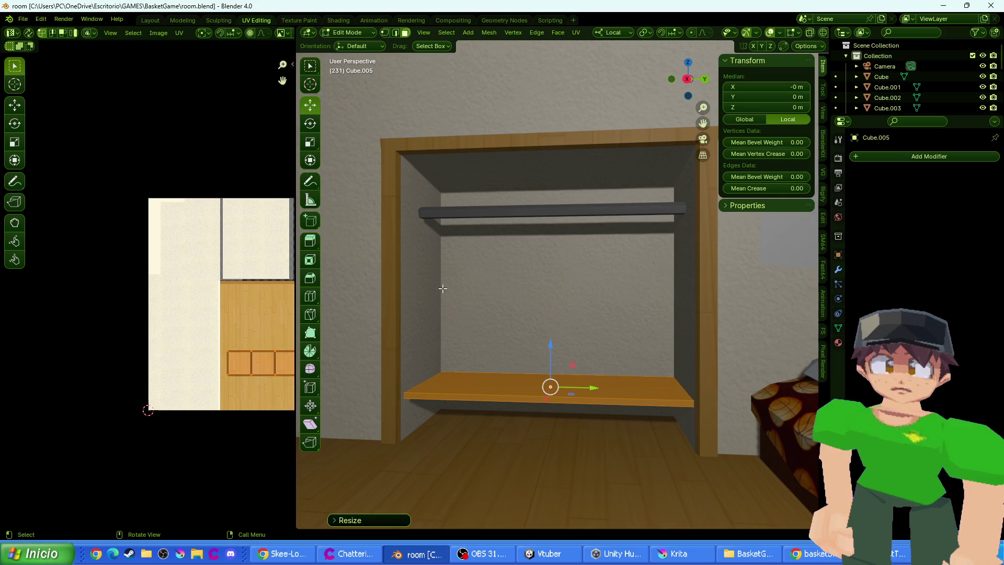
{"action": "scroll", "coordinate": [523, 299], "scroll_direction": "up", "scroll_amount": 2}
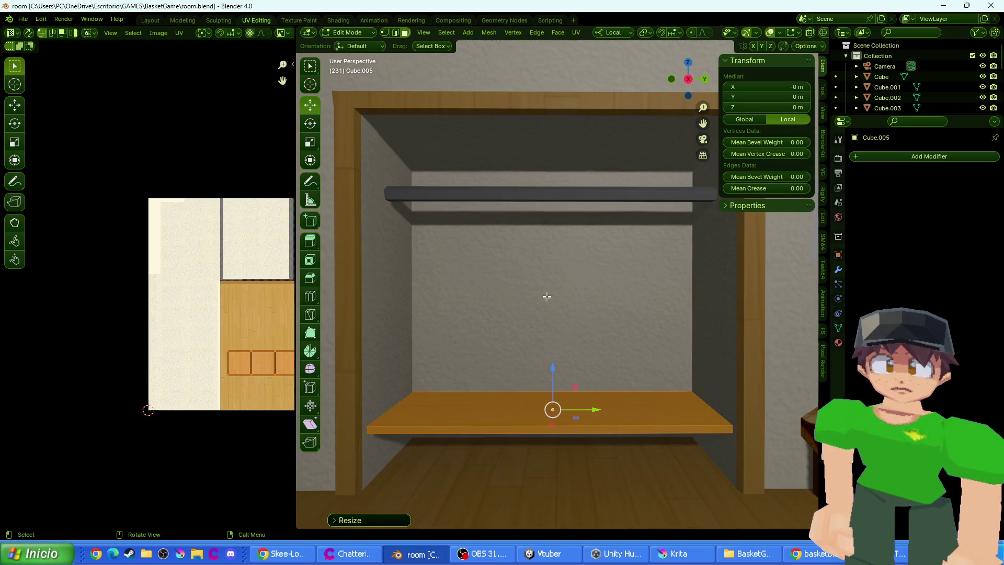
{"action": "left_click_drag", "start_coordinate": [295, 286], "coordinate": [222, 287]}
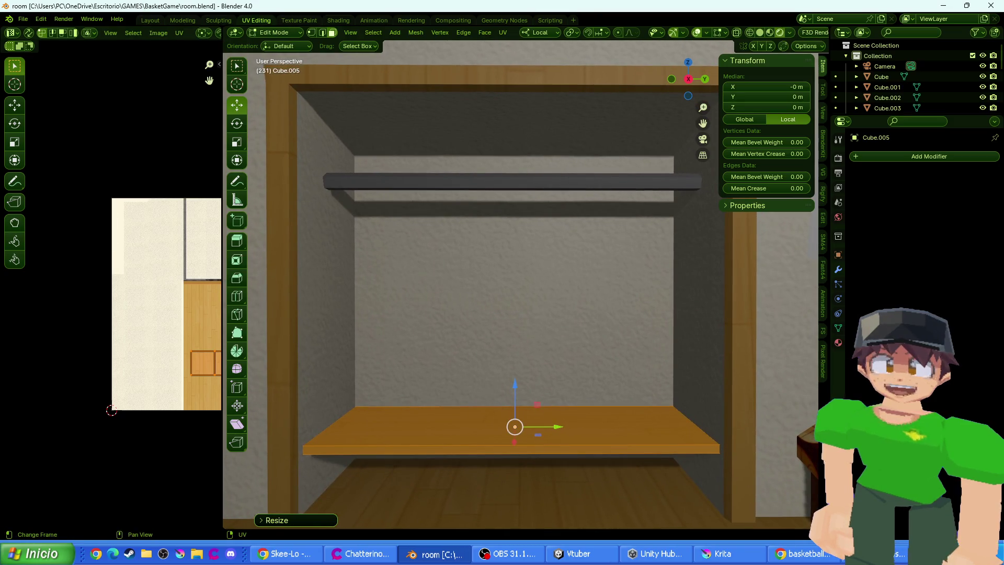
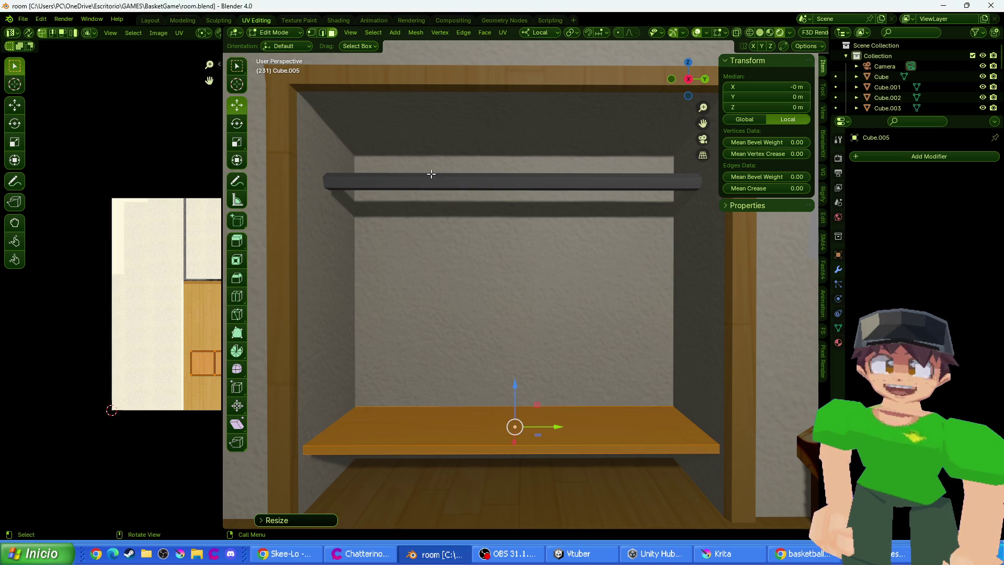
{"action": "left_click", "coordinate": [428, 189]}
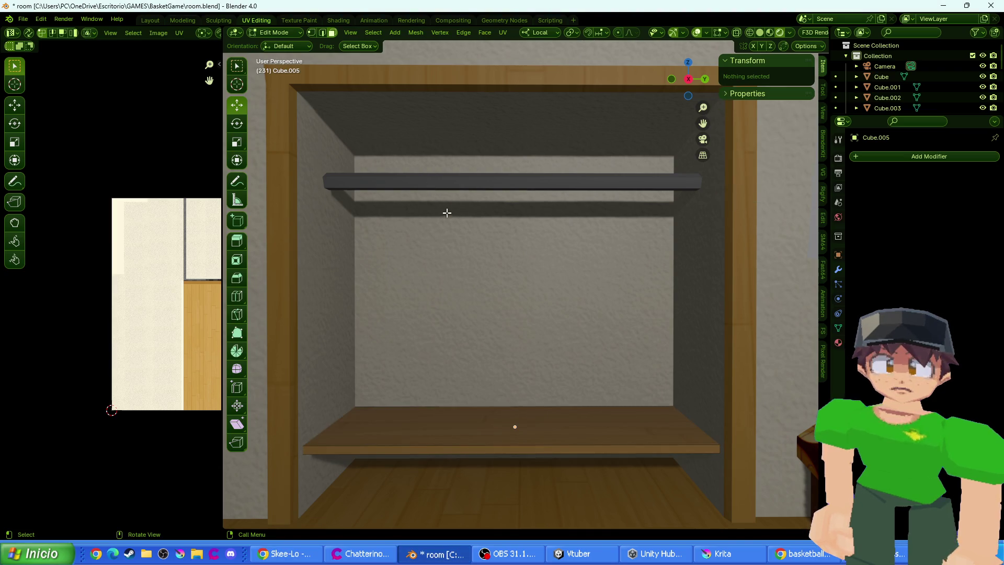
{"action": "key", "text": "Tab"}
{"action": "left_click_drag", "start_coordinate": [545, 460], "coordinate": [527, 318]}
{"action": "key", "text": "shift+d"}
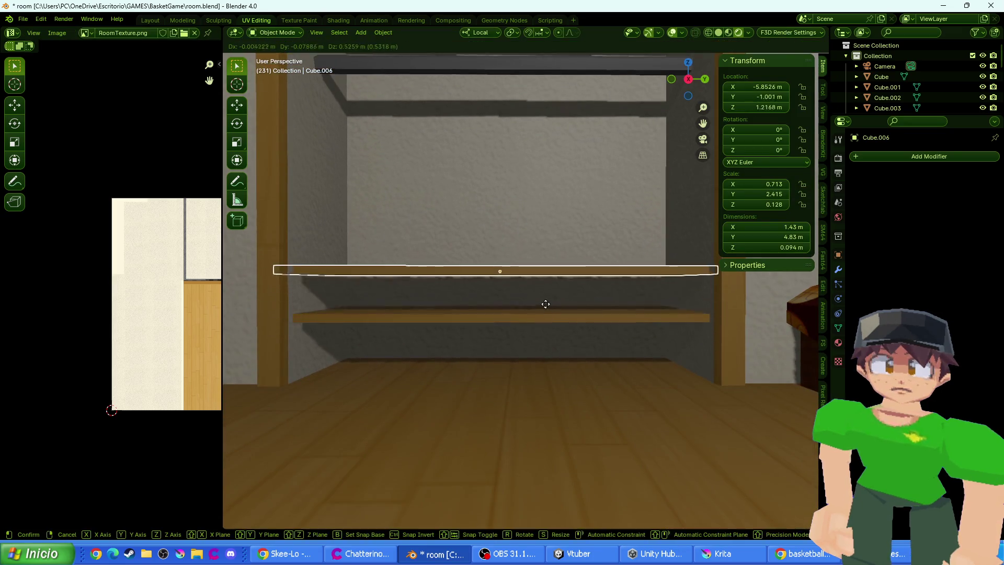
{"action": "key", "text": "z"}
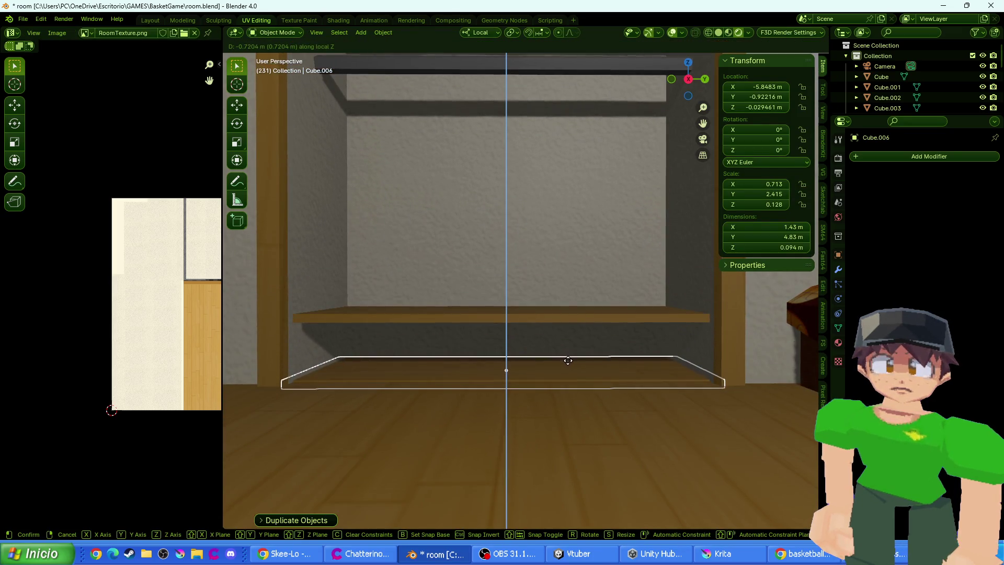
{"action": "left_click", "coordinate": [562, 360]}
{"action": "key", "text": "g"}
{"action": "key", "text": "z"}
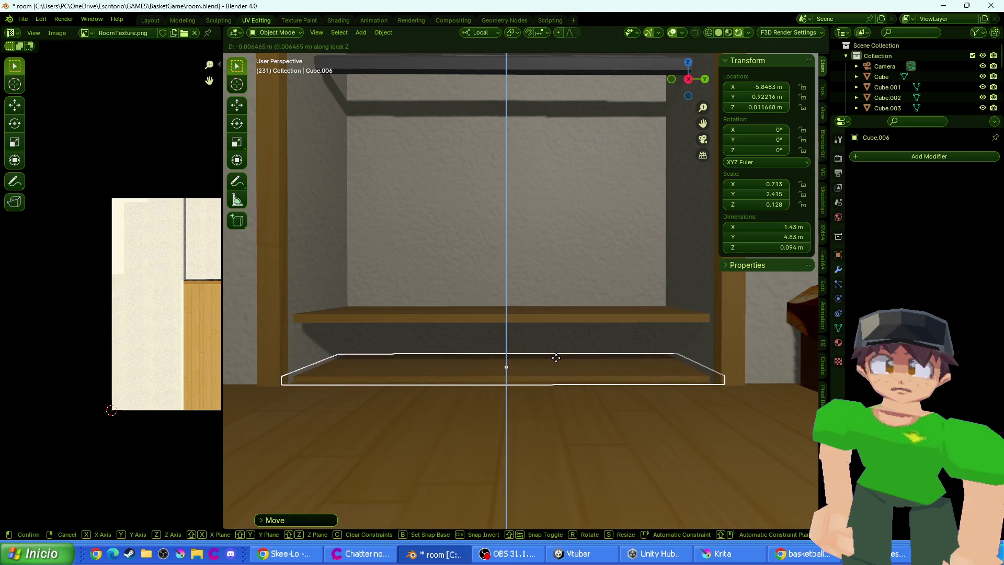
{"action": "left_click", "coordinate": [553, 359]}
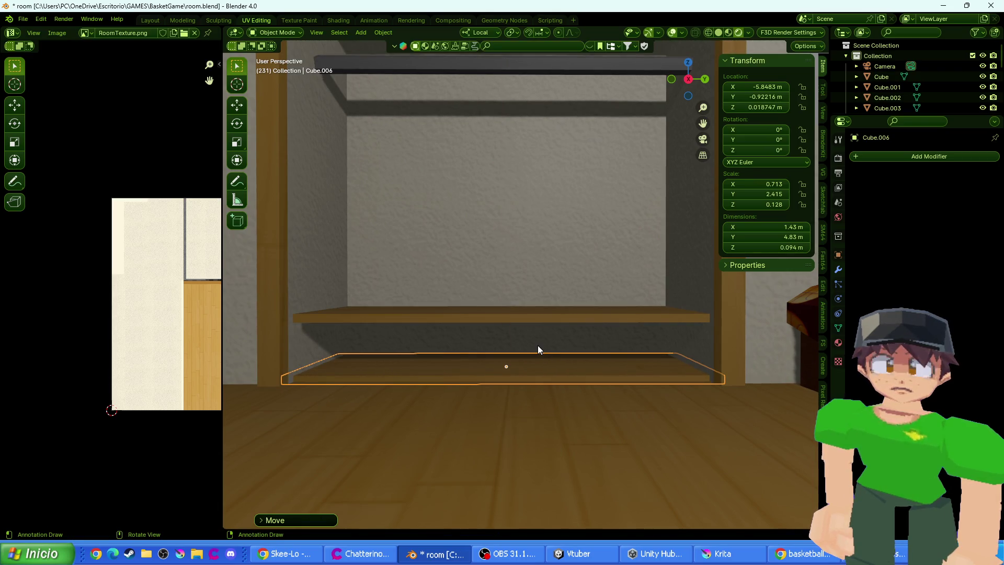
{"action": "key", "text": "F12"}
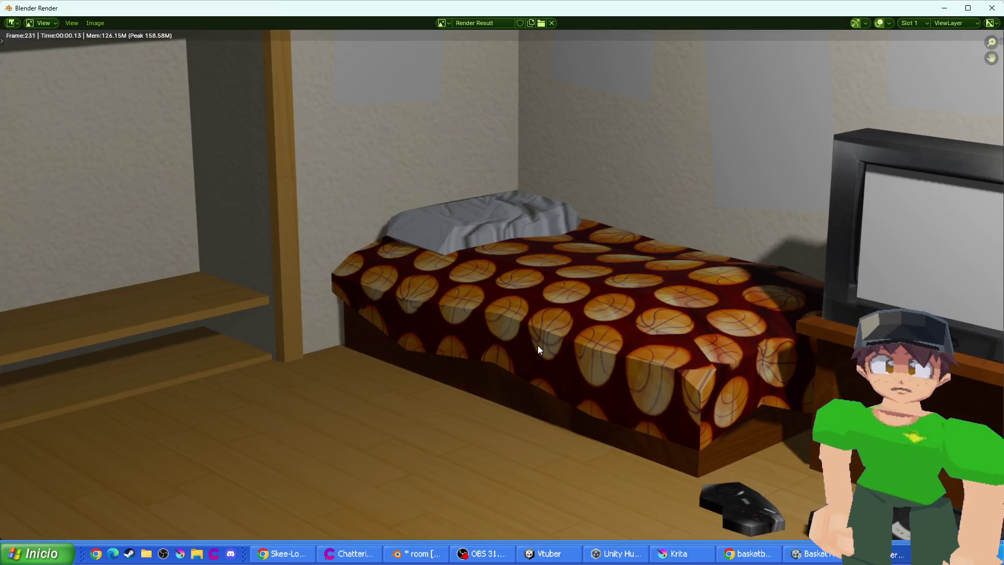
{"action": "key", "text": "Escape"}
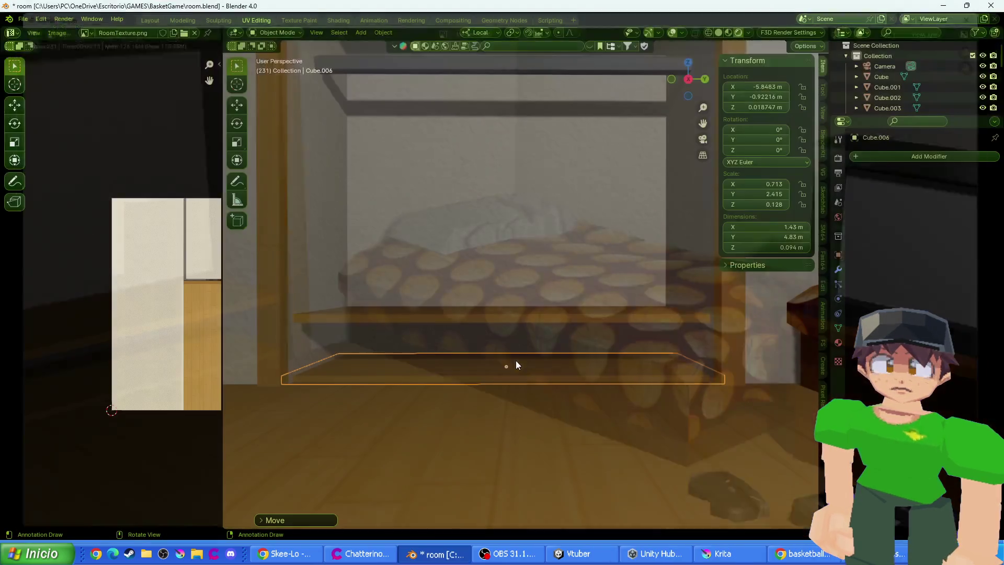
{"action": "scroll", "coordinate": [504, 321], "scroll_direction": "down", "scroll_amount": 2}
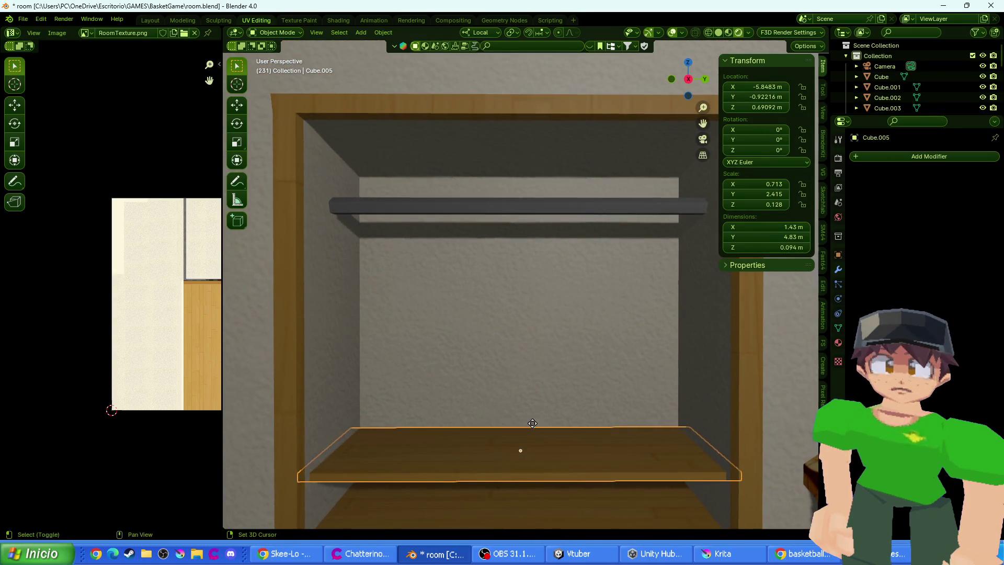
{"action": "key", "text": "shift+d"}
{"action": "key", "text": "z"}
{"action": "key", "text": "z"}
{"action": "key", "text": "Escape"}
{"action": "key", "text": "g"}
{"action": "key", "text": "z"}
{"action": "key", "text": "z"}
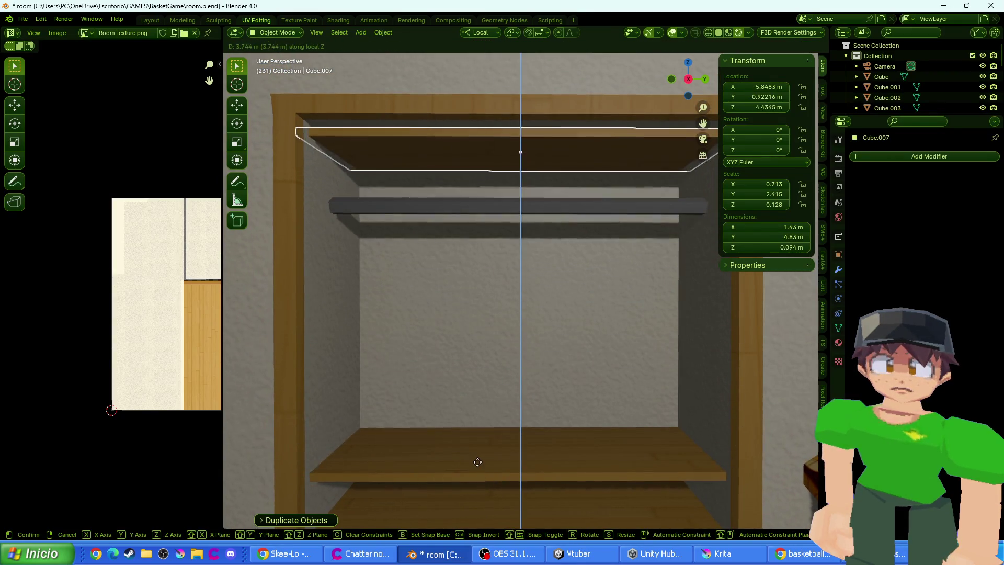
{"action": "left_click", "coordinate": [479, 468]}
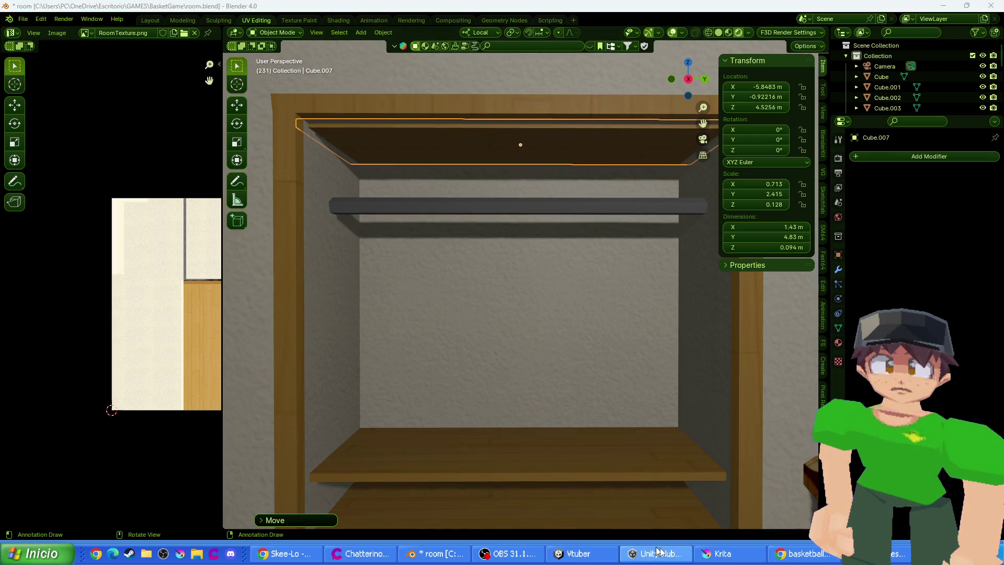
{"action": "mouse_move", "coordinate": [600, 348]}
{"action": "left_mouse_down"}
{"action": "mouse_move", "coordinate": [665, 343]}
{"action": "mouse_move", "coordinate": [582, 358]}
{"action": "mouse_move", "coordinate": [607, 272]}
{"action": "left_mouse_up"}
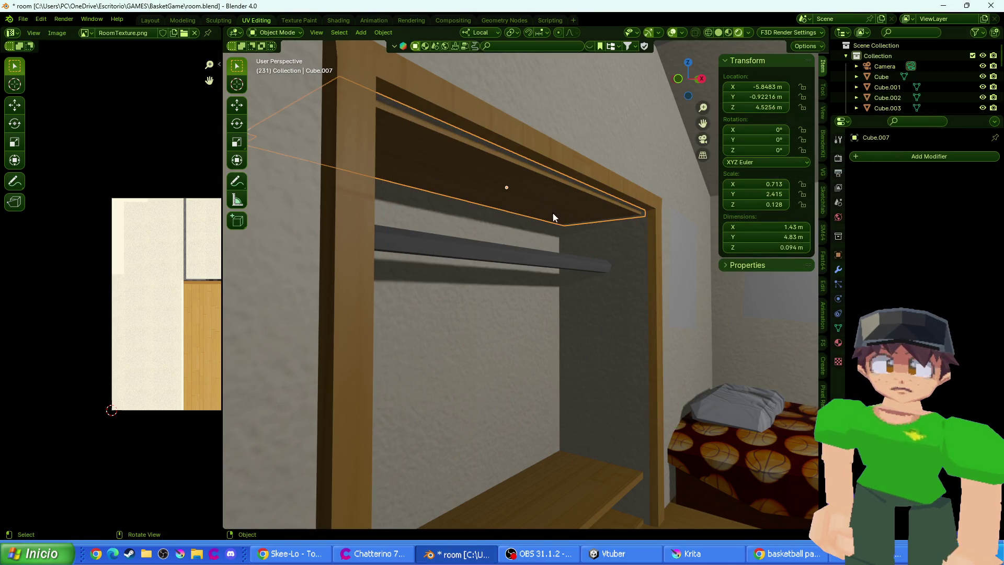
{"action": "key", "text": "g"}
{"action": "key", "text": "x"}
{"action": "left_click", "coordinate": [564, 212]}
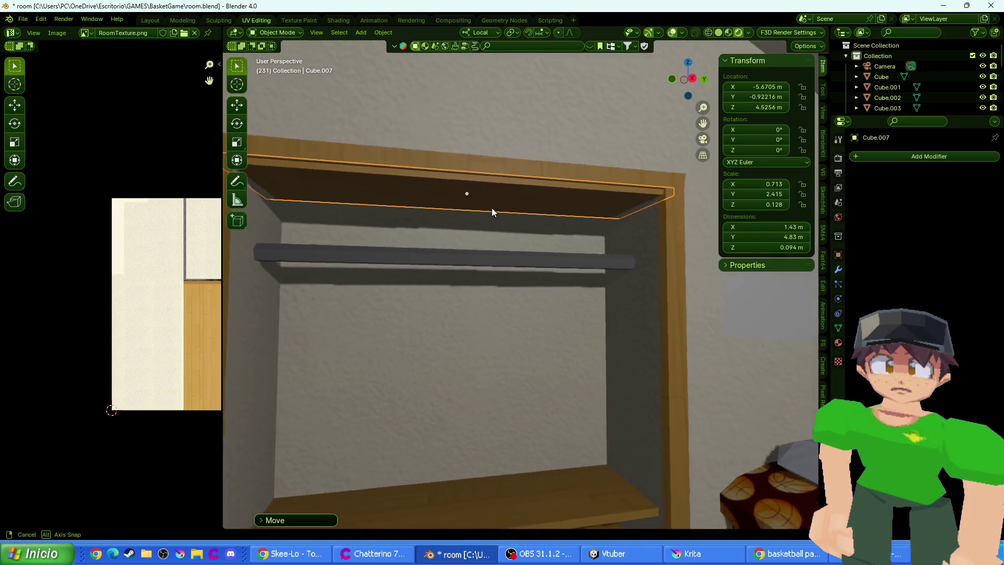
{"action": "key", "text": "g"}
{"action": "key", "text": "x"}
{"action": "key", "text": "z"}
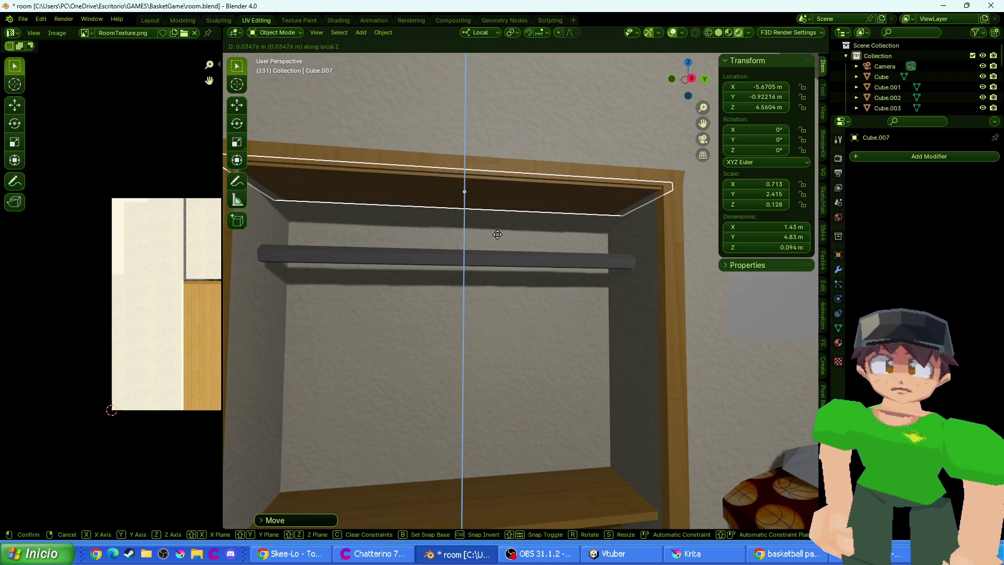
{"action": "left_click", "coordinate": [497, 234]}
{"action": "left_click_drag", "start_coordinate": [562, 220], "coordinate": [519, 240]}
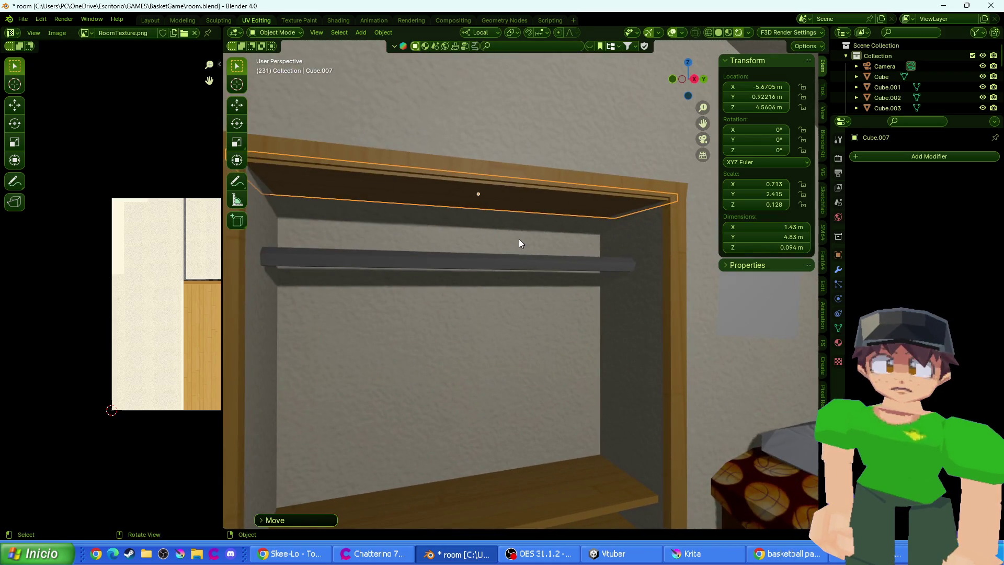
{"action": "key", "text": "F12"}
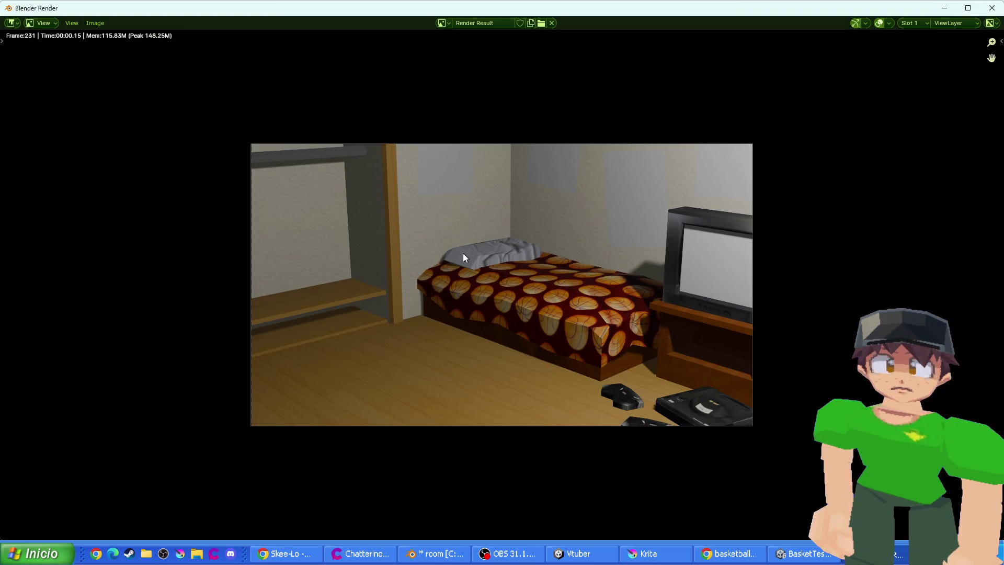
{"action": "key", "text": "Escape"}
{"action": "left_click_drag", "start_coordinate": [424, 267], "coordinate": [417, 193]}
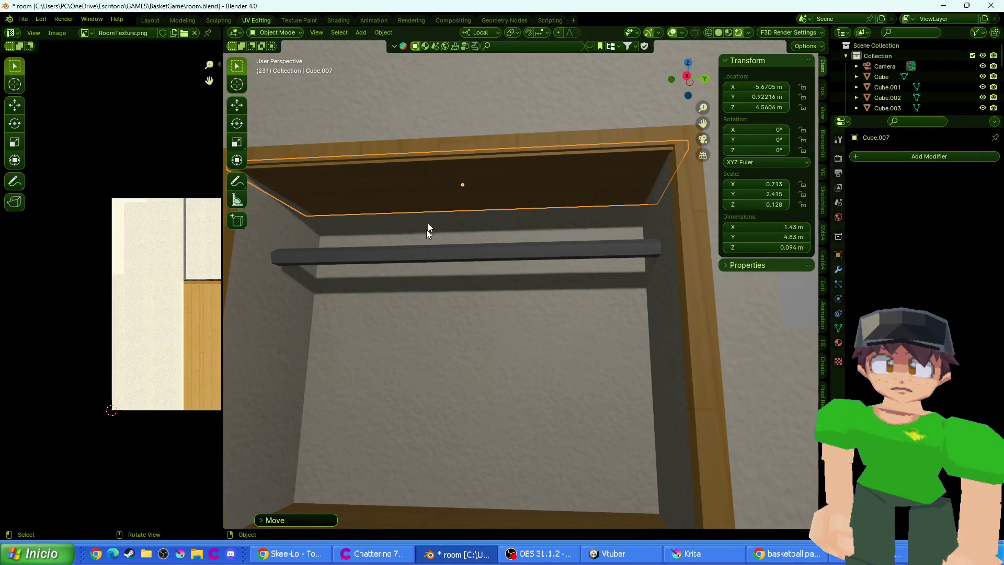
{"action": "left_click_drag", "start_coordinate": [428, 227], "coordinate": [477, 254]}
{"action": "key", "text": "s"}
{"action": "key", "text": "x"}
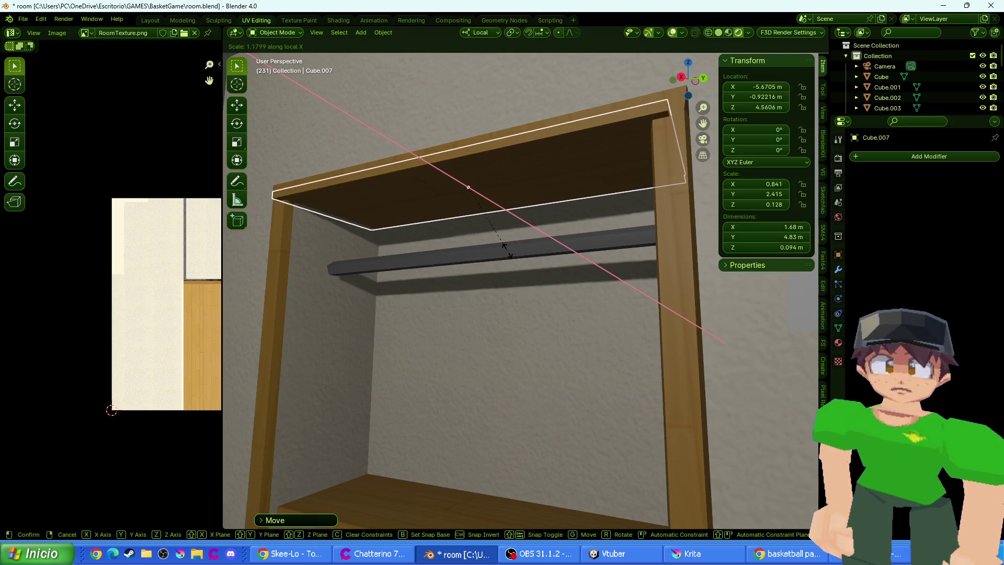
{"action": "left_click", "coordinate": [508, 255]}
{"action": "key", "text": "g"}
{"action": "key", "text": "x"}
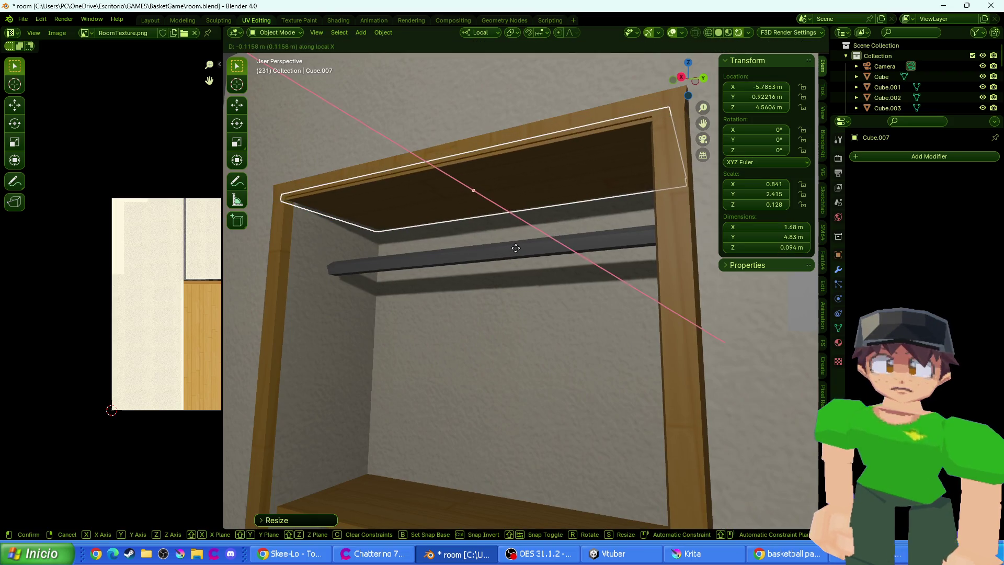
{"action": "left_click", "coordinate": [495, 253]}
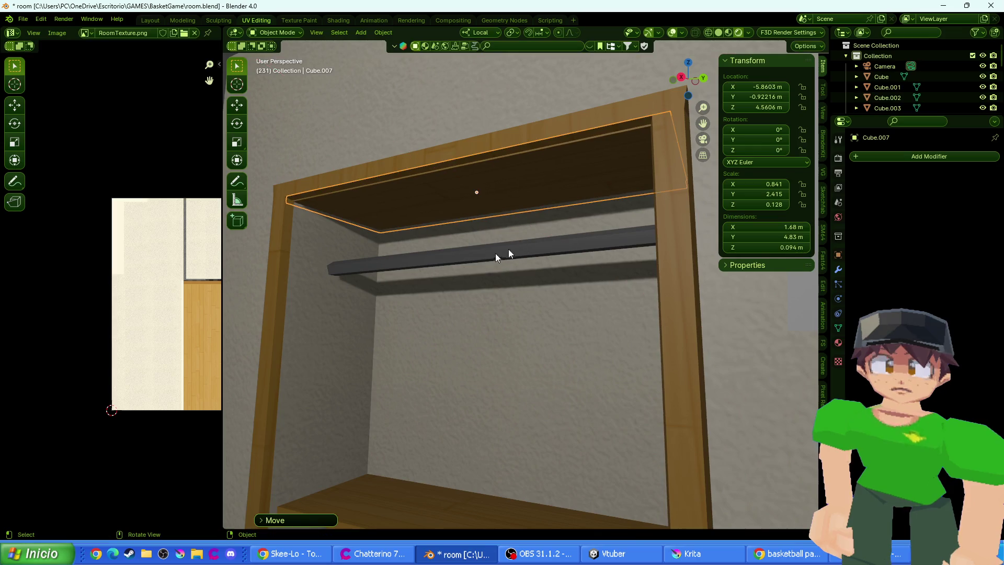
{"action": "left_click", "coordinate": [457, 314]}
{"action": "mouse_move", "coordinate": [457, 313]}
{"action": "left_mouse_down"}
{"action": "mouse_move", "coordinate": [401, 338]}
{"action": "mouse_move", "coordinate": [450, 339]}
{"action": "mouse_move", "coordinate": [359, 375]}
{"action": "mouse_move", "coordinate": [260, 323]}
{"action": "left_mouse_up"}
{"action": "key", "text": "ctrl+s"}
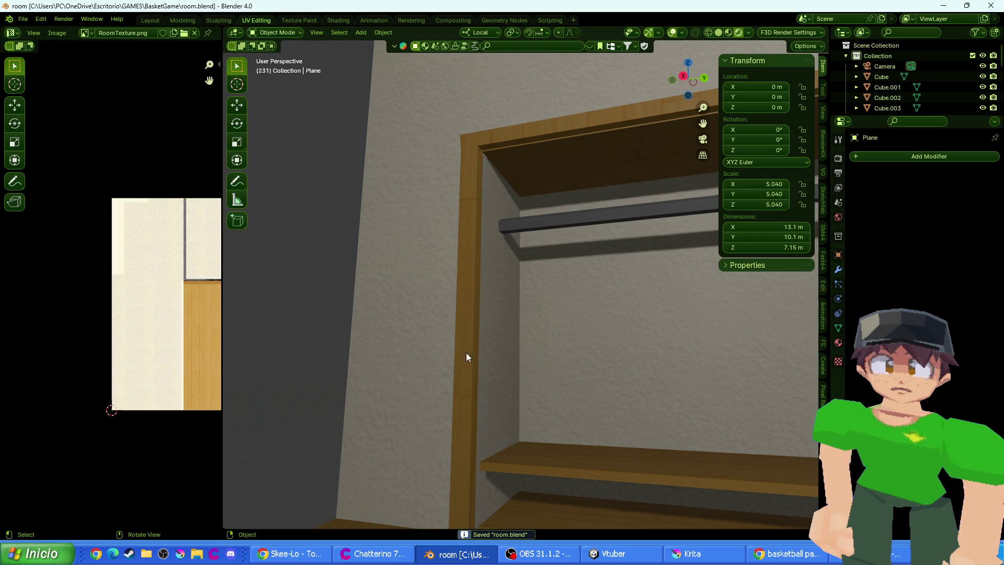
{"action": "left_click_drag", "start_coordinate": [466, 353], "coordinate": [561, 358]}
{"action": "scroll", "coordinate": [642, 395], "scroll_direction": "up", "scroll_amount": 5}
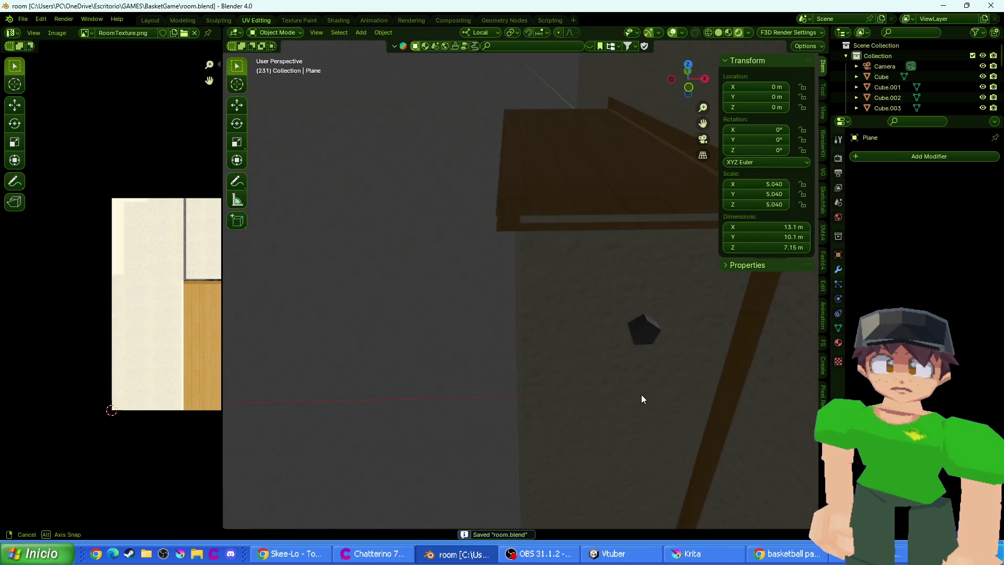
{"action": "left_click", "coordinate": [556, 186]}
{"action": "key", "text": "Tab"}
{"action": "left_click", "coordinate": [554, 194]}
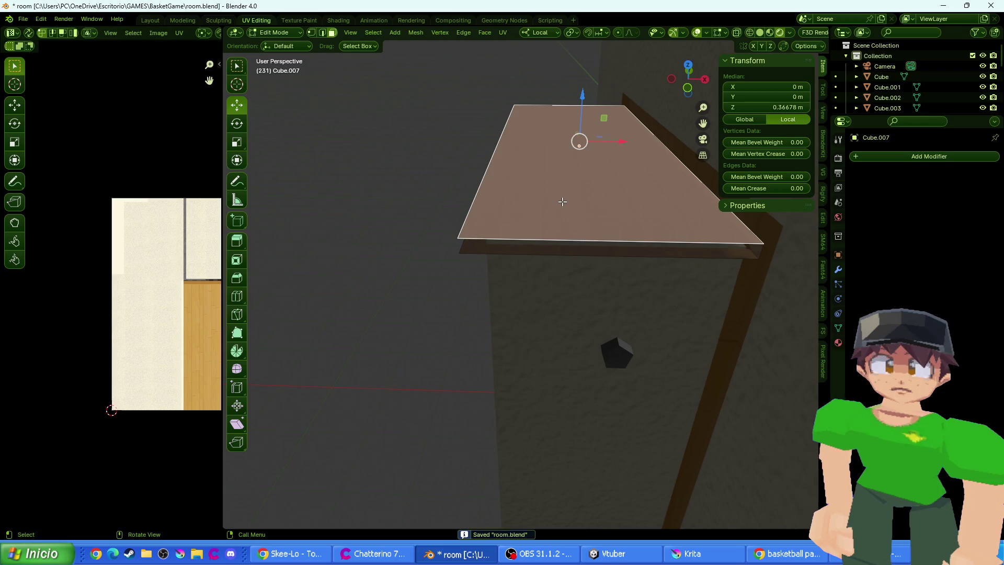
{"action": "key", "text": "x"}
{"action": "left_click", "coordinate": [563, 202]}
{"action": "key", "text": "Tab"}
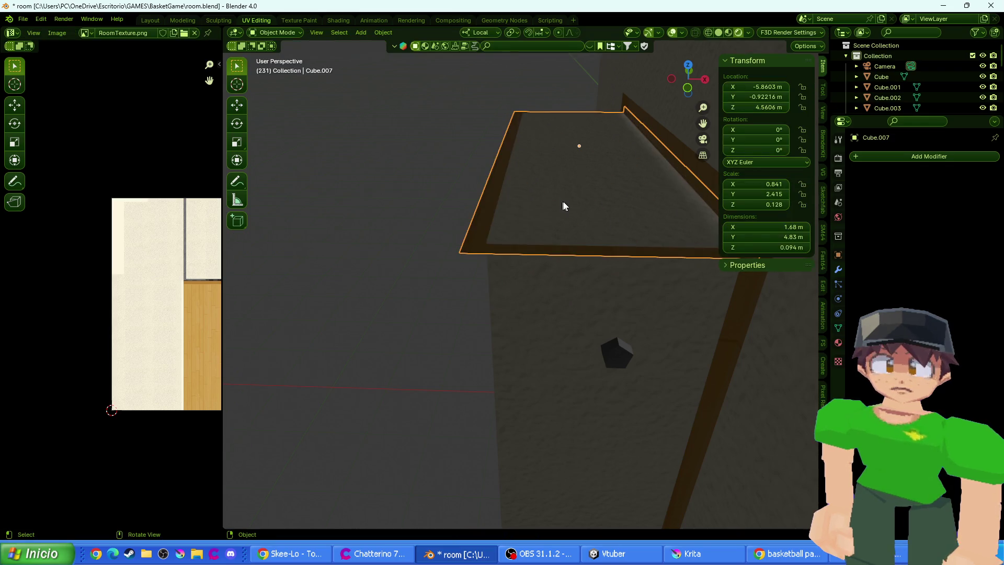
{"action": "mouse_move", "coordinate": [564, 206]}
{"action": "left_mouse_down"}
{"action": "mouse_move", "coordinate": [513, 222]}
{"action": "mouse_move", "coordinate": [518, 262]}
{"action": "mouse_move", "coordinate": [399, 236]}
{"action": "mouse_move", "coordinate": [461, 247]}
{"action": "left_mouse_up"}
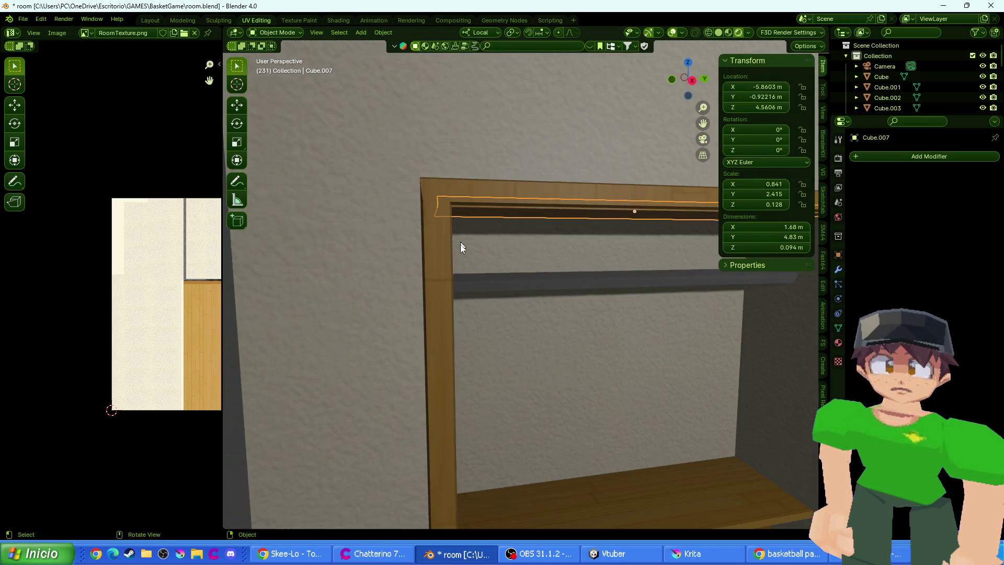
{"action": "scroll", "coordinate": [461, 247], "scroll_direction": "down", "scroll_amount": 3}
{"action": "scroll", "coordinate": [522, 419], "scroll_direction": "down", "scroll_amount": 5}
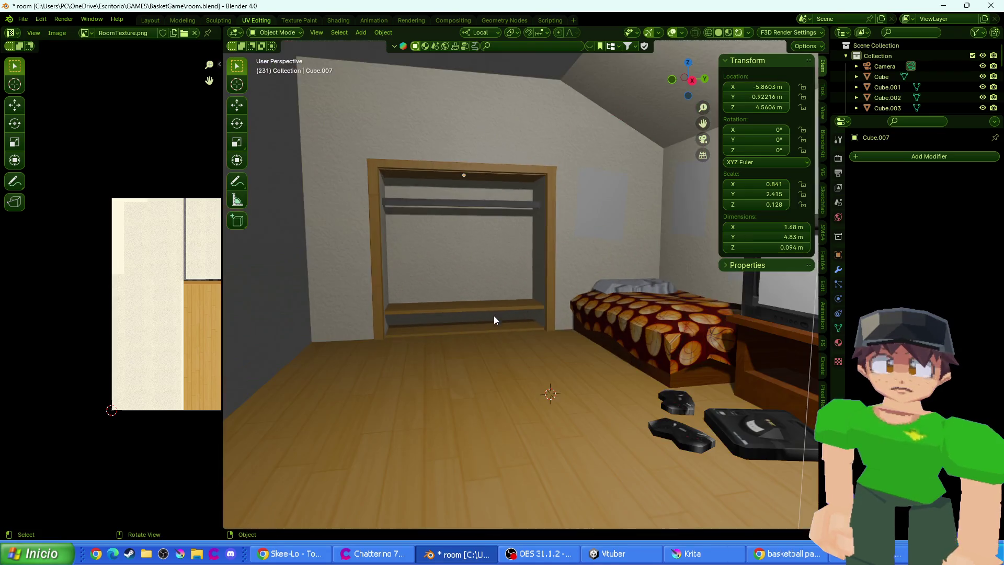
{"action": "mouse_move", "coordinate": [494, 316]}
{"action": "left_mouse_down"}
{"action": "mouse_move", "coordinate": [516, 291]}
{"action": "mouse_move", "coordinate": [495, 279]}
{"action": "mouse_move", "coordinate": [589, 282]}
{"action": "mouse_move", "coordinate": [442, 283]}
{"action": "left_mouse_up"}
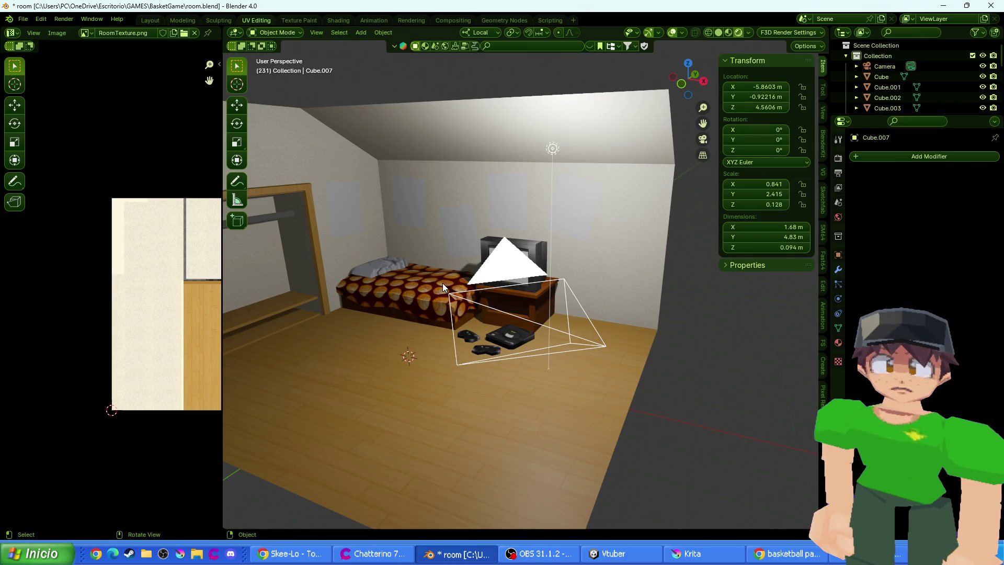
{"action": "mouse_move", "coordinate": [395, 272]}
{"action": "left_mouse_down"}
{"action": "mouse_move", "coordinate": [421, 331]}
{"action": "mouse_move", "coordinate": [371, 80]}
{"action": "left_mouse_up"}
{"action": "left_click", "coordinate": [361, 33]}
{"action": "mouse_move", "coordinate": [377, 44]}
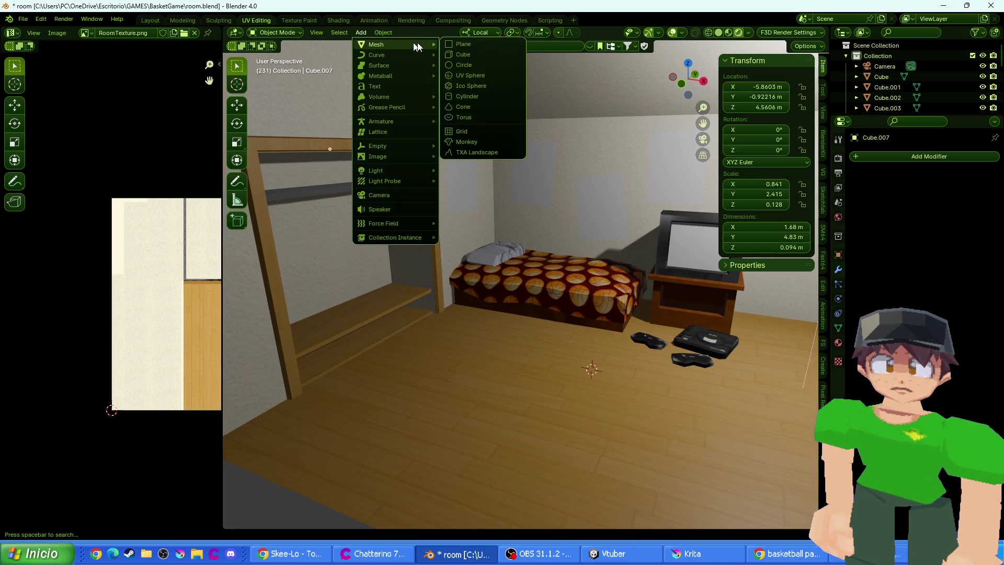
{"action": "left_click", "coordinate": [467, 55]}
{"action": "scroll", "coordinate": [549, 209], "scroll_direction": "down", "scroll_amount": 3}
{"action": "scroll", "coordinate": [579, 266], "scroll_direction": "up", "scroll_amount": 3}
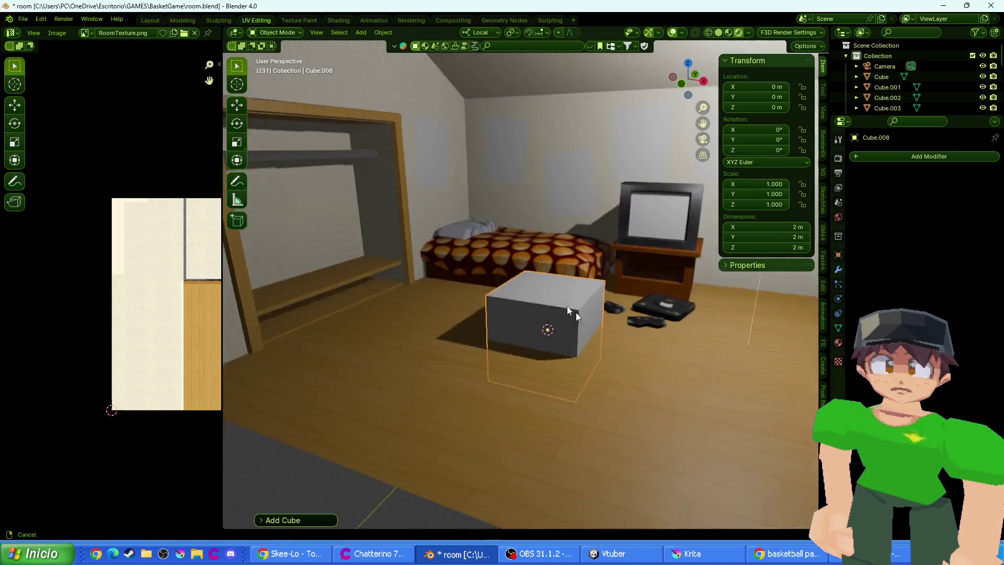
{"action": "left_click_drag", "start_coordinate": [575, 312], "coordinate": [517, 280]}
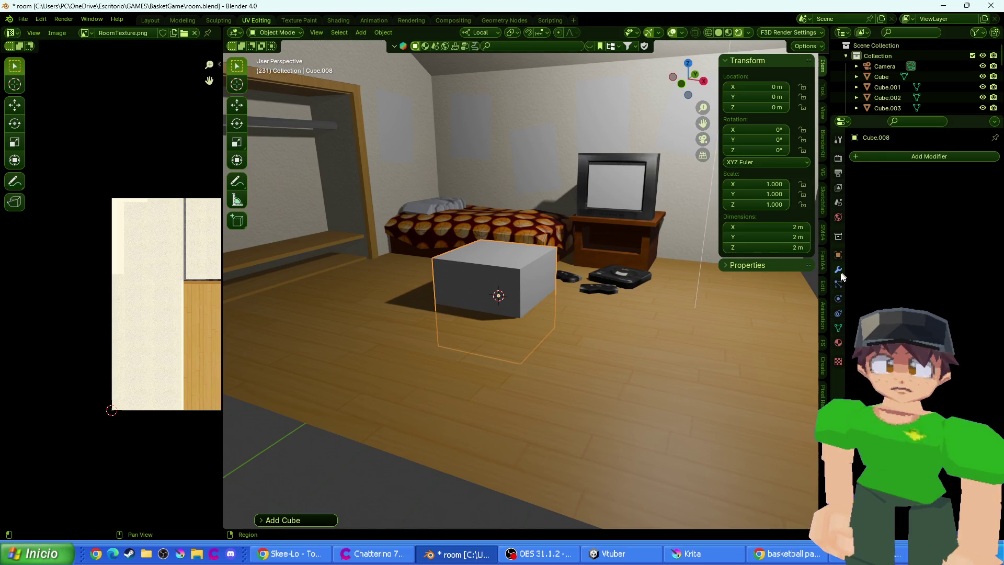
{"action": "left_click", "coordinate": [889, 157]}
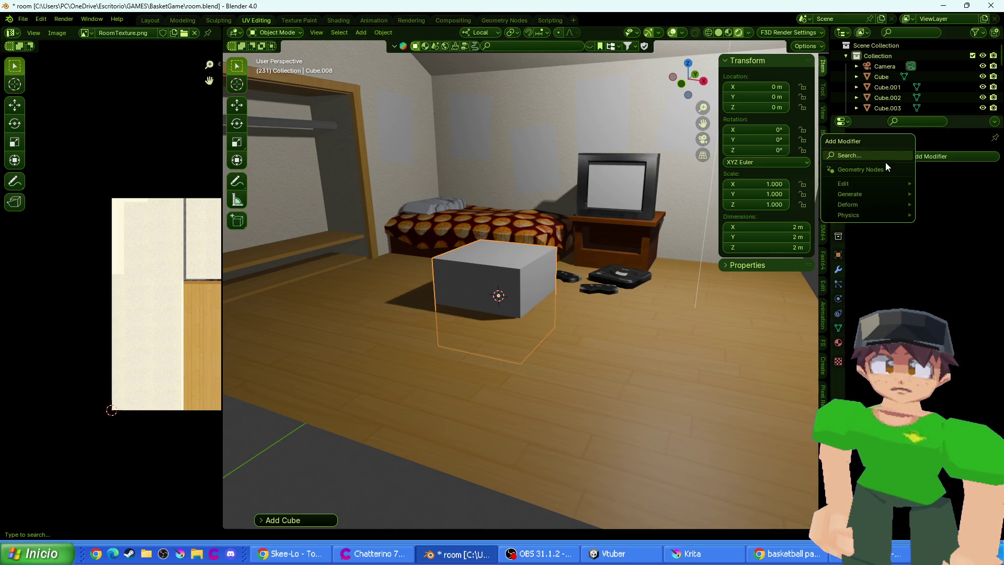
{"action": "type", "text": "subdi"}
{"action": "key", "text": "Return"}
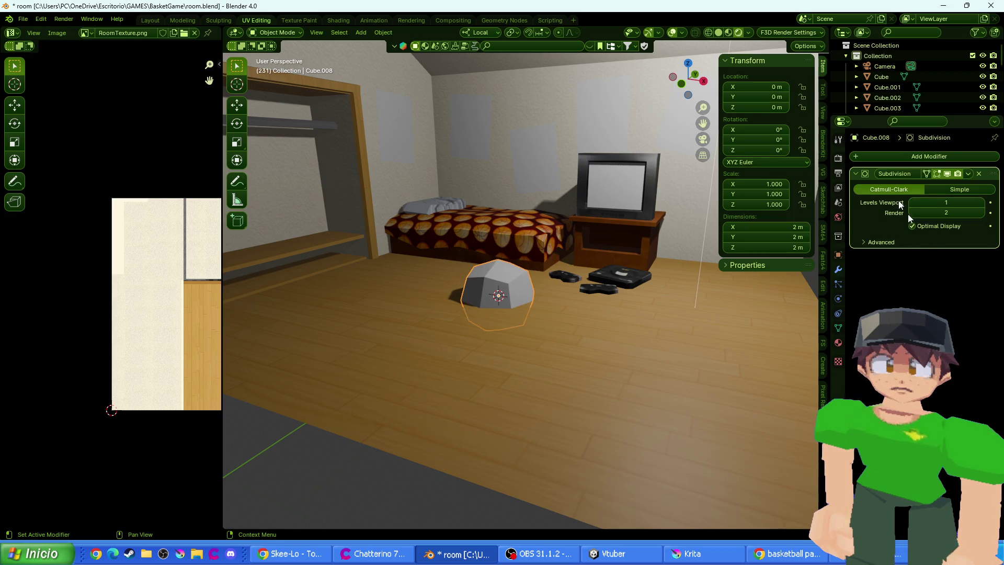
{"action": "key", "text": "ctrl+a"}
{"action": "key", "text": "Tab"}
{"action": "key", "text": "g"}
{"action": "key", "text": "z"}
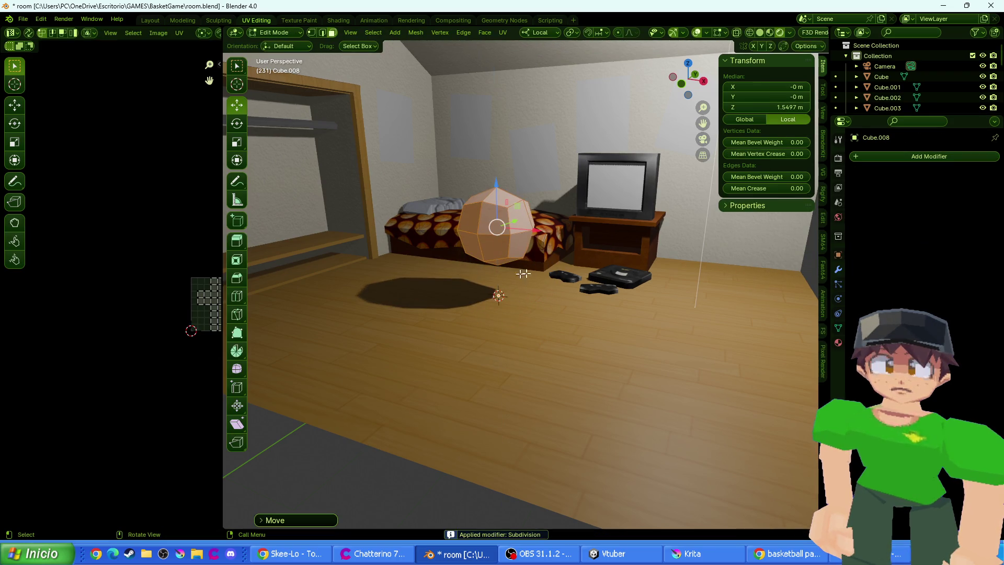
{"action": "key", "text": "Escape"}
{"action": "key", "text": "Tab"}
{"action": "key", "text": "g"}
{"action": "key", "text": "z"}
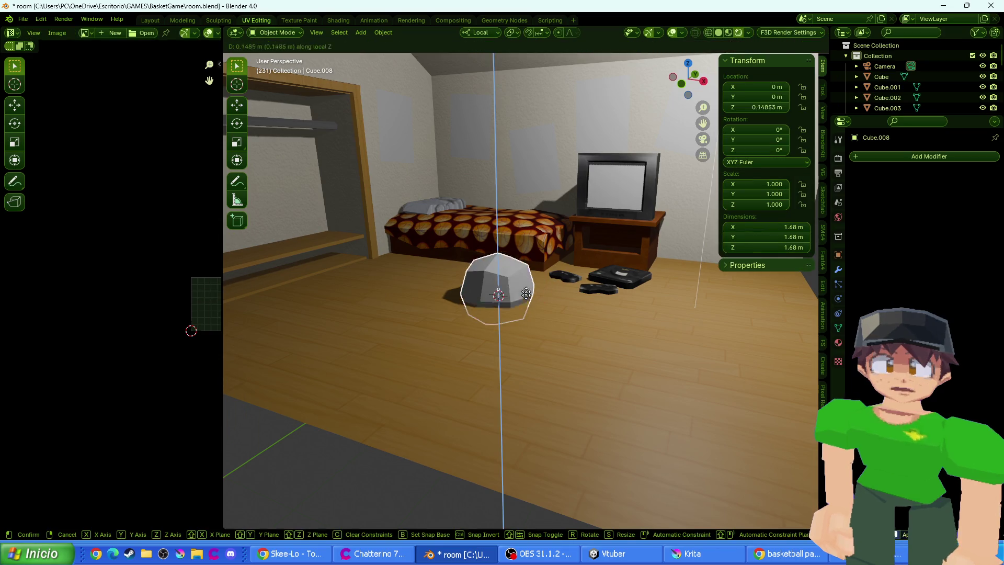
{"action": "left_click", "coordinate": [454, 181]}
{"action": "key", "text": "Tab"}
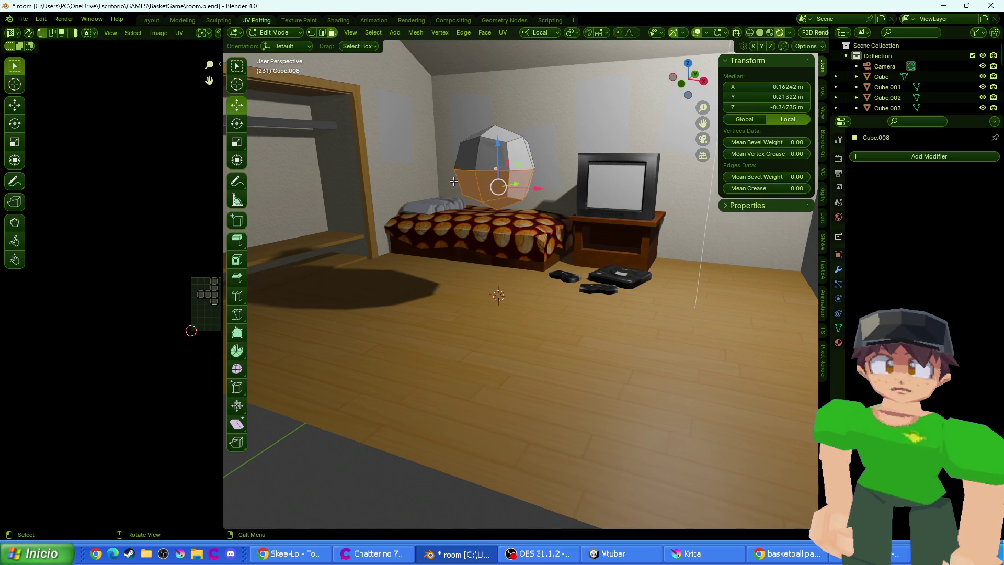
{"action": "key", "text": "x"}
{"action": "left_click", "coordinate": [440, 178]}
{"action": "key", "text": "ctrl+z"}
{"action": "key", "text": "x"}
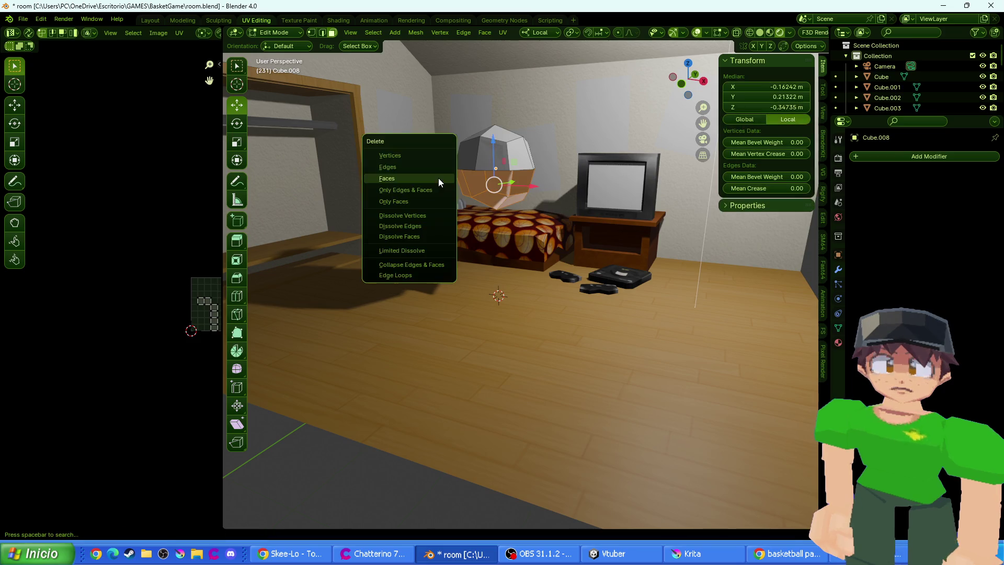
{"action": "left_click", "coordinate": [439, 178]}
{"action": "key", "text": "Tab"}
{"action": "key", "text": "s"}
{"action": "key", "text": "z"}
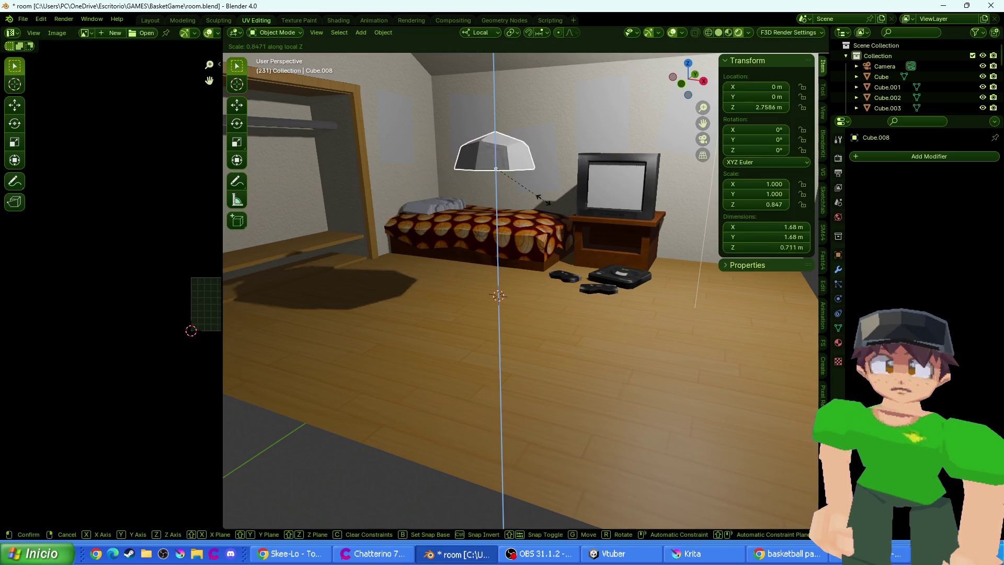
{"action": "left_click", "coordinate": [521, 184]}
{"action": "key", "text": "g"}
{"action": "key", "text": "z"}
{"action": "left_click", "coordinate": [536, 283]}
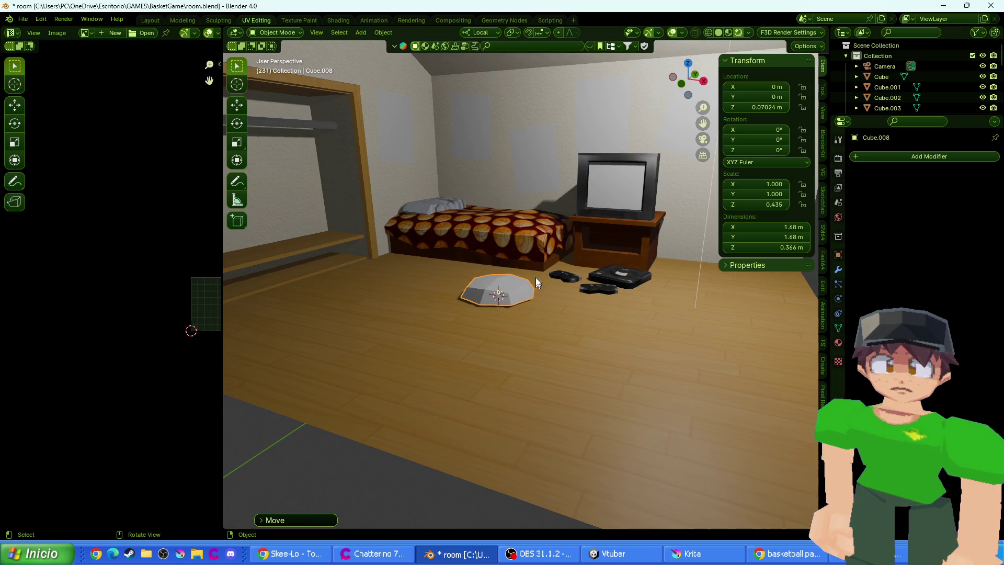
{"action": "key", "text": "Tab"}
{"action": "scroll", "coordinate": [536, 283], "scroll_direction": "up", "scroll_amount": 5}
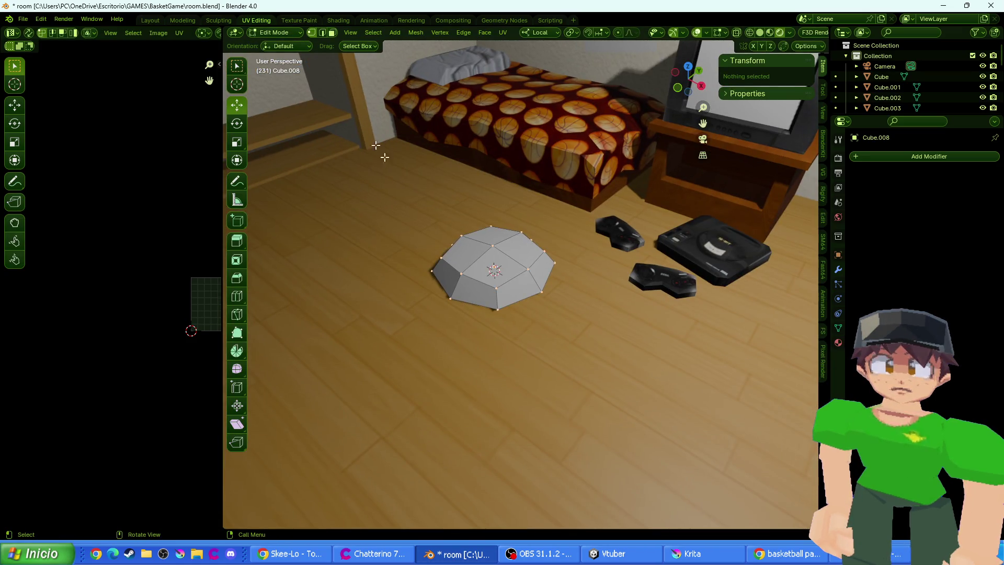
{"action": "left_click", "coordinate": [497, 308]}
{"action": "key", "text": "KP_7"}
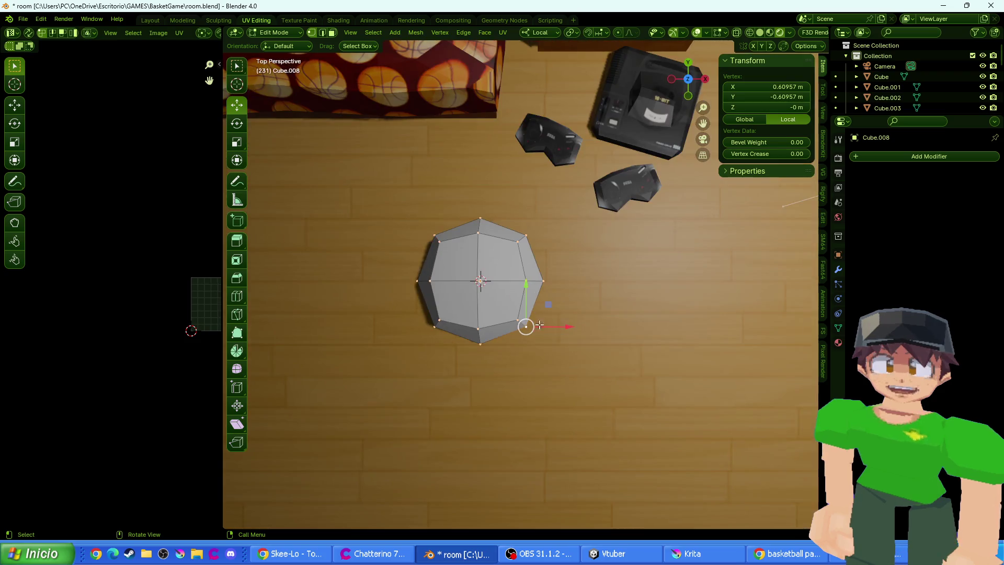
{"action": "scroll", "coordinate": [539, 325], "scroll_direction": "up", "scroll_amount": 2}
{"action": "key", "text": "g"}
{"action": "left_click", "coordinate": [544, 362]}
{"action": "left_click", "coordinate": [514, 219]}
{"action": "key", "text": "g"}
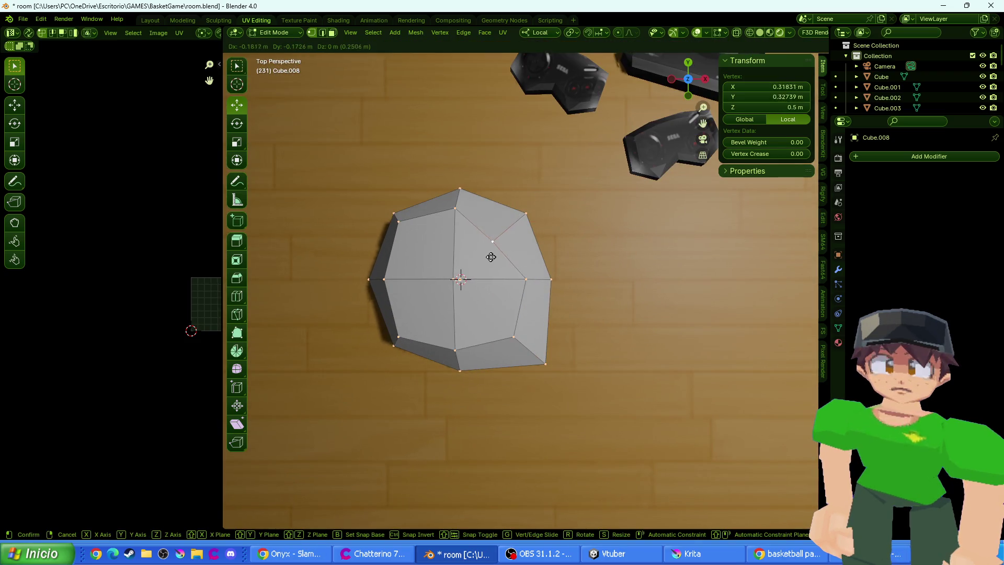
{"action": "left_click", "coordinate": [498, 238]}
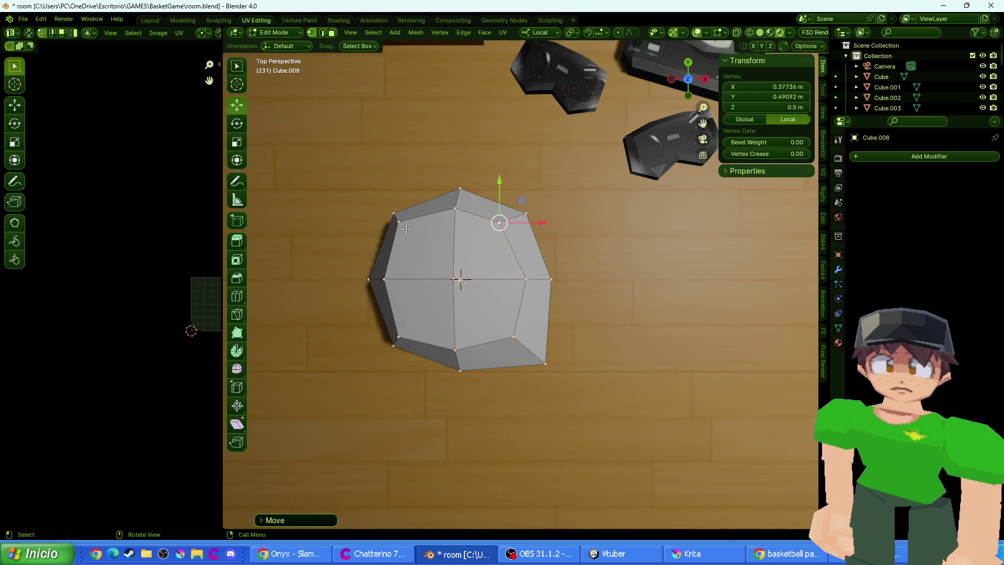
{"action": "left_click", "coordinate": [399, 223]}
{"action": "key", "text": "g"}
{"action": "left_click", "coordinate": [408, 230]}
{"action": "left_click", "coordinate": [394, 214]}
{"action": "key", "text": "g"}
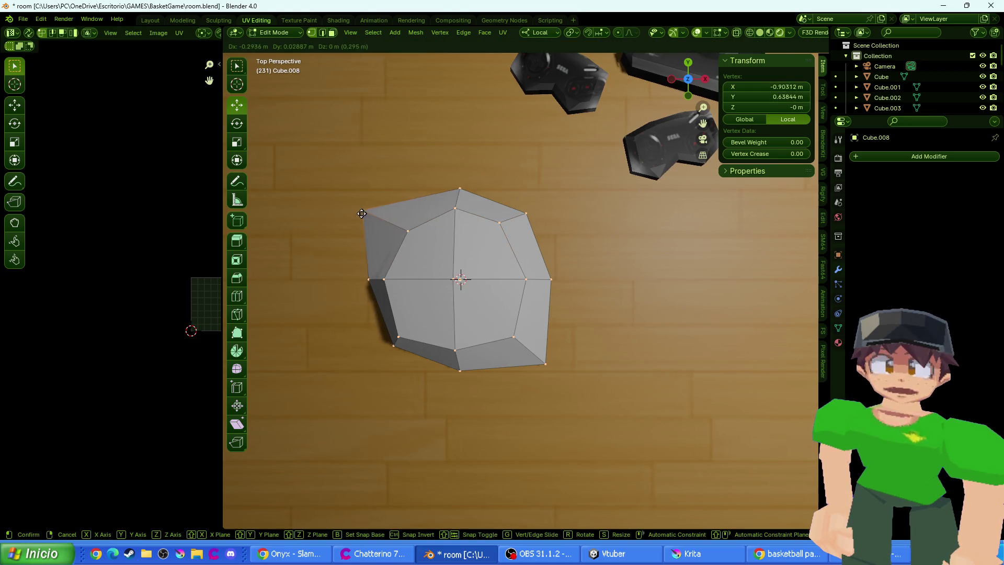
{"action": "left_click", "coordinate": [362, 213]}
{"action": "left_click", "coordinate": [369, 280]}
{"action": "key", "text": "g"}
{"action": "left_click", "coordinate": [361, 290]}
{"action": "left_click", "coordinate": [394, 344]}
{"action": "key", "text": "g"}
{"action": "left_click", "coordinate": [380, 354]}
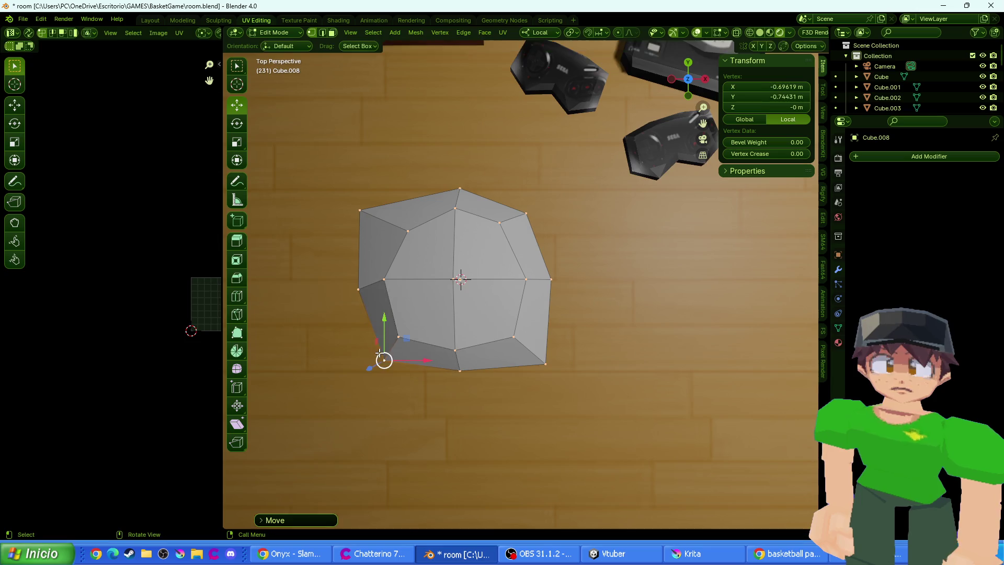
{"action": "left_click", "coordinate": [399, 336]}
{"action": "key", "text": "g"}
{"action": "key", "text": "z"}
{"action": "key", "text": "z"}
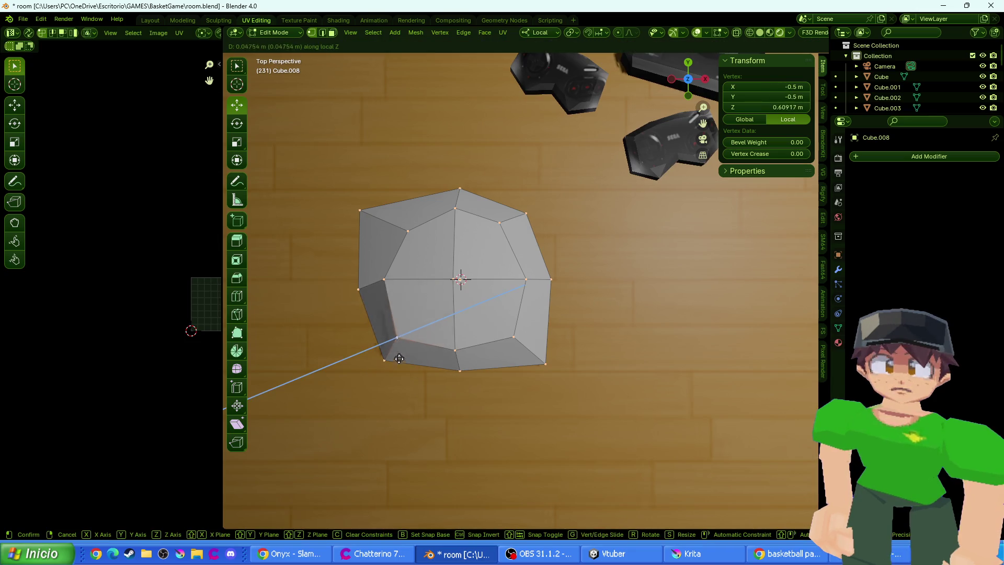
{"action": "left_click", "coordinate": [423, 339]}
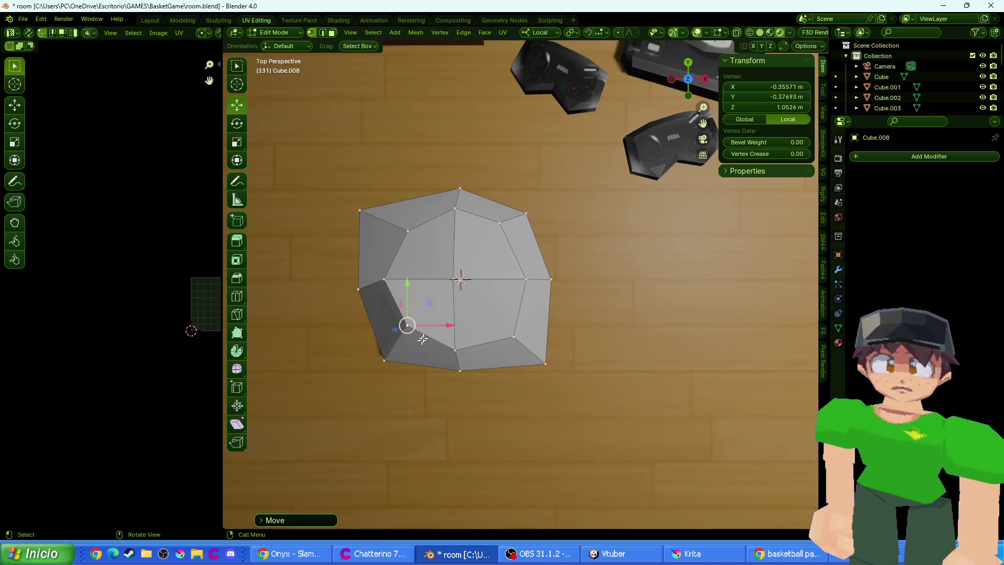
{"action": "left_click", "coordinate": [467, 293]}
{"action": "key", "text": "g"}
{"action": "key", "text": "z"}
{"action": "left_click", "coordinate": [465, 289]}
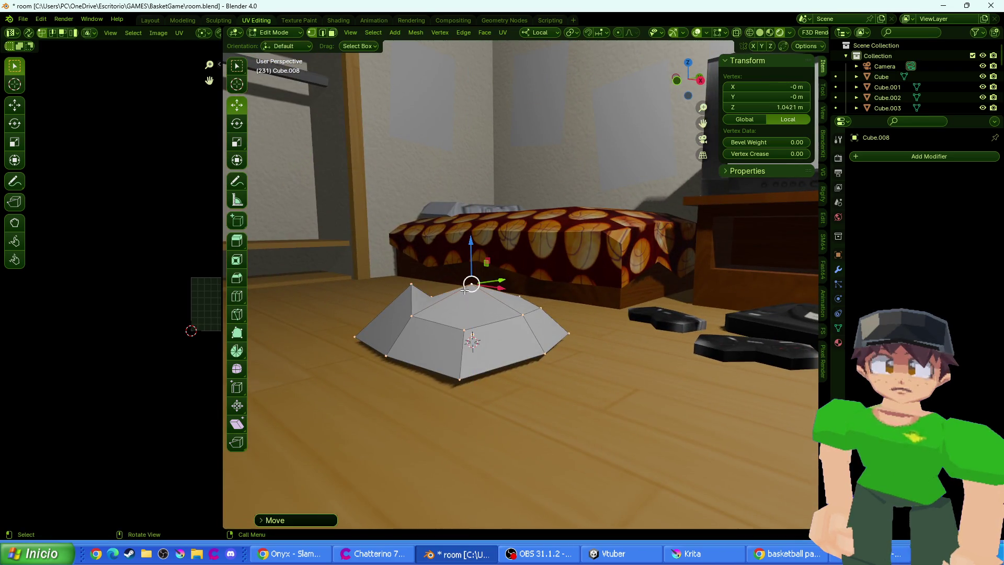
{"action": "left_click", "coordinate": [523, 315]}
{"action": "mouse_move", "coordinate": [454, 323]}
{"action": "left_mouse_down"}
{"action": "mouse_move", "coordinate": [398, 272]}
{"action": "mouse_move", "coordinate": [398, 296]}
{"action": "left_mouse_up"}
{"action": "left_click", "coordinate": [390, 278]}
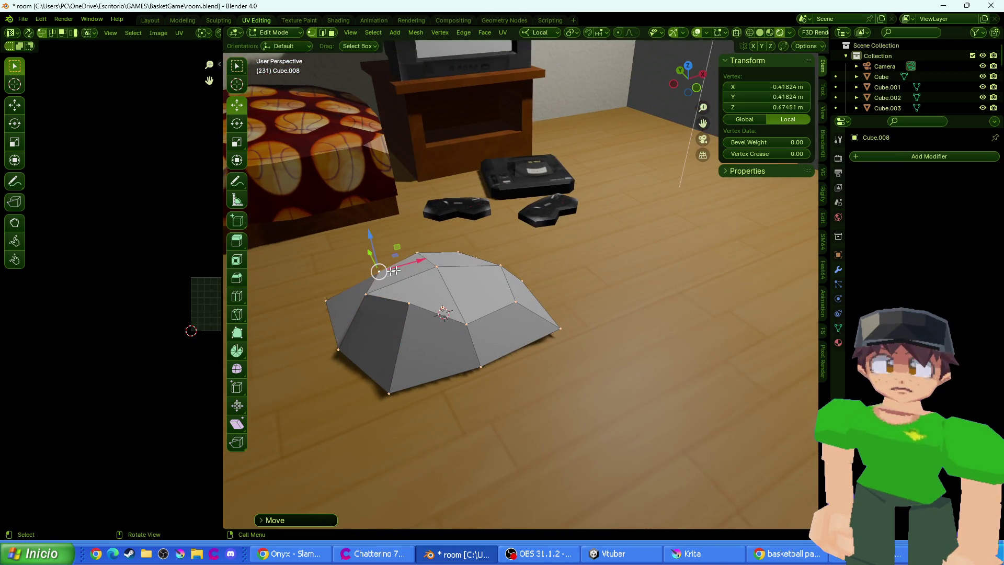
{"action": "left_click", "coordinate": [325, 299]}
{"action": "left_click_drag", "start_coordinate": [332, 292], "coordinate": [349, 329]}
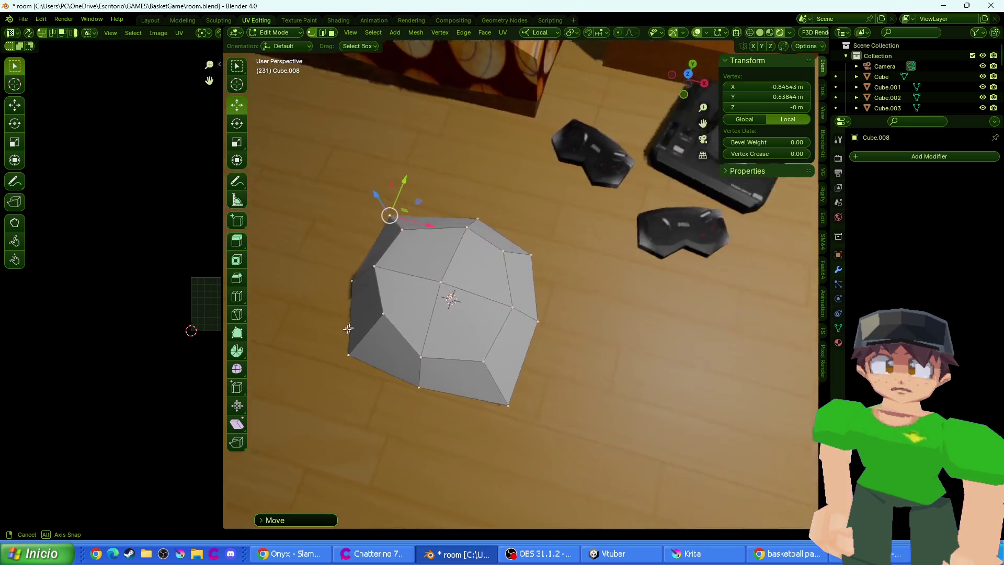
{"action": "key", "text": "Tab"}
{"action": "mouse_move", "coordinate": [489, 309]}
{"action": "left_mouse_down"}
{"action": "mouse_move", "coordinate": [398, 283]}
{"action": "mouse_move", "coordinate": [470, 298]}
{"action": "left_mouse_up"}
{"action": "key", "text": "g"}
{"action": "key", "text": "z"}
{"action": "key", "text": "z"}
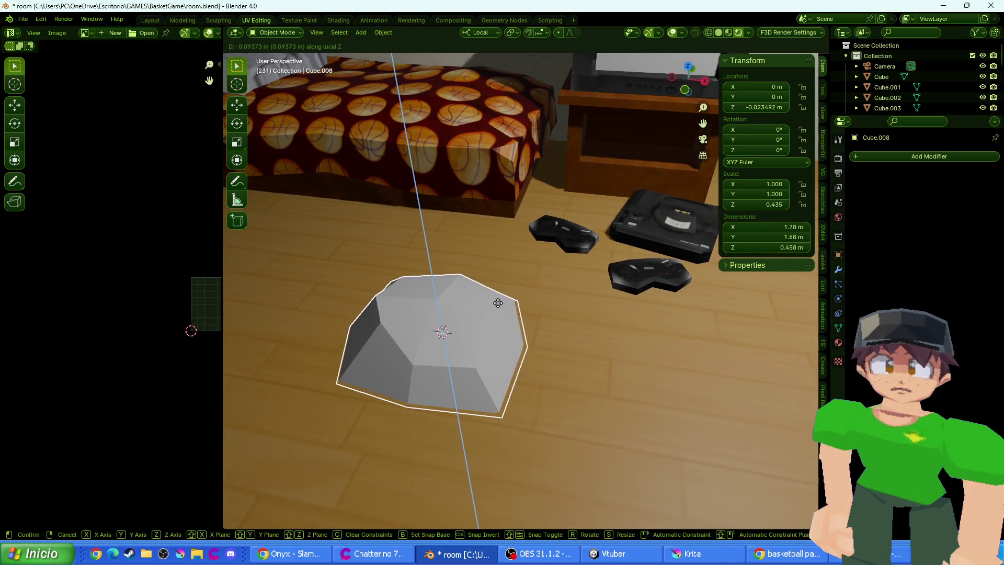
{"action": "left_click", "coordinate": [498, 303]}
{"action": "left_click", "coordinate": [689, 67]}
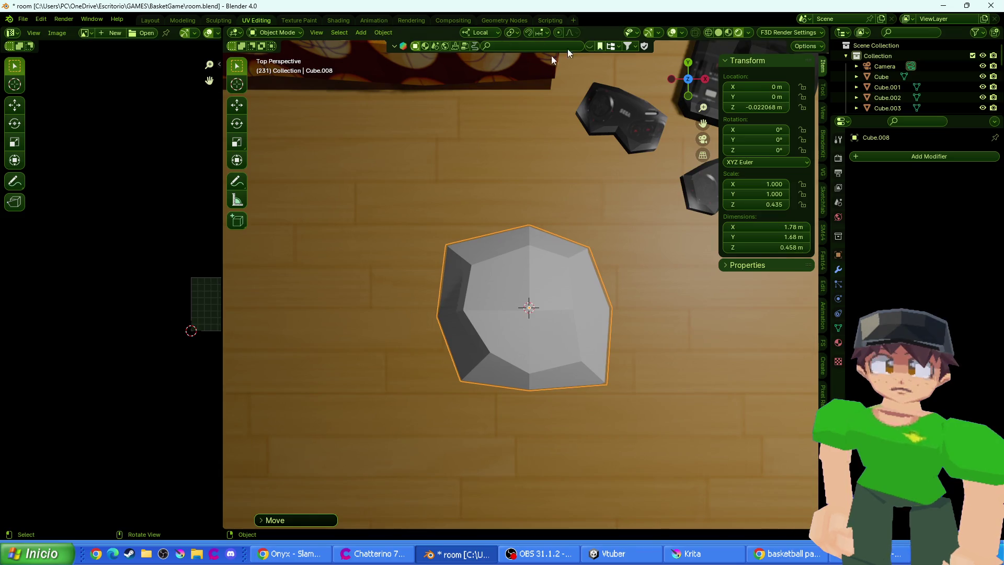
{"action": "key", "text": "Tab"}
{"action": "key", "text": "a"}
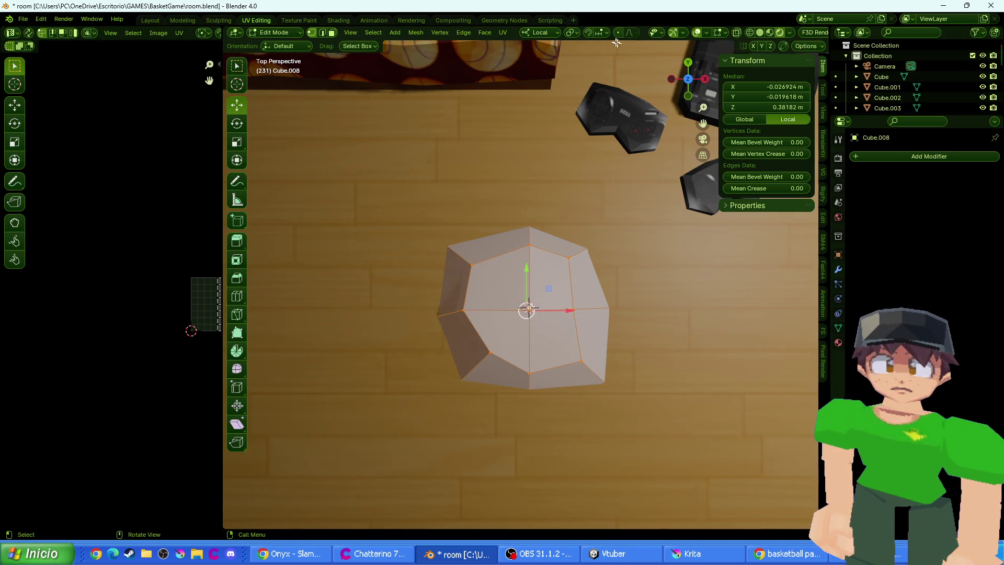
{"action": "left_click", "coordinate": [503, 33]}
{"action": "left_click", "coordinate": [538, 140]}
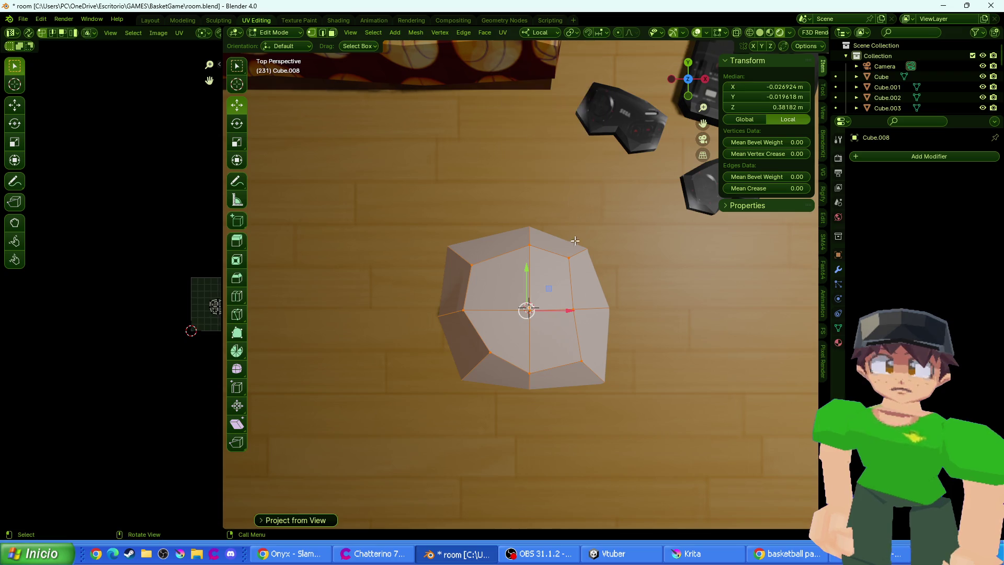
{"action": "scroll", "coordinate": [572, 268], "scroll_direction": "down", "scroll_amount": 2}
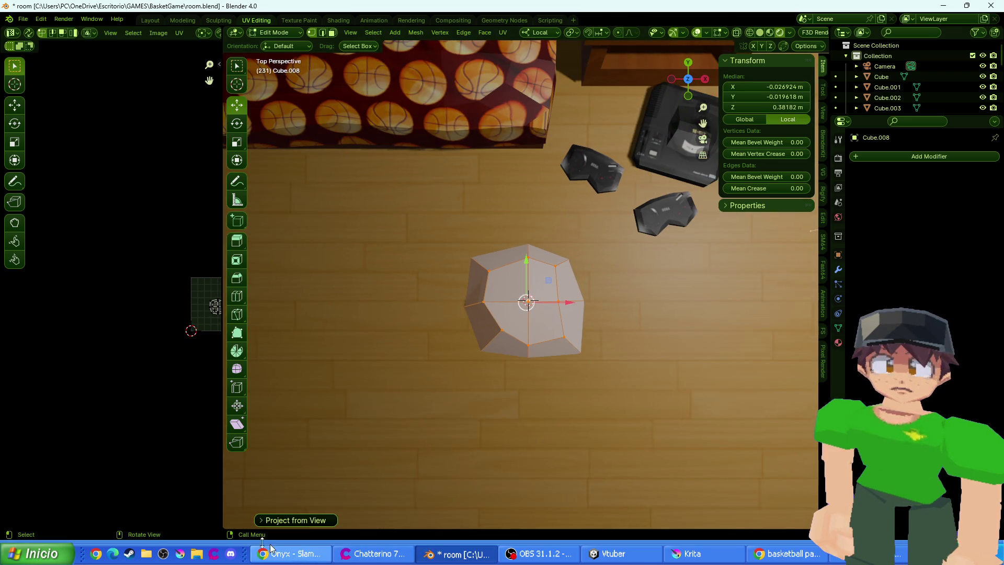
{"action": "left_click", "coordinate": [787, 553]}
{"action": "left_click", "coordinate": [462, 157]}
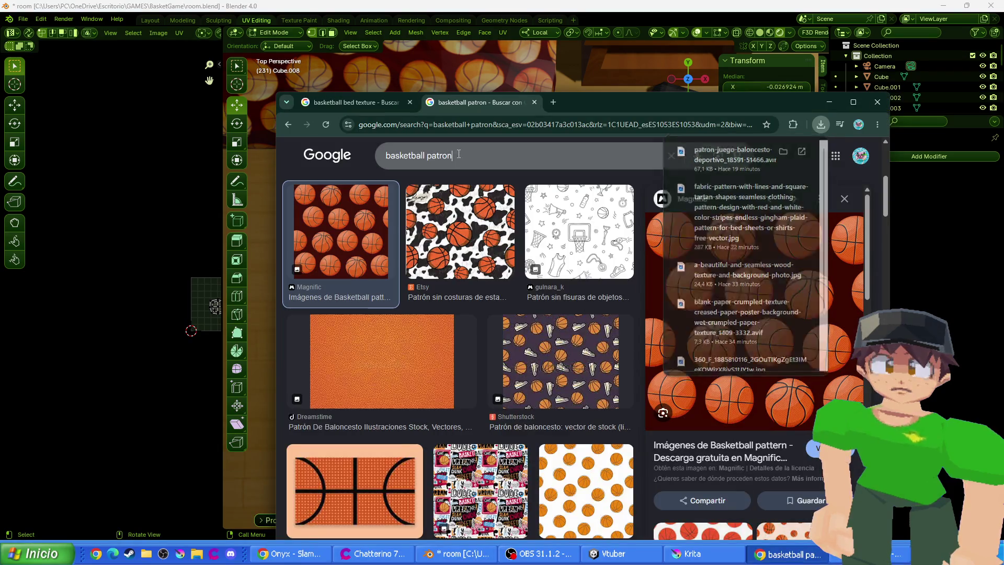
{"action": "type", "text": "dirty cl"}
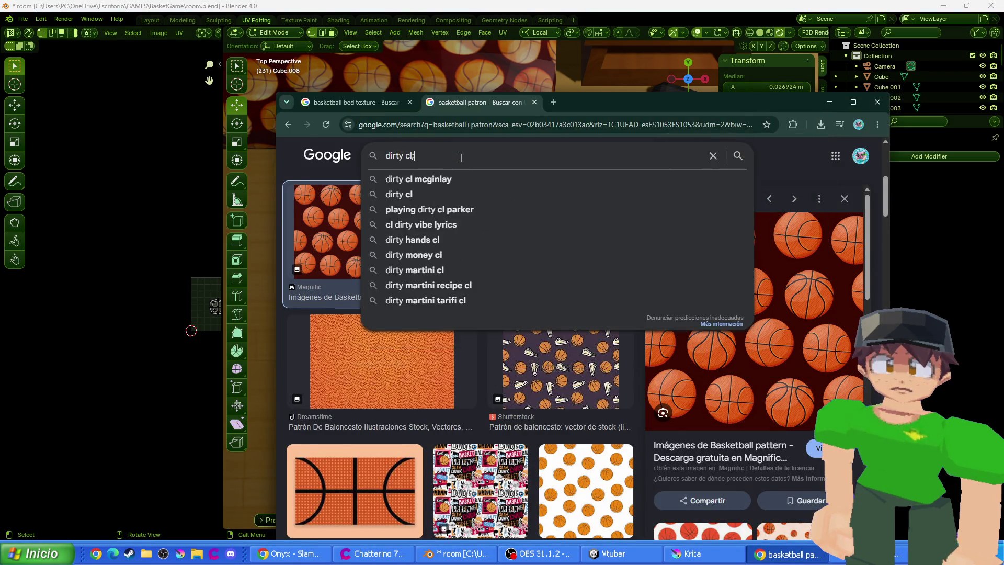
{"action": "type", "text": "ot"}
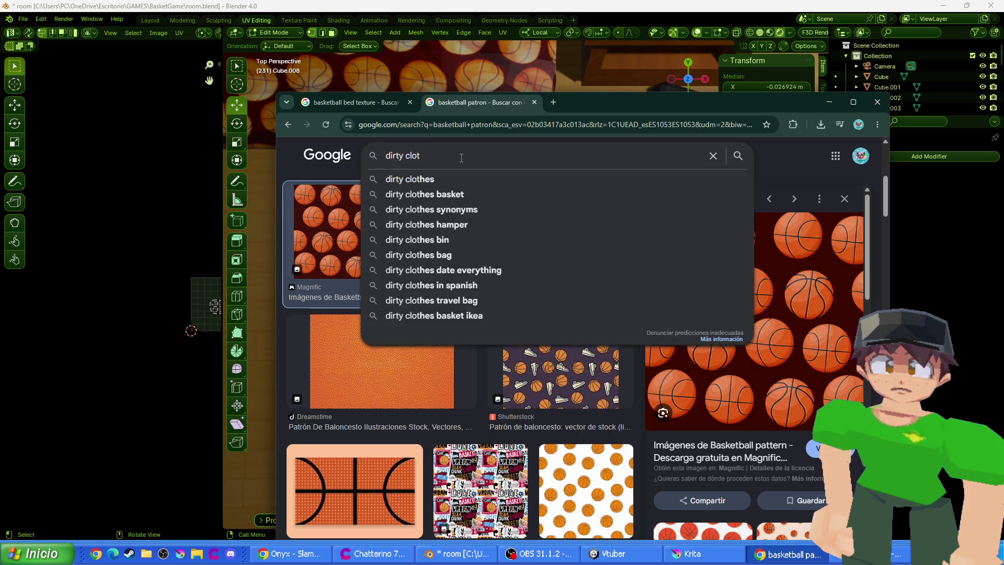
{"action": "type", "text": "hes "}
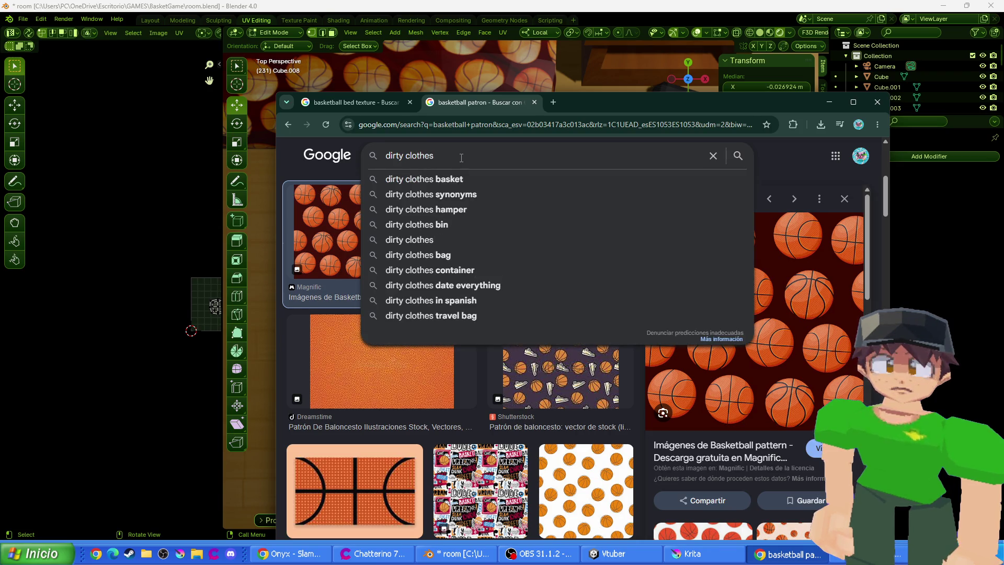
{"action": "type", "text": "texture"}
{"action": "key", "text": "Return"}
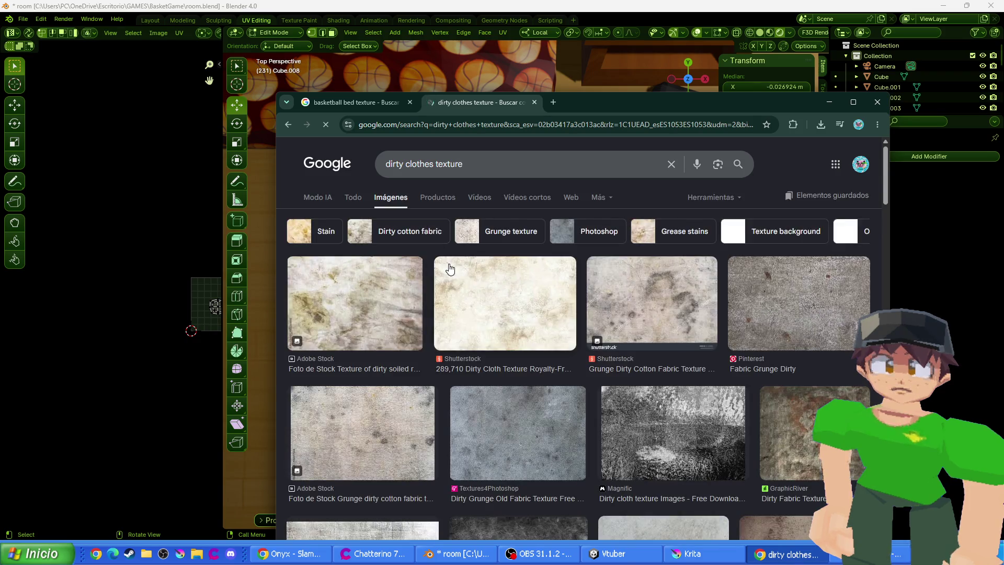
{"action": "scroll", "coordinate": [450, 264], "scroll_direction": "down", "scroll_amount": 5}
{"action": "double_click", "coordinate": [460, 155]}
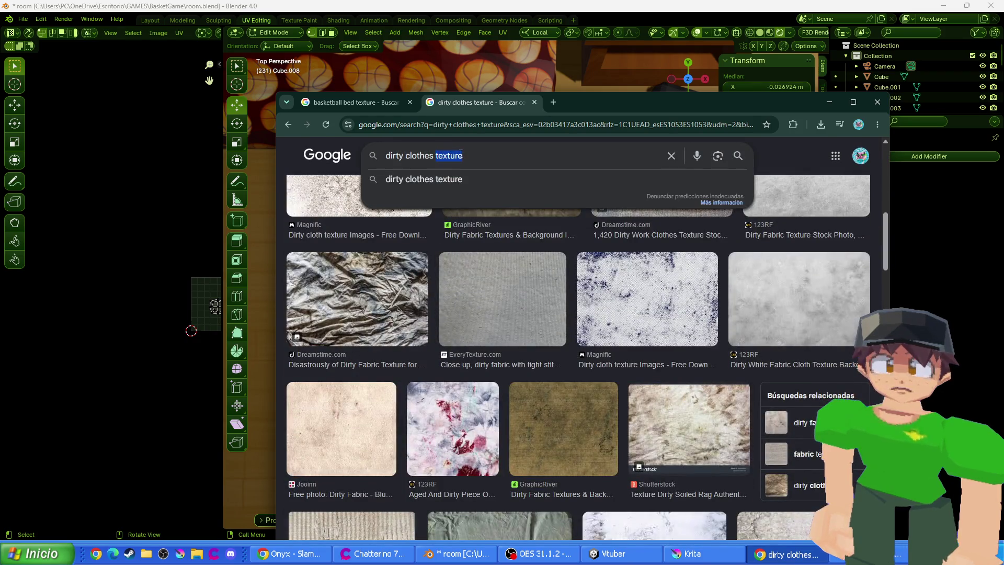
{"action": "key", "text": "BackSpace"}
{"action": "key", "text": "Return"}
{"action": "scroll", "coordinate": [487, 237], "scroll_direction": "down", "scroll_amount": 1}
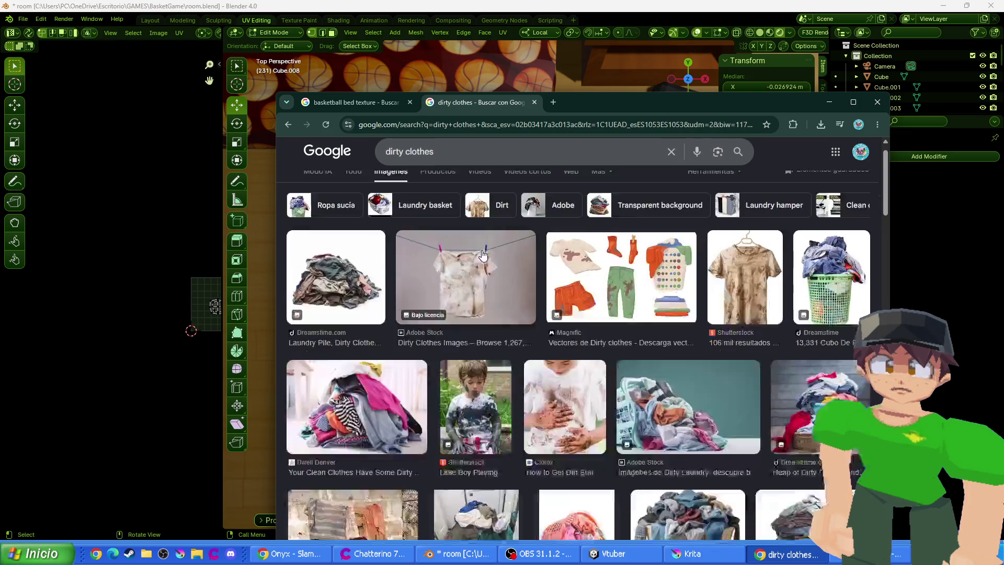
{"action": "scroll", "coordinate": [488, 237], "scroll_direction": "down", "scroll_amount": 3}
{"action": "left_click", "coordinate": [449, 145]}
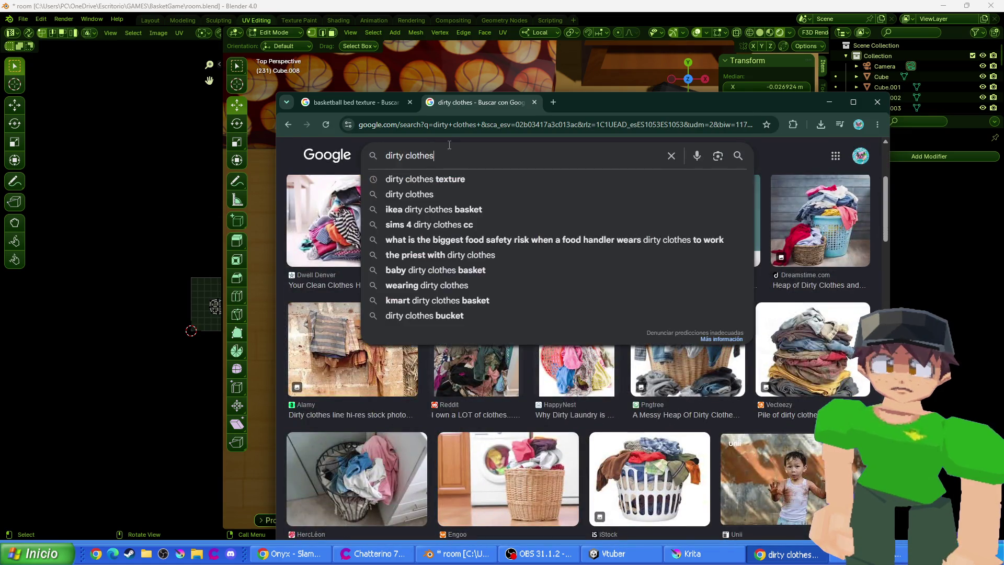
{"action": "type", "text": " pile"}
{"action": "key", "text": "Return"}
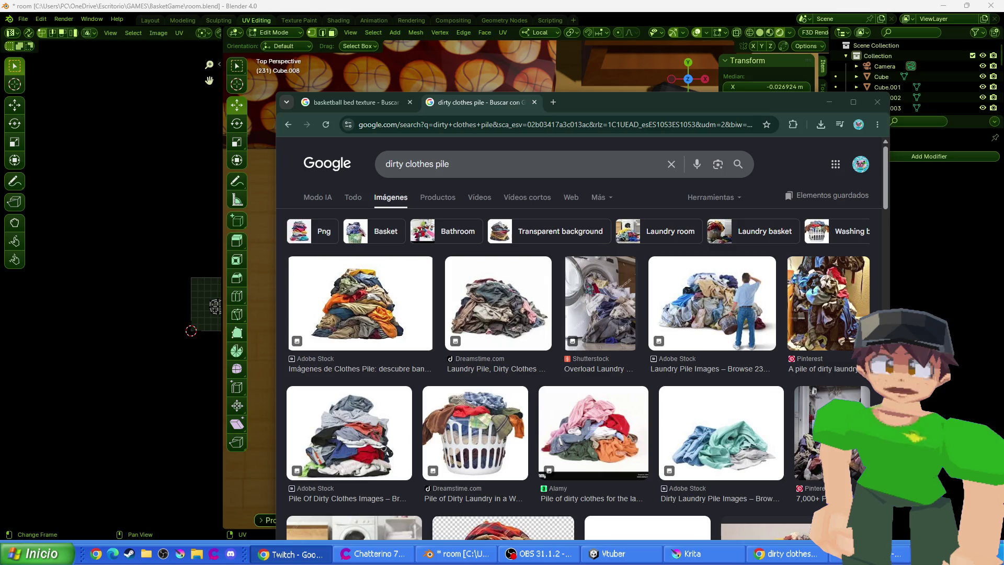
{"action": "scroll", "coordinate": [581, 393], "scroll_direction": "down", "scroll_amount": 6}
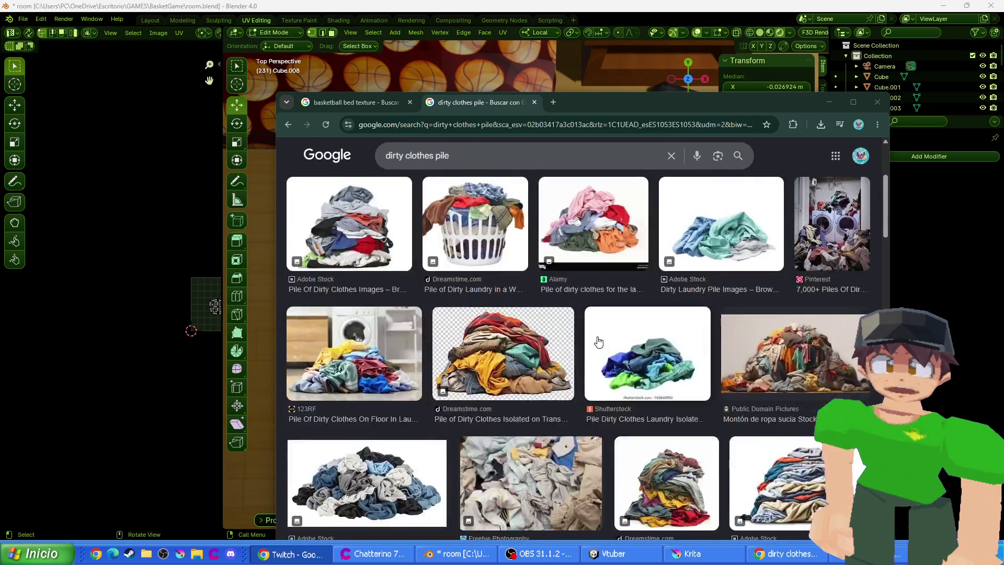
{"action": "left_click", "coordinate": [587, 411]}
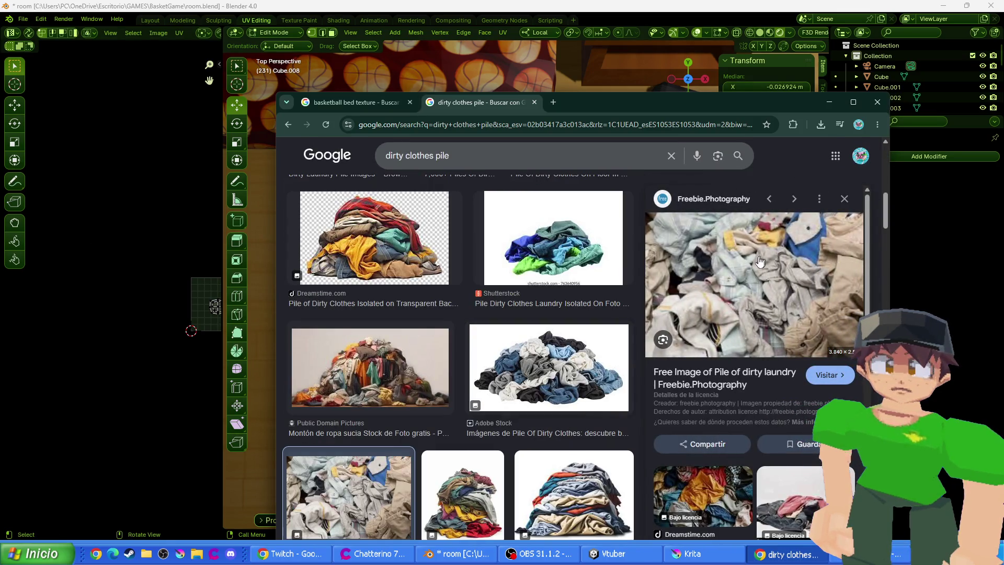
{"action": "right_click", "coordinate": [738, 261]}
{"action": "left_click", "coordinate": [800, 425]}
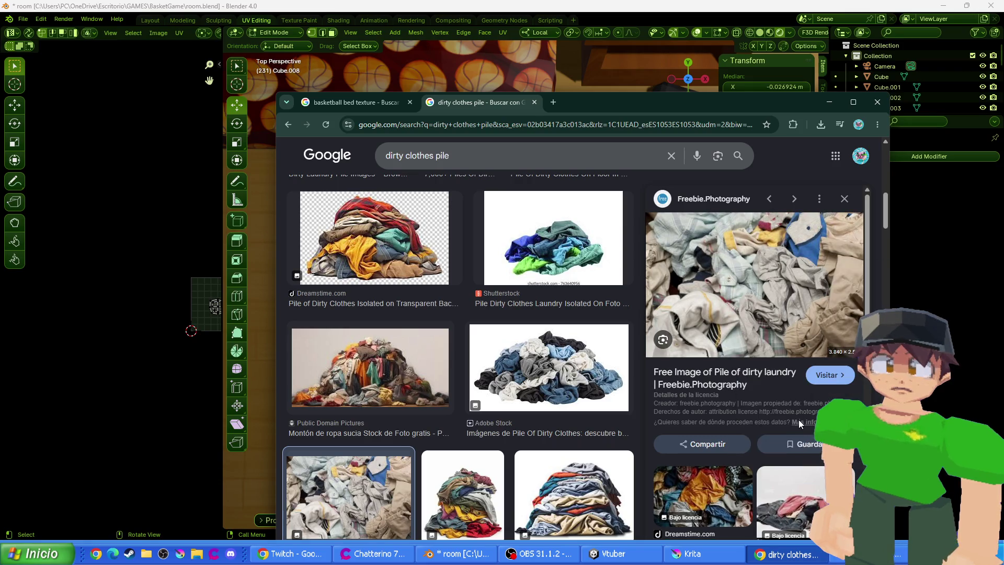
{"action": "key", "text": "Return"}
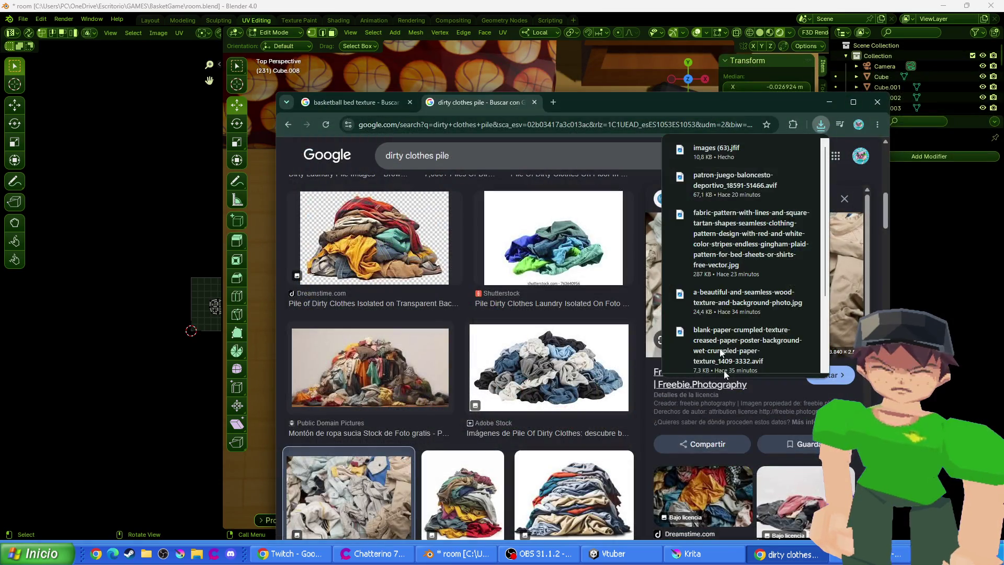
{"action": "mouse_move", "coordinate": [702, 553]}
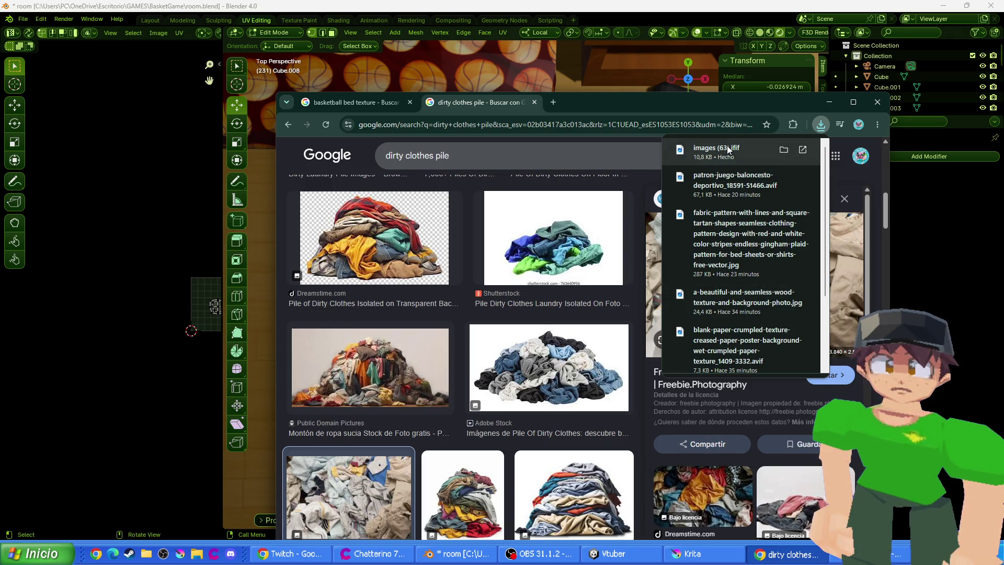
{"action": "left_click", "coordinate": [680, 553]}
{"action": "mouse_move", "coordinate": [756, 194]}
{"action": "left_mouse_down"}
{"action": "mouse_move", "coordinate": [668, 520]}
{"action": "mouse_move", "coordinate": [518, 284]}
{"action": "left_mouse_up"}
{"action": "left_click", "coordinate": [546, 307]}
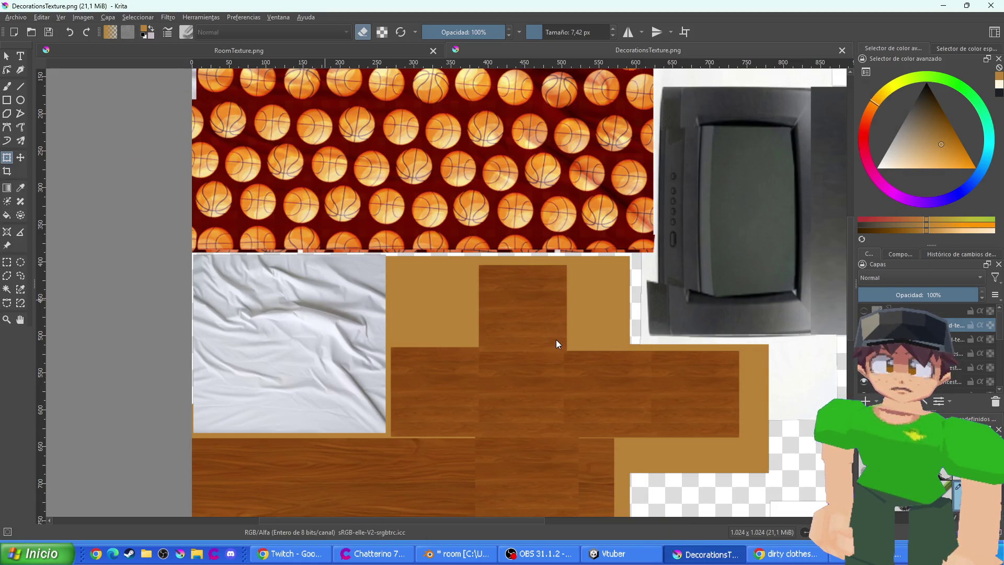
{"action": "key", "text": "1"}
{"action": "scroll", "coordinate": [398, 238], "scroll_direction": "up", "scroll_amount": 2}
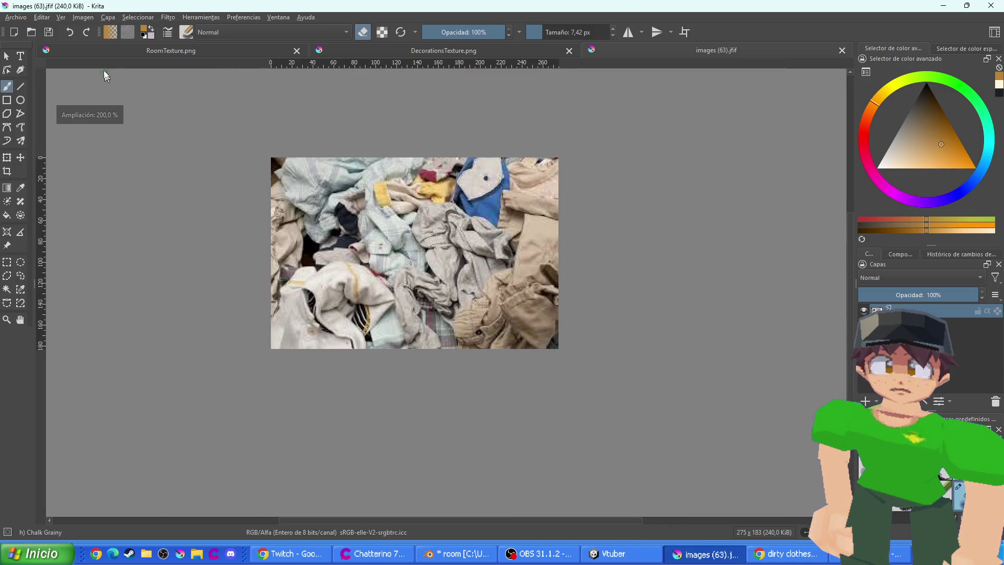
{"action": "left_click", "coordinate": [16, 17]}
{"action": "left_click", "coordinate": [65, 77]}
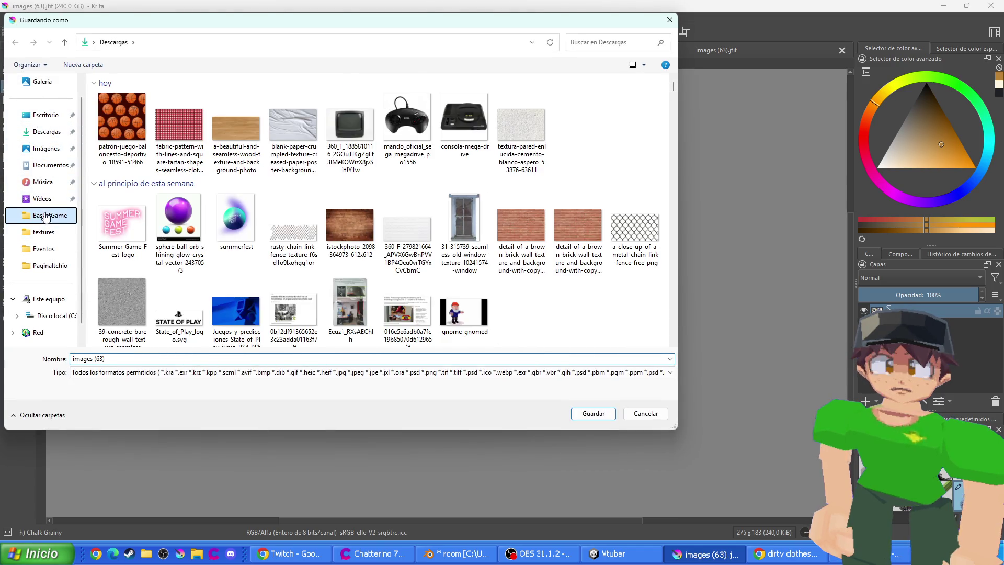
{"action": "left_click", "coordinate": [45, 216]}
{"action": "left_click", "coordinate": [150, 373]}
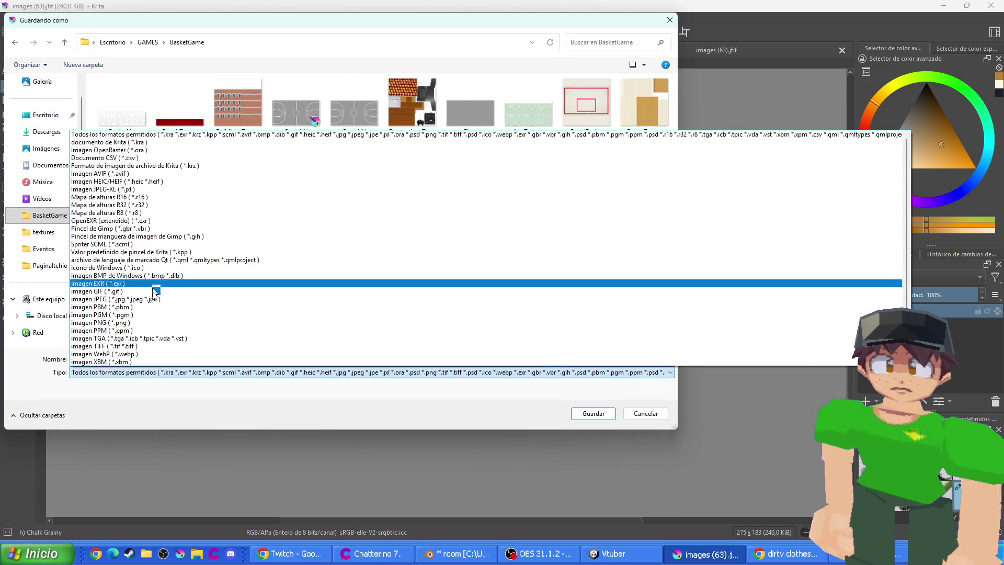
{"action": "left_click", "coordinate": [152, 323]}
{"action": "double_click", "coordinate": [136, 360]}
{"action": "type", "text": "r"}
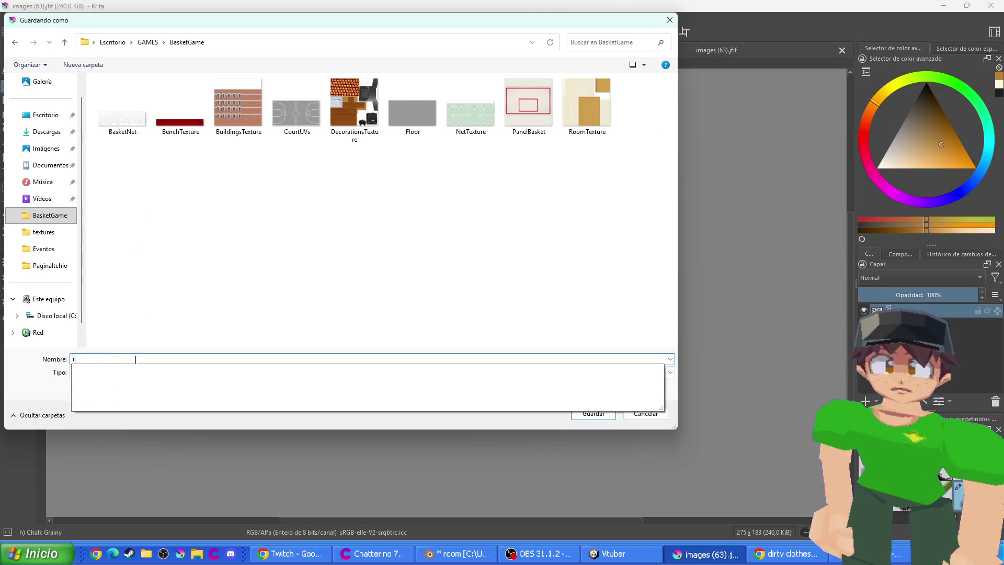
{"action": "type", "text": "opa"}
{"action": "type", "text": "ure"}
{"action": "key", "text": "Return"}
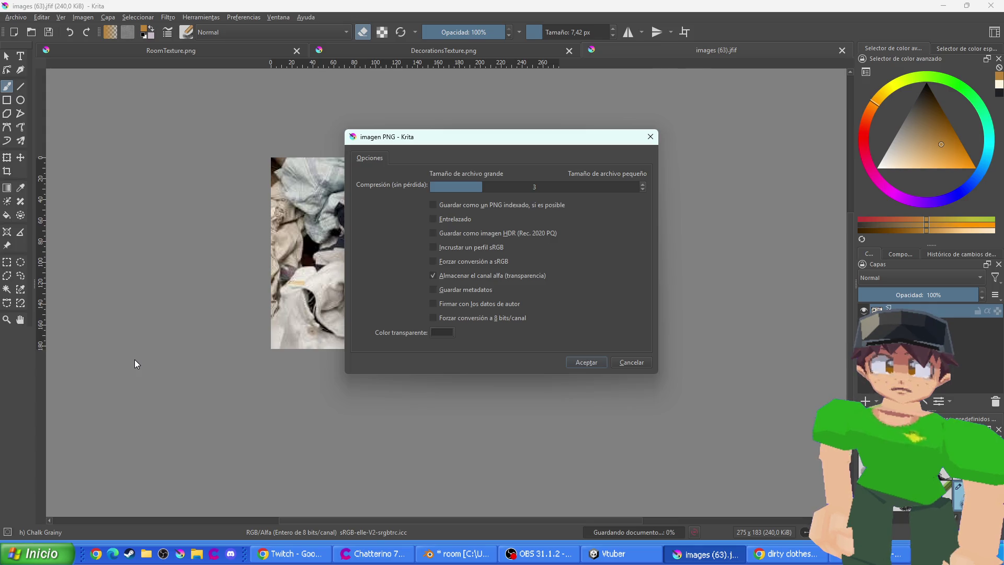
{"action": "key", "text": "Return"}
{"action": "key", "text": "alt+Tab"}
{"action": "key", "text": "alt+Tab"}
{"action": "key", "text": "alt+Tab"}
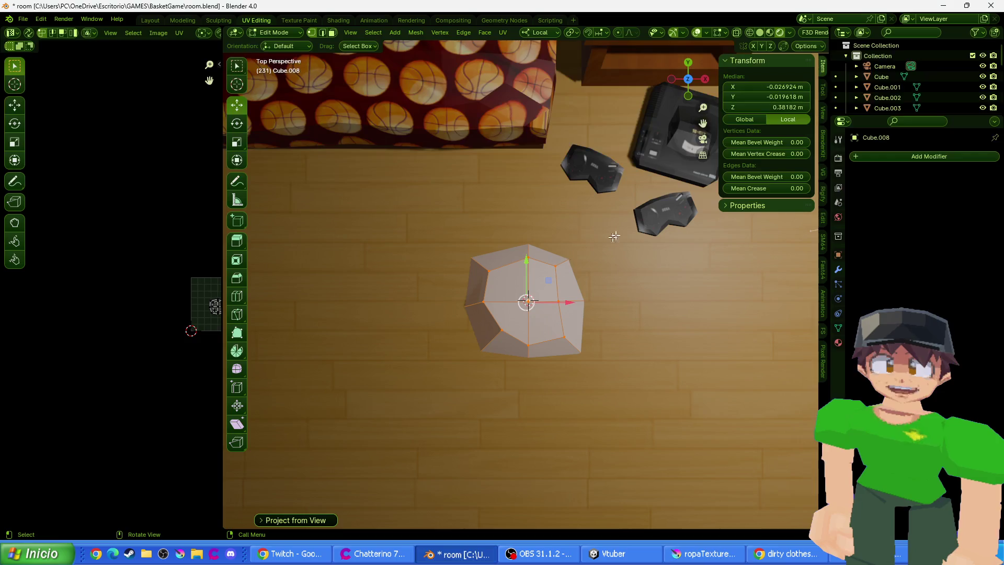
{"action": "left_click", "coordinate": [307, 20]}
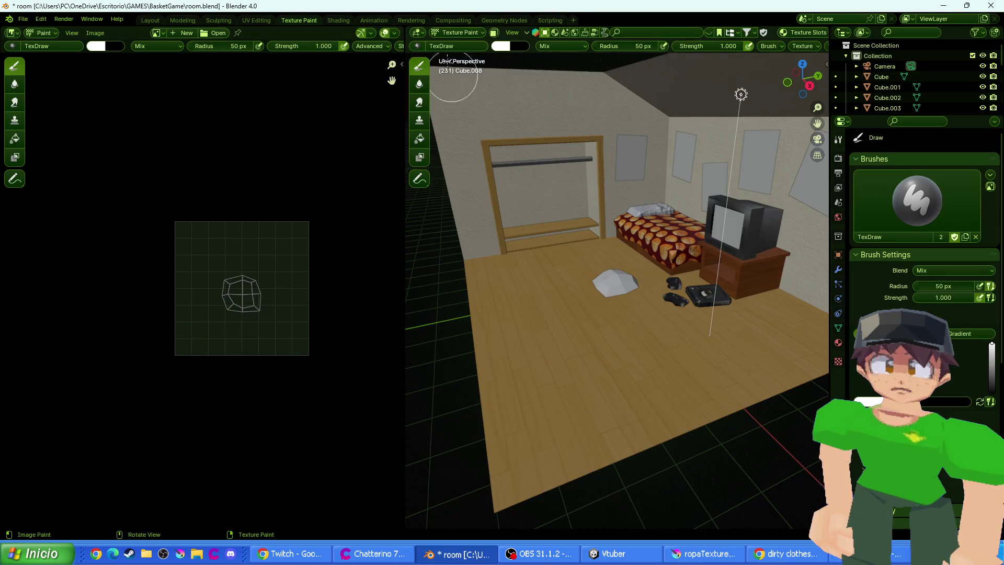
{"action": "scroll", "coordinate": [631, 318], "scroll_direction": "up", "scroll_amount": 3}
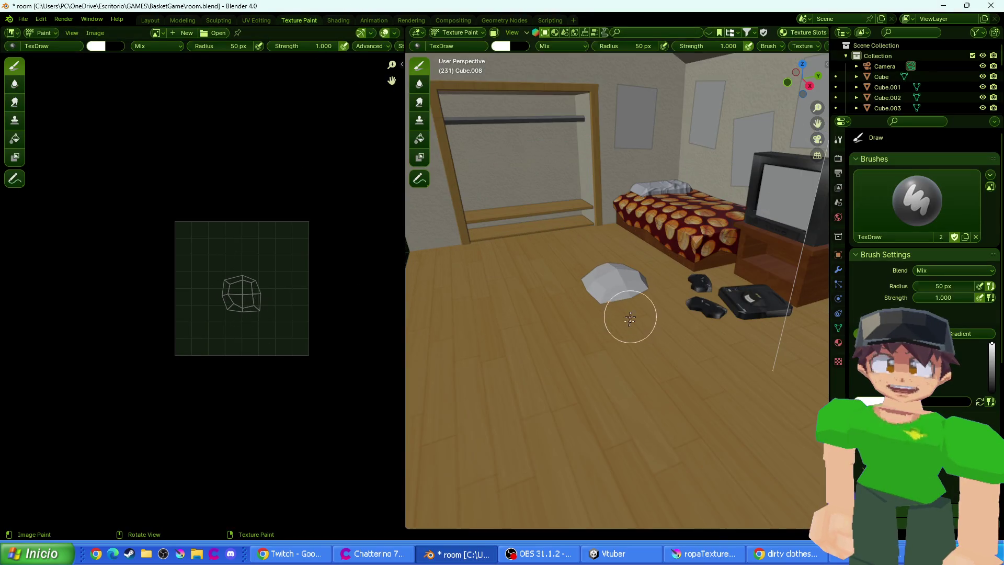
{"action": "left_click", "coordinate": [345, 20]}
{"action": "scroll", "coordinate": [494, 162], "scroll_direction": "down", "scroll_amount": 6}
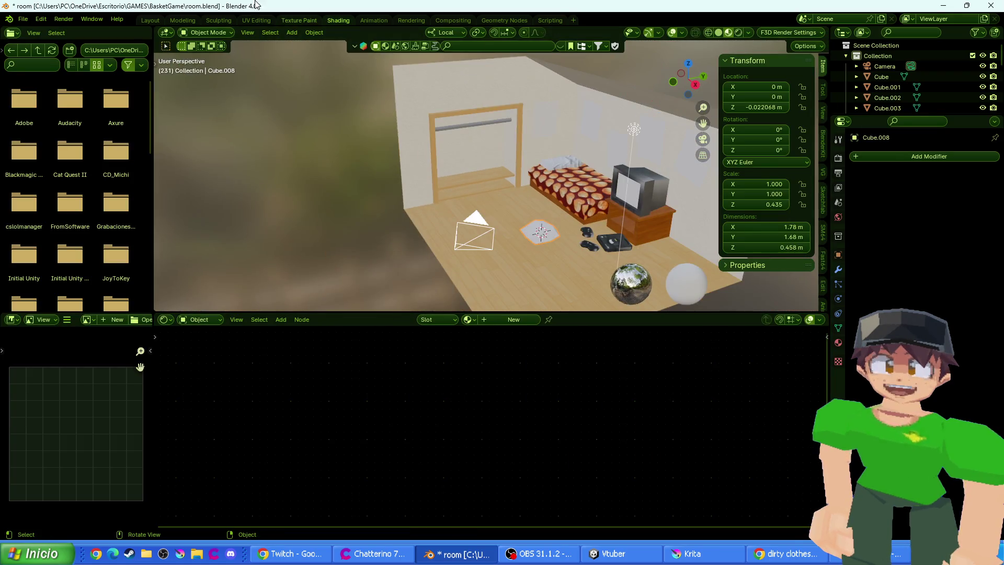
{"action": "left_click", "coordinate": [258, 21]}
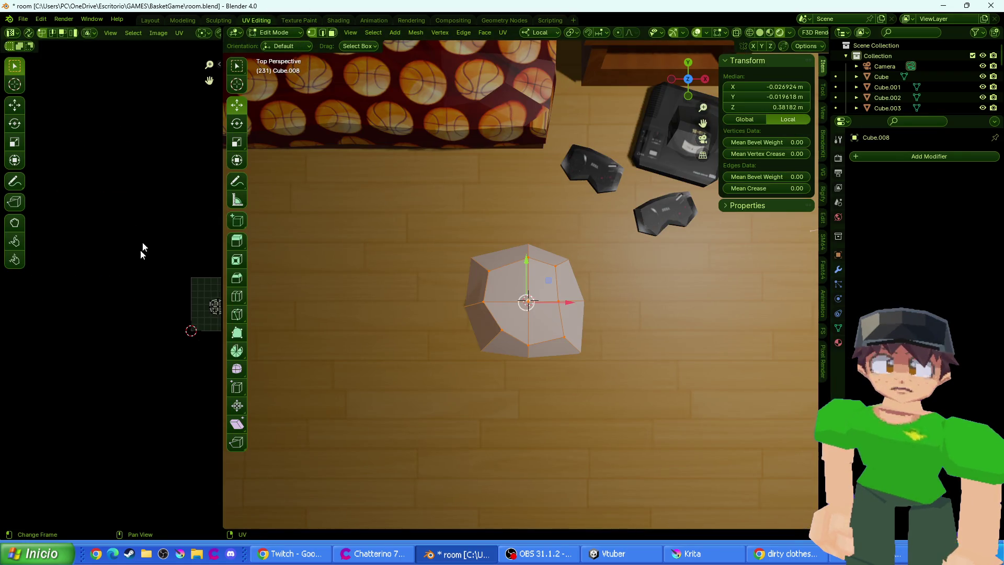
{"action": "mouse_move", "coordinate": [161, 287]}
{"action": "left_mouse_down"}
{"action": "mouse_move", "coordinate": [79, 261]}
{"action": "mouse_move", "coordinate": [183, 389]}
{"action": "left_mouse_up"}
{"action": "scroll", "coordinate": [81, 254], "scroll_direction": "up", "scroll_amount": 4}
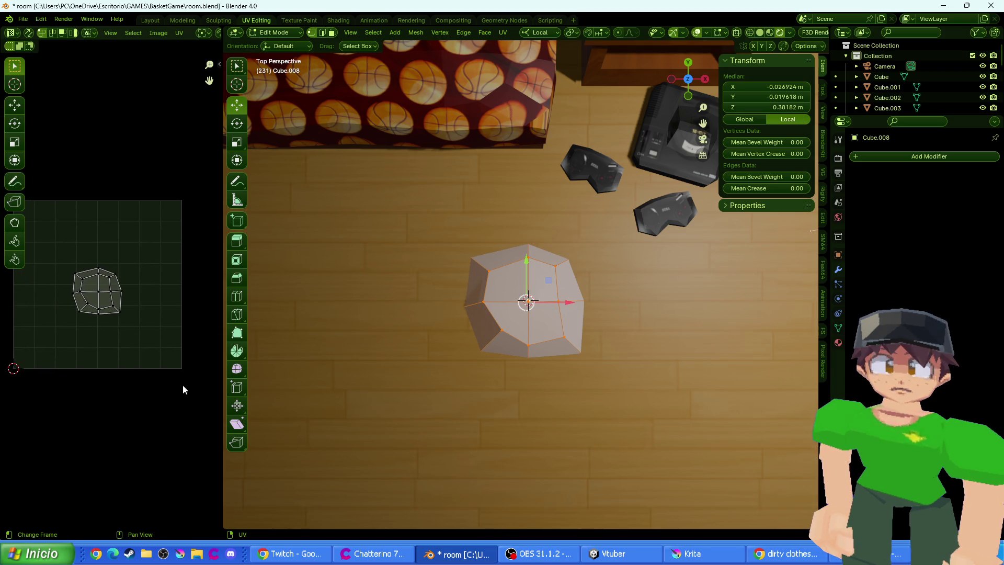
{"action": "key", "text": "a"}
{"action": "key", "text": "s"}
{"action": "left_click", "coordinate": [84, 369]}
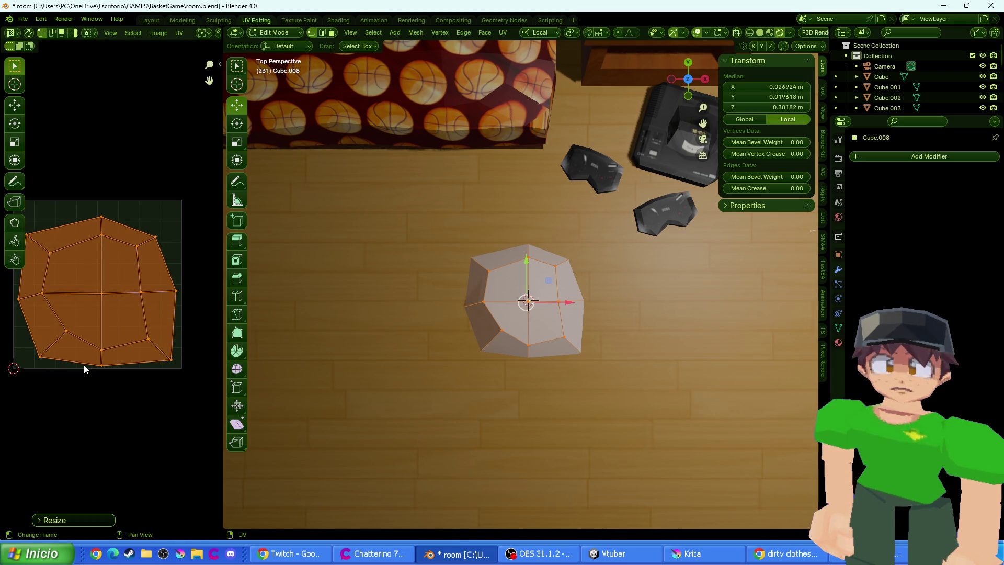
{"action": "key", "text": "g"}
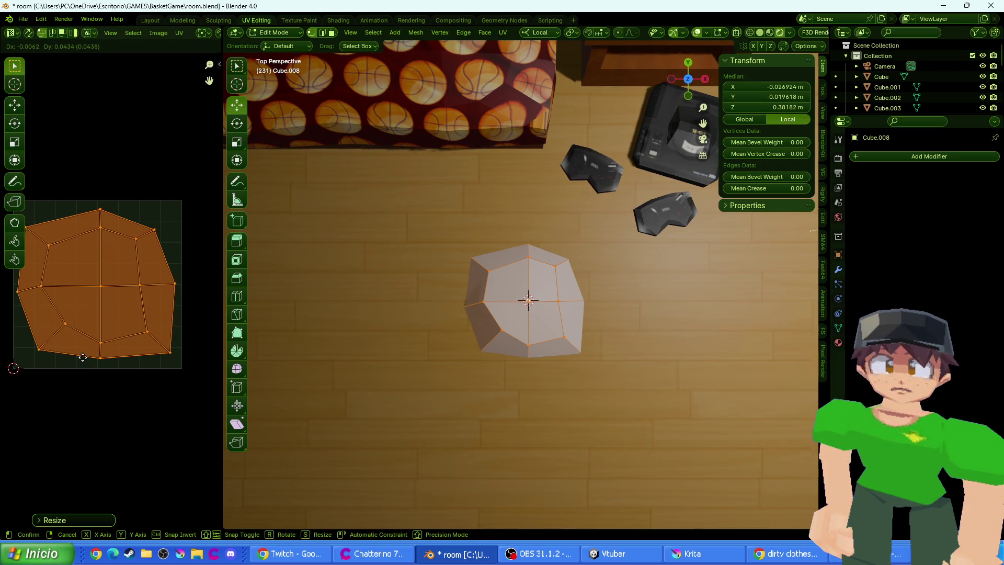
{"action": "left_click", "coordinate": [140, 336]}
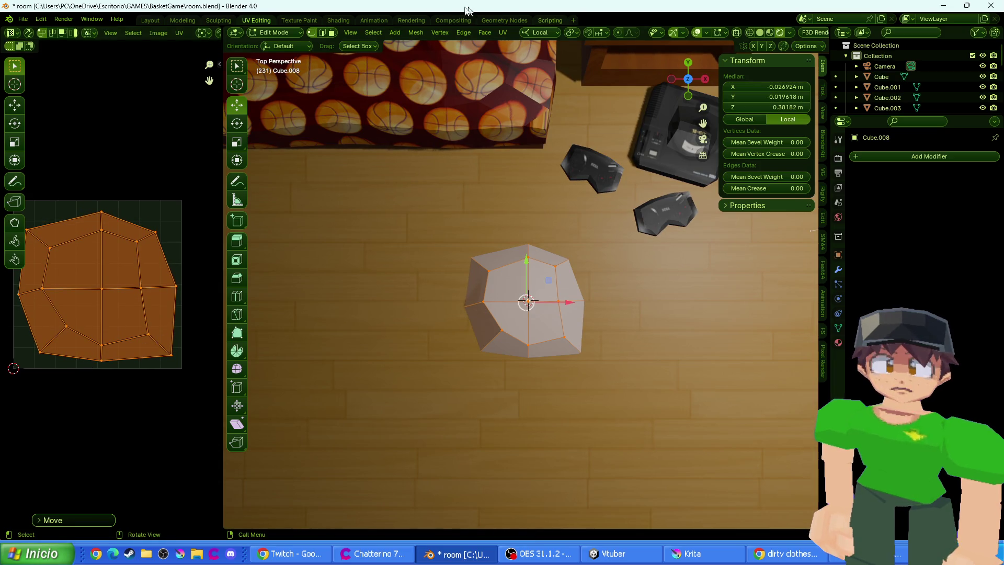
{"action": "left_click", "coordinate": [338, 20]}
{"action": "left_click", "coordinate": [525, 323]}
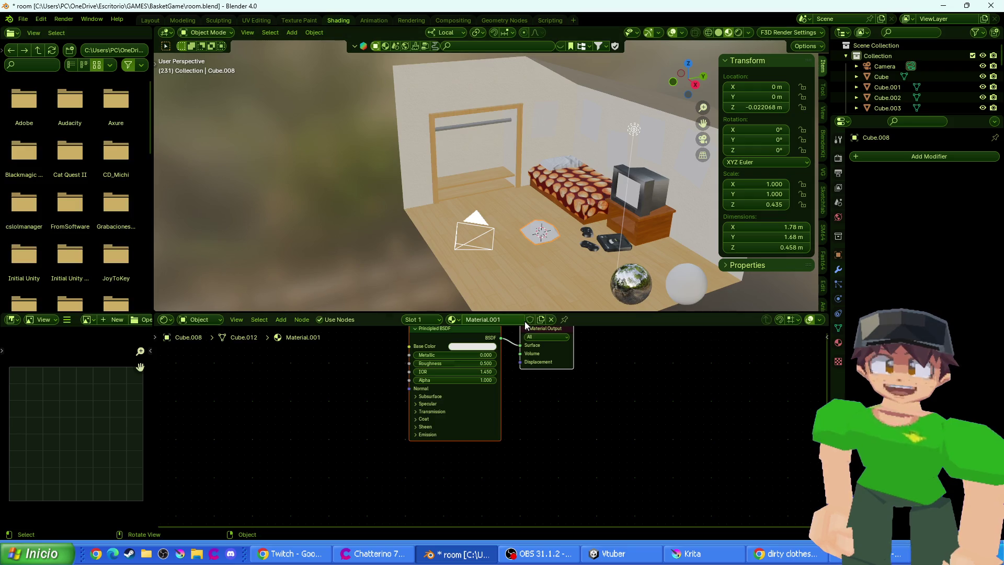
{"action": "double_click", "coordinate": [508, 319]}
{"action": "type", "text": "DirtyClothesTexture"}
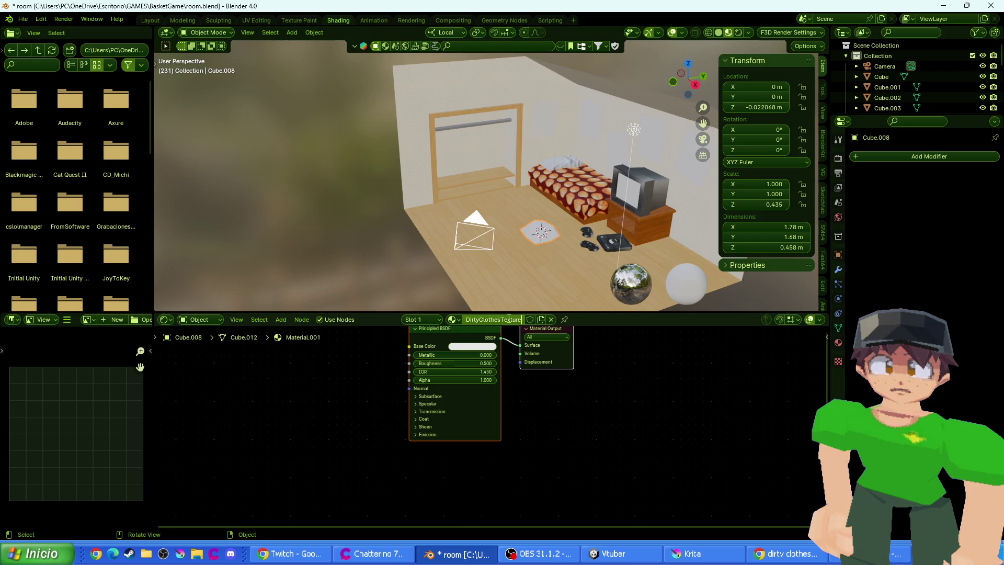
{"action": "key", "text": "Return"}
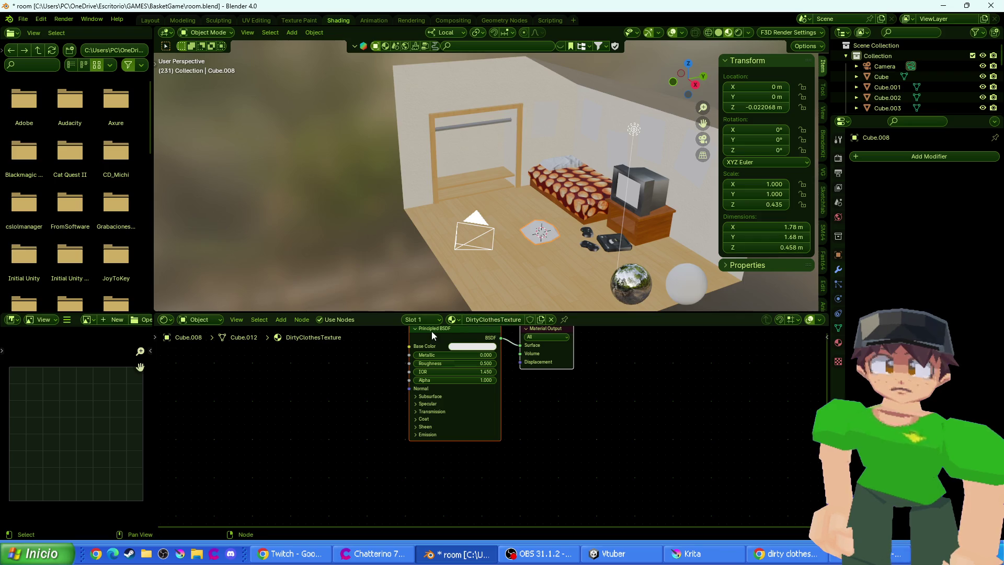
{"action": "left_click_drag", "start_coordinate": [412, 346], "coordinate": [363, 380]}
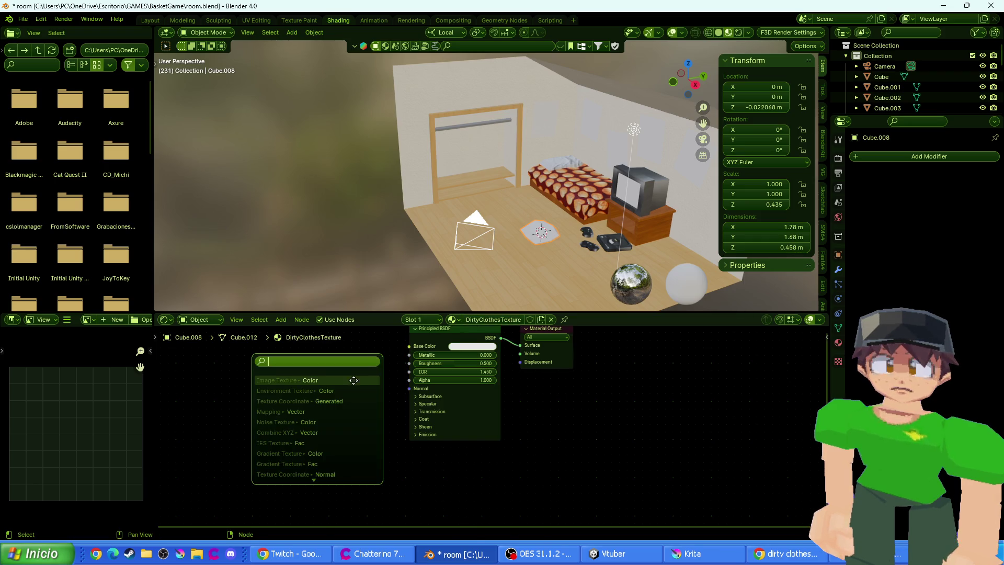
{"action": "left_click", "coordinate": [353, 380]}
{"action": "left_click", "coordinate": [353, 387]}
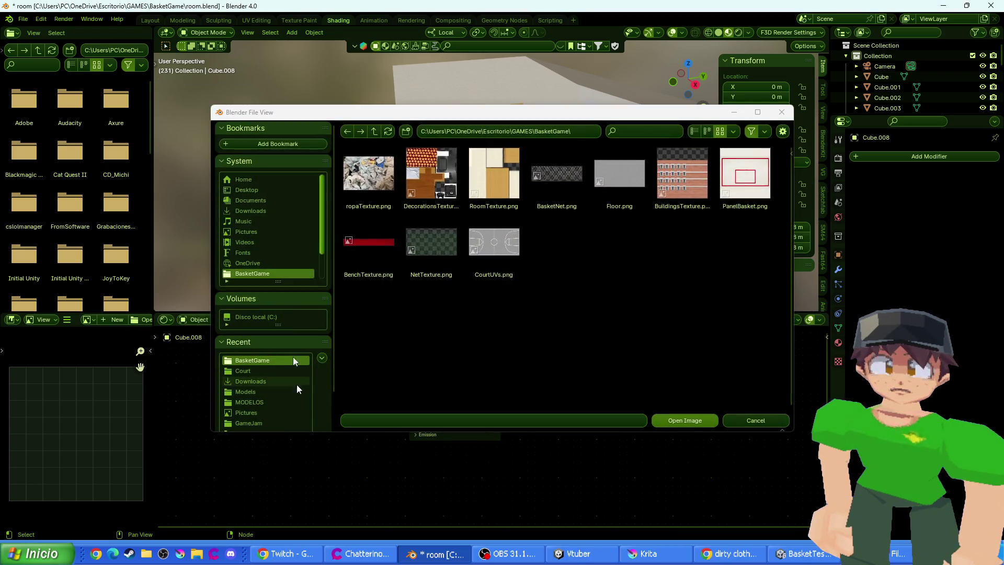
{"action": "double_click", "coordinate": [379, 173]}
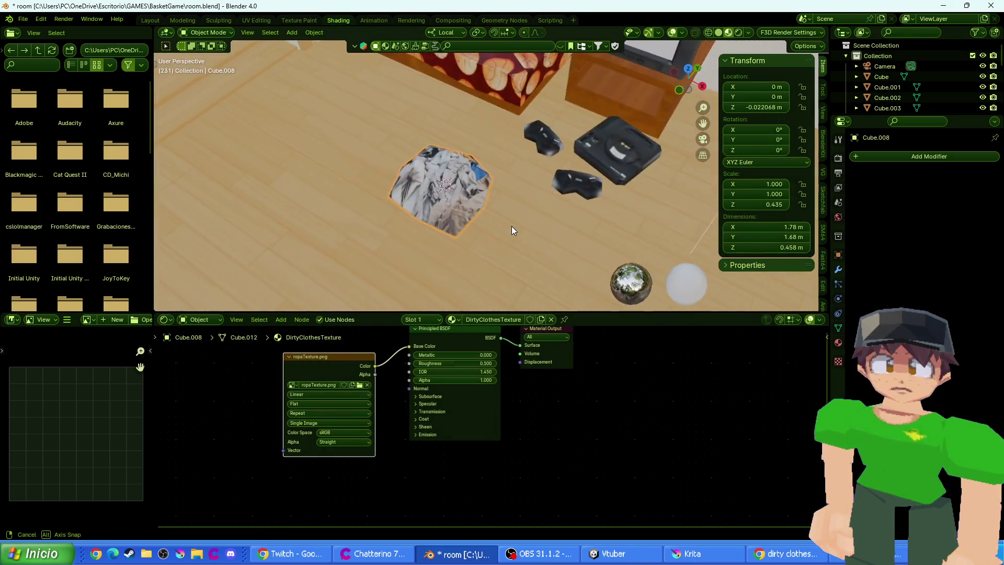
{"action": "left_click", "coordinate": [683, 75]}
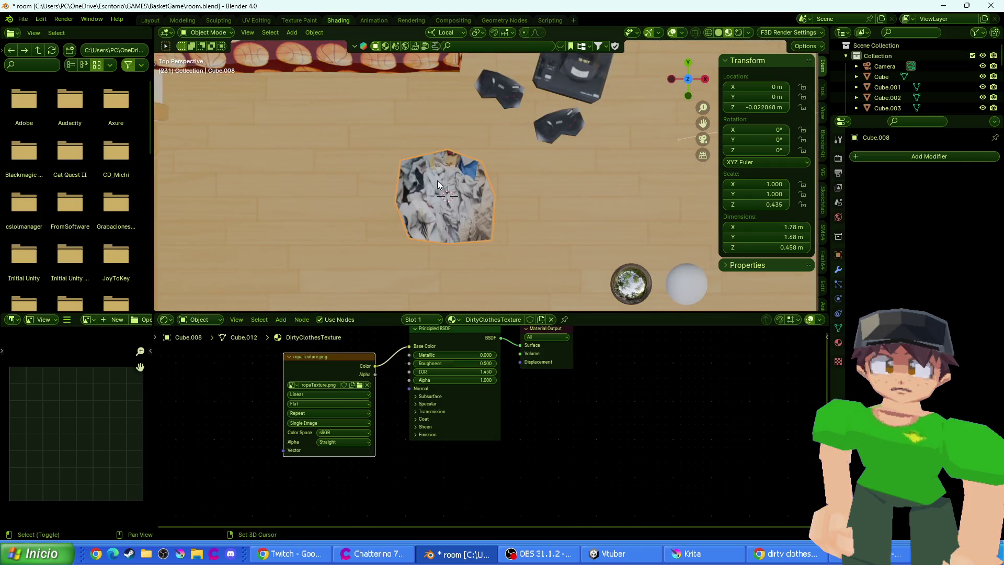
{"action": "key", "text": "g"}
{"action": "left_click", "coordinate": [306, 95]}
{"action": "key", "text": "r"}
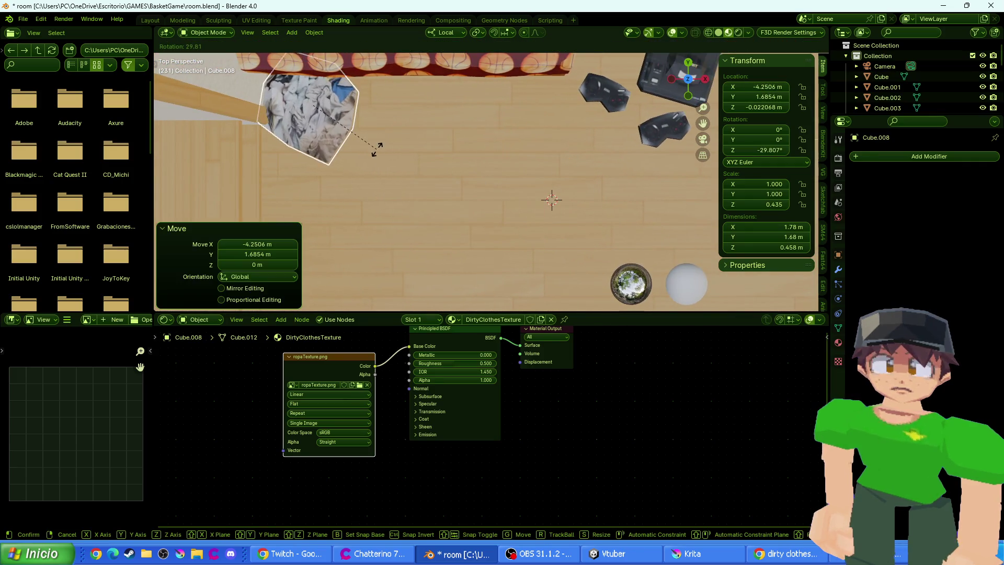
{"action": "left_click", "coordinate": [382, 135]}
{"action": "key", "text": "g"}
{"action": "left_click", "coordinate": [384, 131]}
{"action": "mouse_move", "coordinate": [384, 131]}
{"action": "left_mouse_down"}
{"action": "mouse_move", "coordinate": [355, 64]}
{"action": "mouse_move", "coordinate": [372, 66]}
{"action": "left_mouse_up"}
{"action": "key", "text": "shift+d"}
{"action": "key", "text": "x"}
{"action": "key", "text": "x"}
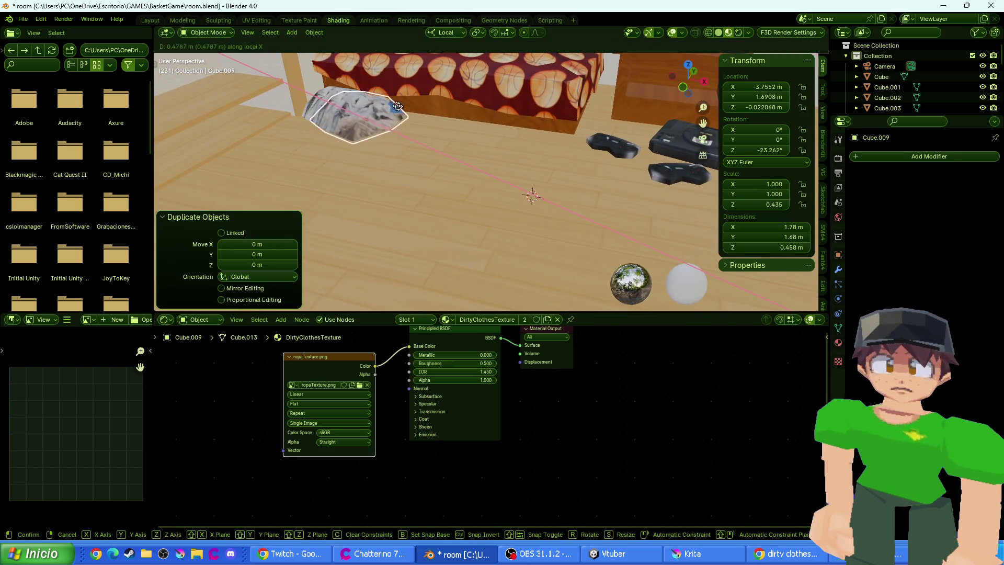
{"action": "left_click", "coordinate": [425, 118]}
{"action": "left_click", "coordinate": [446, 33]}
{"action": "left_click", "coordinate": [415, 65]}
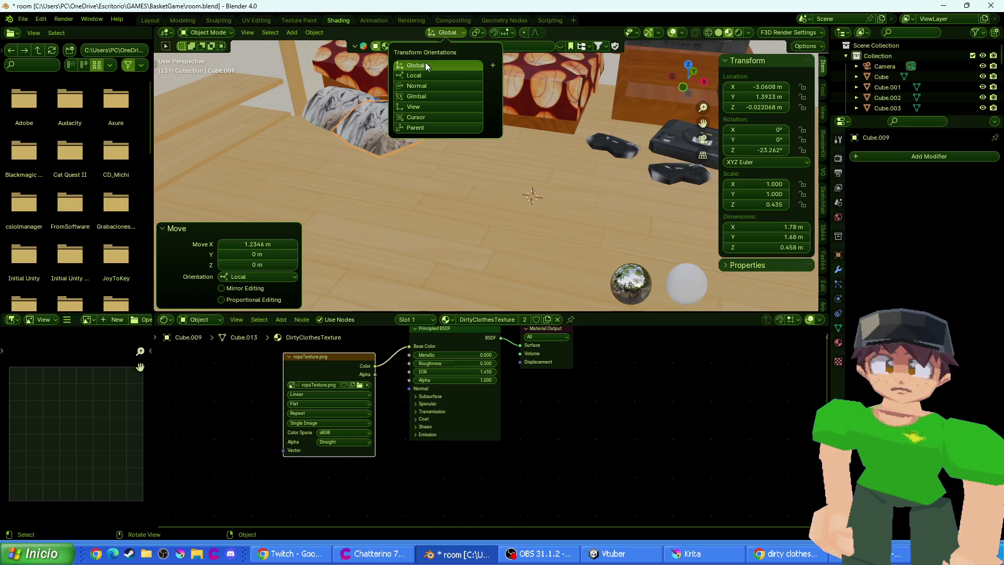
{"action": "left_click", "coordinate": [416, 117]}
{"action": "left_click", "coordinate": [413, 65]}
{"action": "key", "text": "g"}
{"action": "key", "text": "x"}
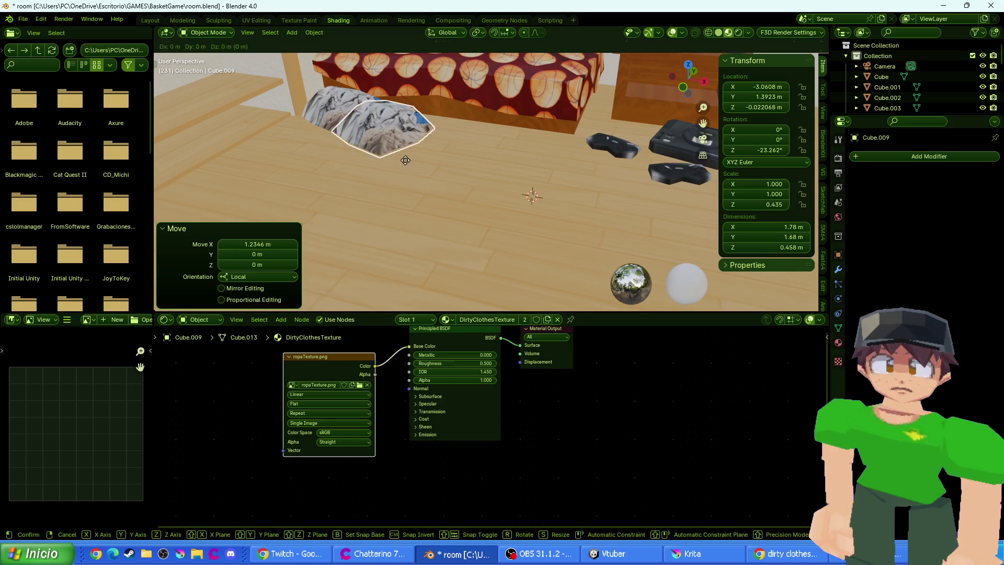
{"action": "left_click", "coordinate": [440, 169]}
{"action": "key", "text": "s"}
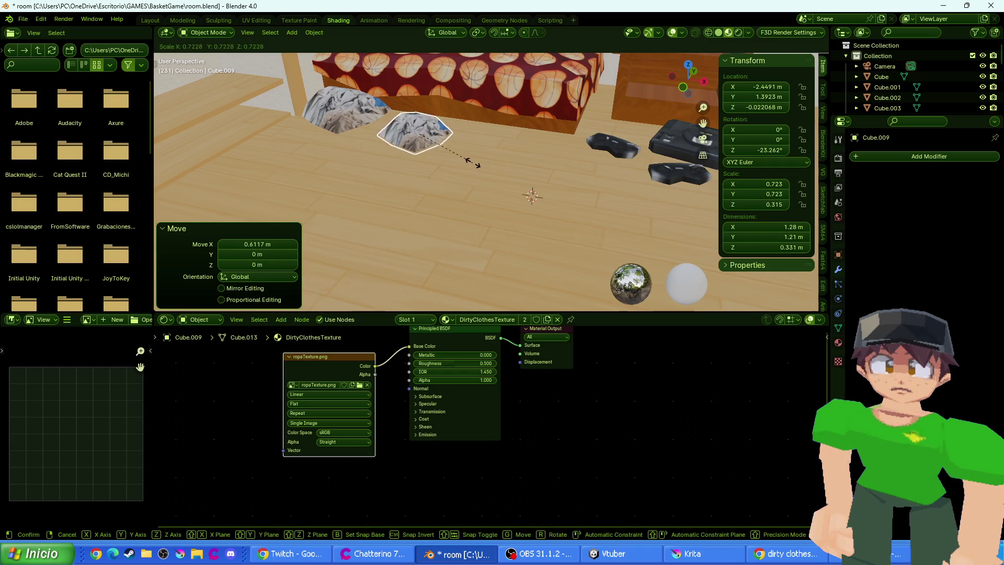
{"action": "left_click", "coordinate": [468, 162]}
{"action": "key", "text": "g"}
{"action": "key", "text": "y"}
{"action": "left_click", "coordinate": [473, 147]}
{"action": "key", "text": "r"}
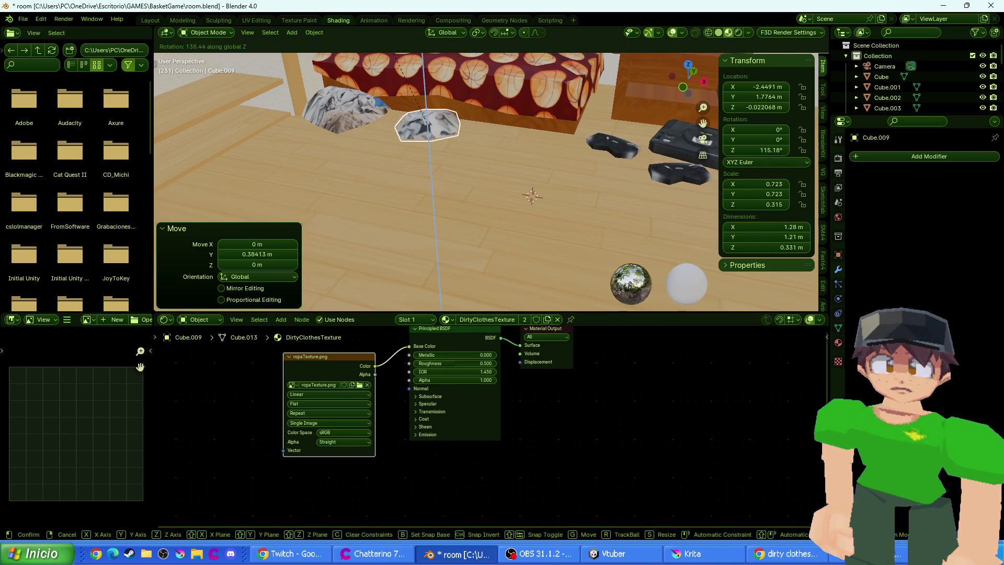
{"action": "left_click", "coordinate": [456, 108]}
{"action": "key", "text": "g"}
{"action": "key", "text": "x"}
{"action": "key", "text": "Escape"}
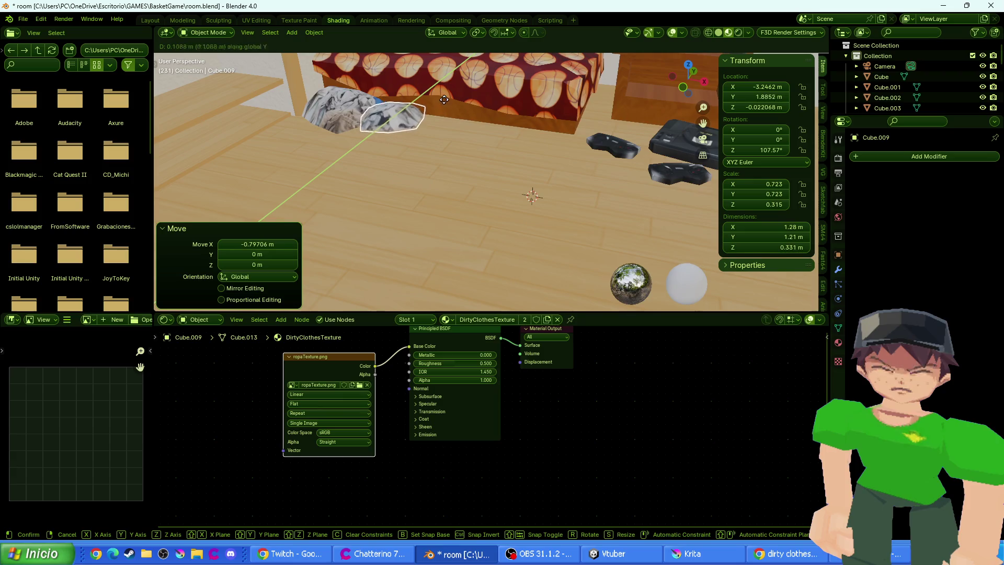
{"action": "key", "text": "ctrl+z"}
{"action": "scroll", "coordinate": [483, 138], "scroll_direction": "down", "scroll_amount": 2}
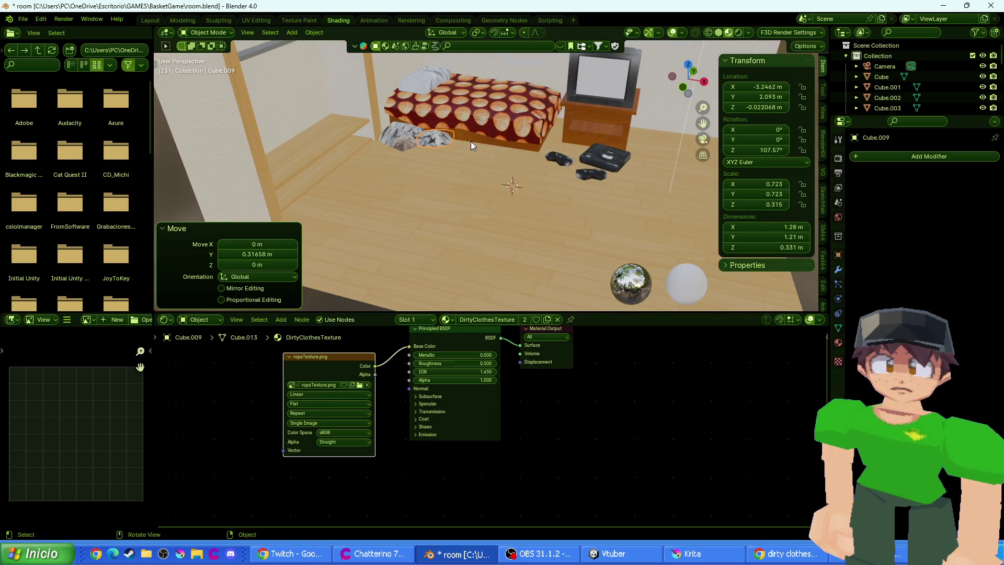
{"action": "key", "text": "shift+d"}
{"action": "key", "text": "Escape"}
{"action": "key", "text": "g"}
{"action": "key", "text": "x"}
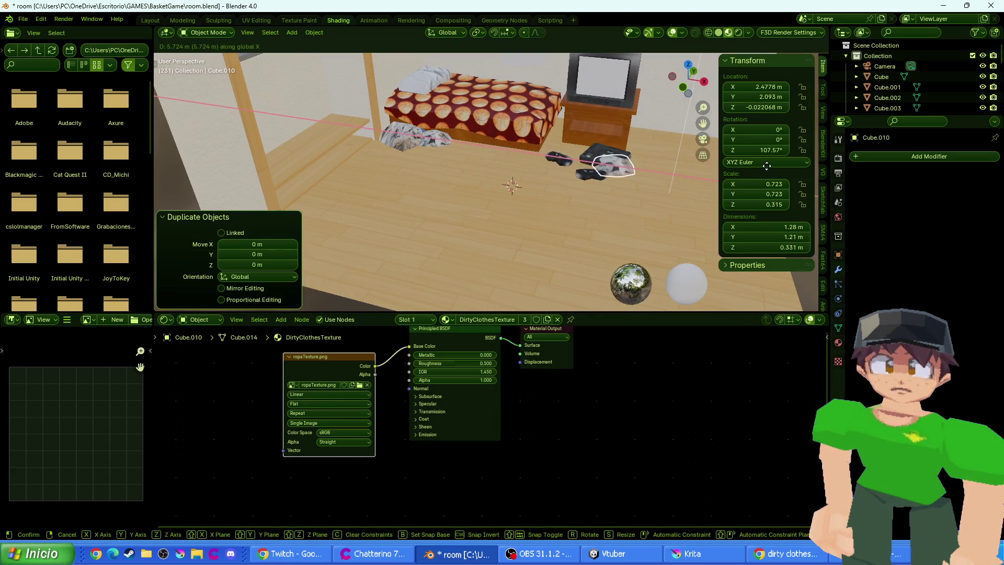
{"action": "left_click", "coordinate": [523, 167]}
{"action": "key", "text": "g"}
{"action": "key", "text": "y"}
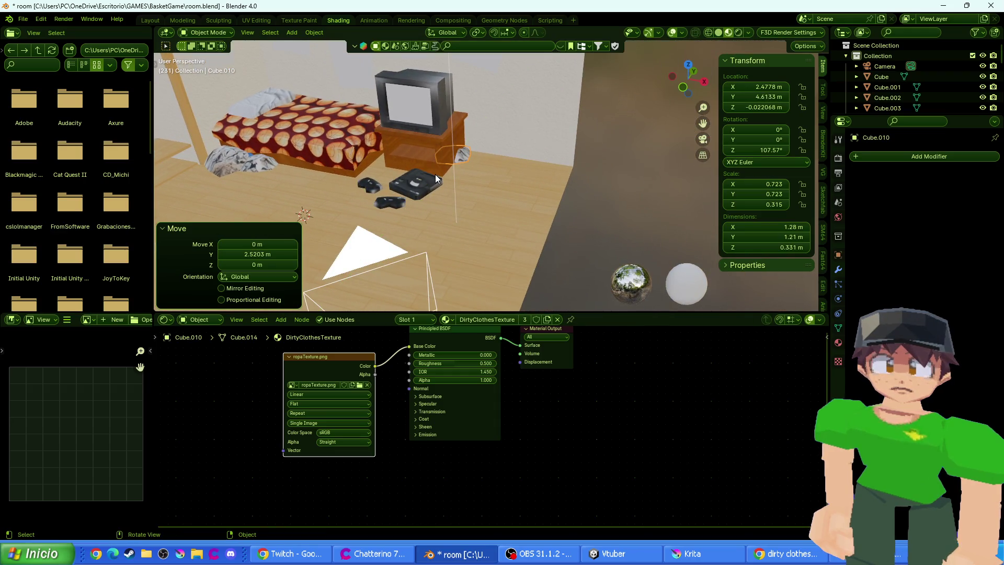
{"action": "left_click", "coordinate": [438, 178]}
{"action": "key", "text": "s"}
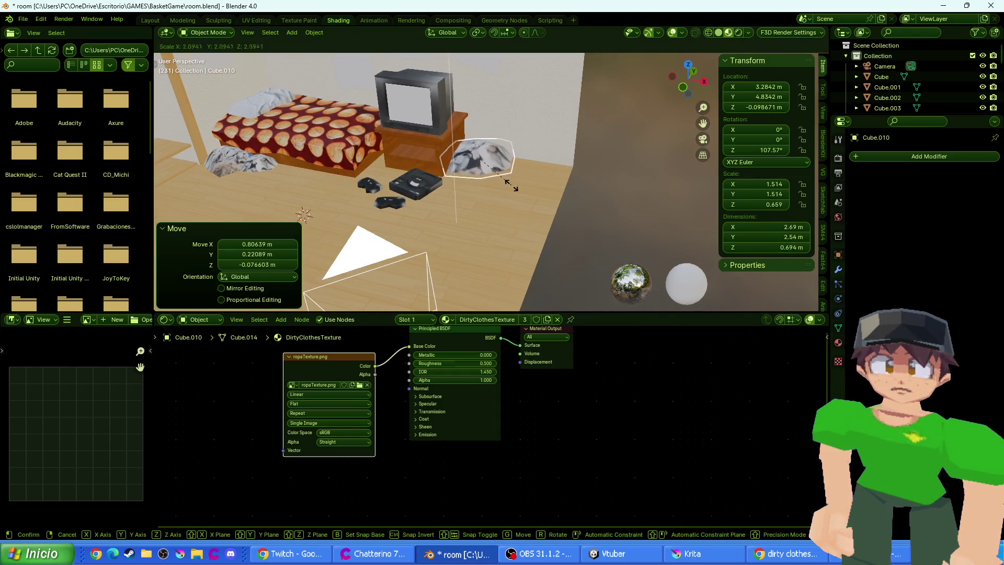
{"action": "left_click", "coordinate": [503, 183]}
{"action": "key", "text": "s"}
{"action": "key", "text": "z"}
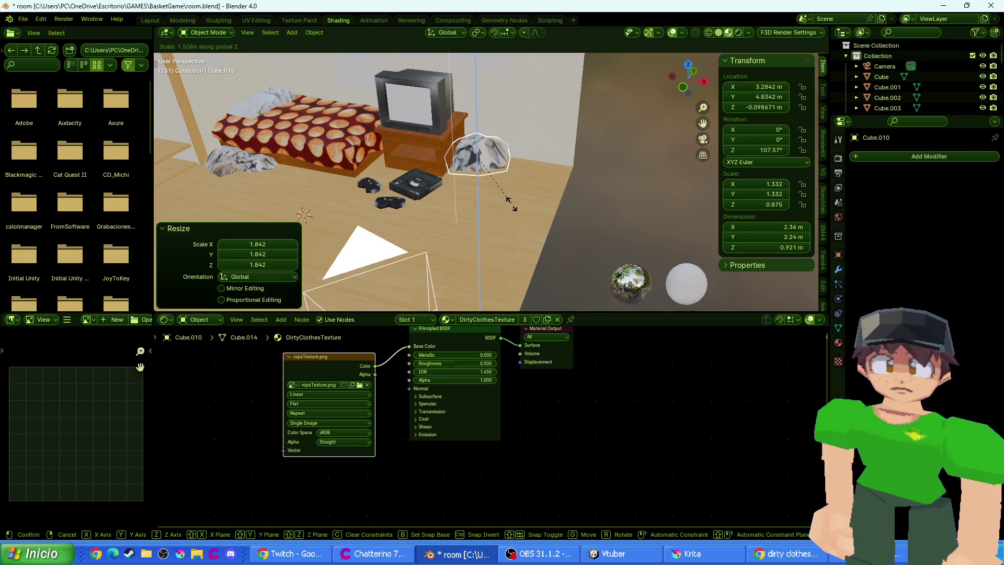
{"action": "left_click", "coordinate": [505, 186]}
{"action": "key", "text": "g"}
{"action": "key", "text": "z"}
{"action": "left_click", "coordinate": [510, 196]}
{"action": "key", "text": "g"}
{"action": "key", "text": "x"}
{"action": "left_click", "coordinate": [513, 201]}
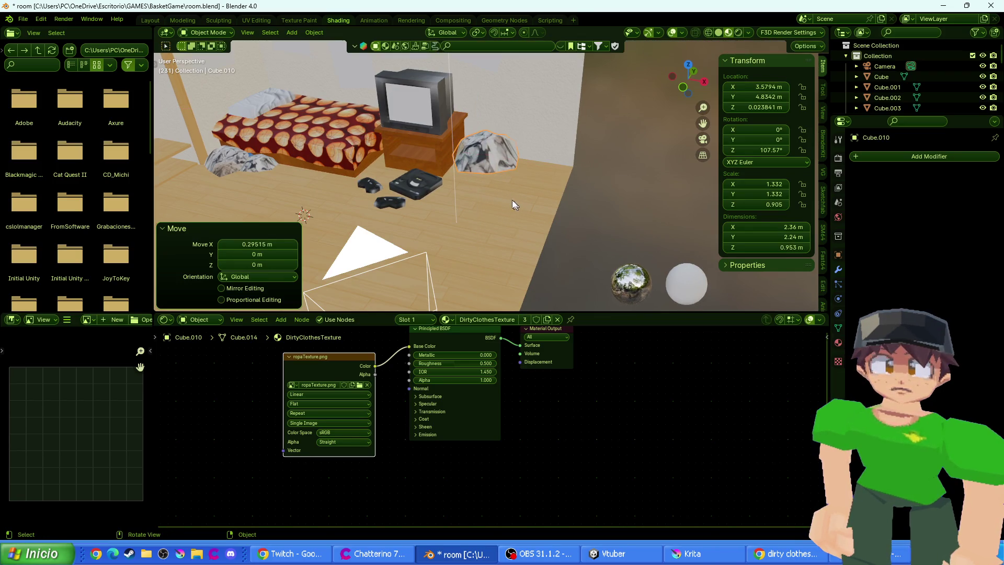
{"action": "key", "text": "r"}
{"action": "key", "text": "z"}
{"action": "left_click", "coordinate": [515, 131]}
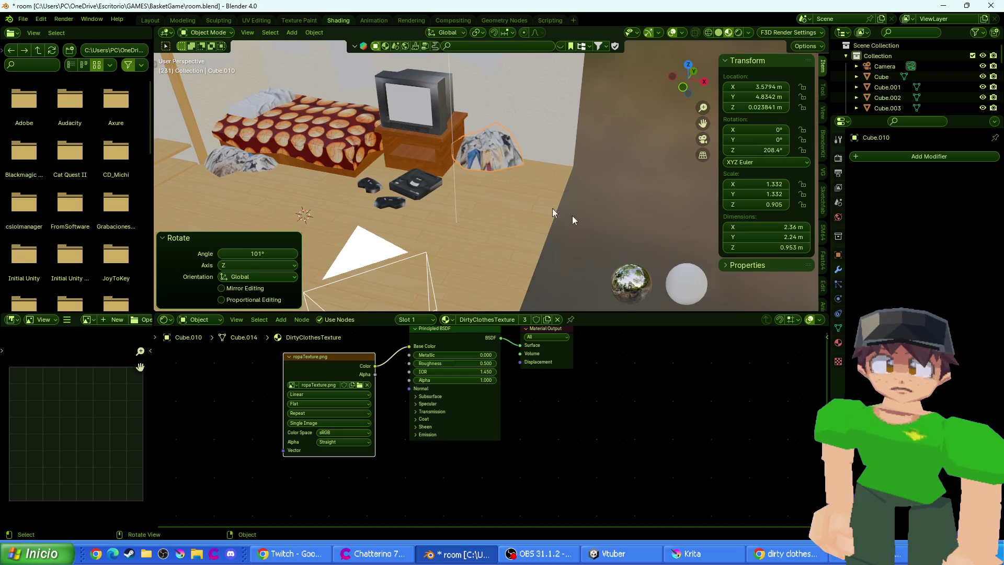
{"action": "left_click_drag", "start_coordinate": [572, 215], "coordinate": [575, 188]}
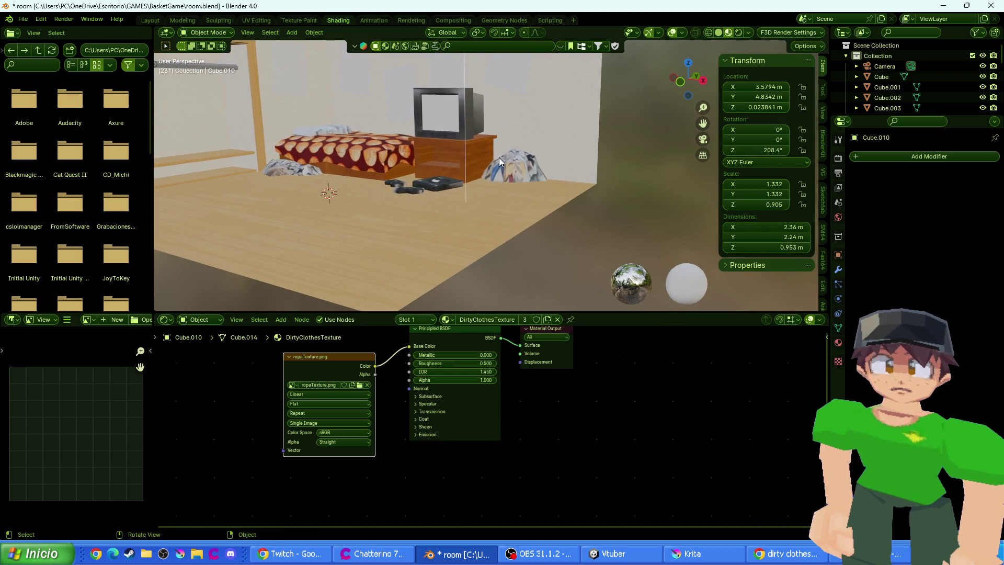
{"action": "left_click", "coordinate": [499, 158]}
{"action": "key", "text": "s"}
{"action": "key", "text": "z"}
{"action": "left_click", "coordinate": [570, 192]}
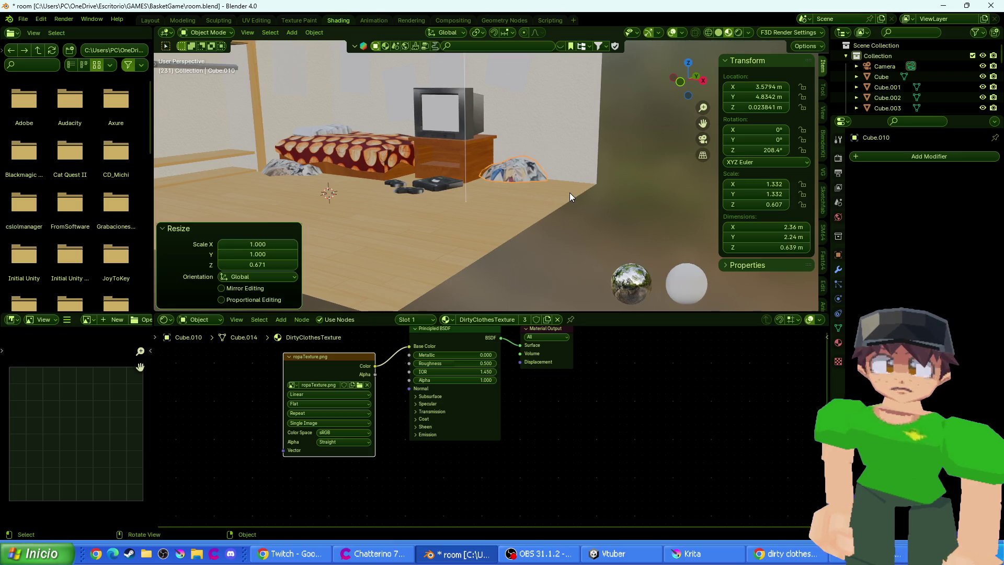
{"action": "key", "text": "F12"}
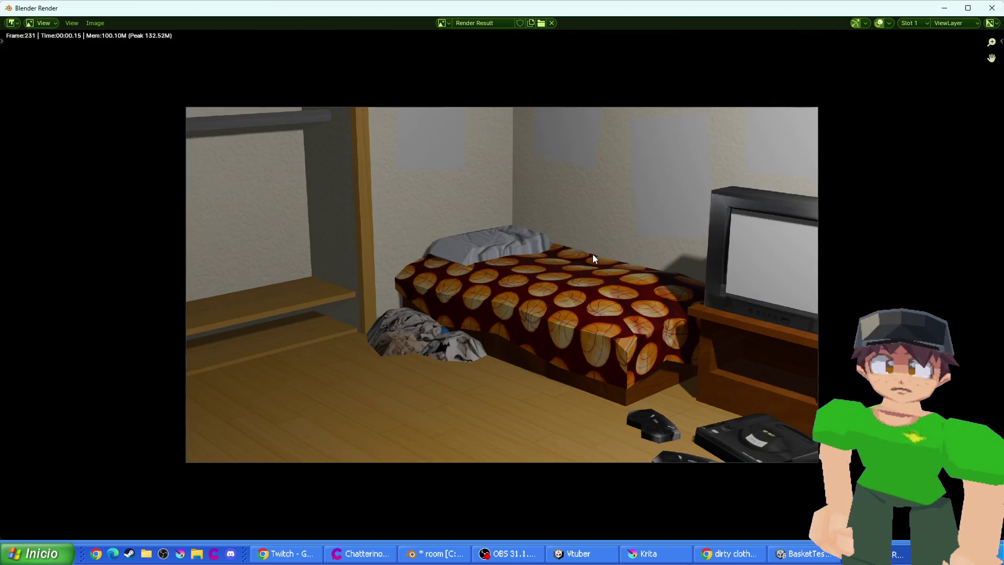
{"action": "key", "text": "Escape"}
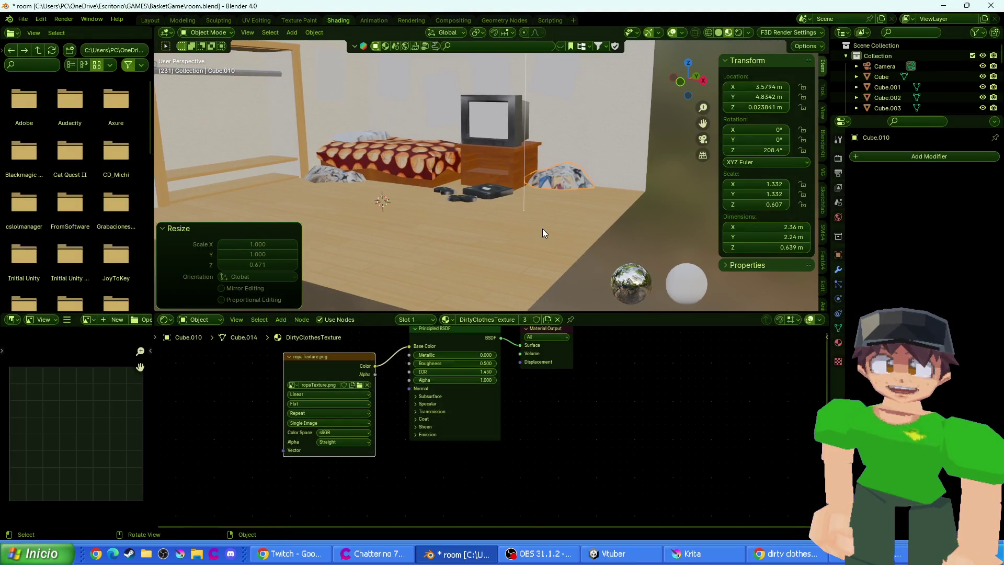
{"action": "key", "text": "ctrl+q"}
{"action": "left_click", "coordinate": [578, 297]}
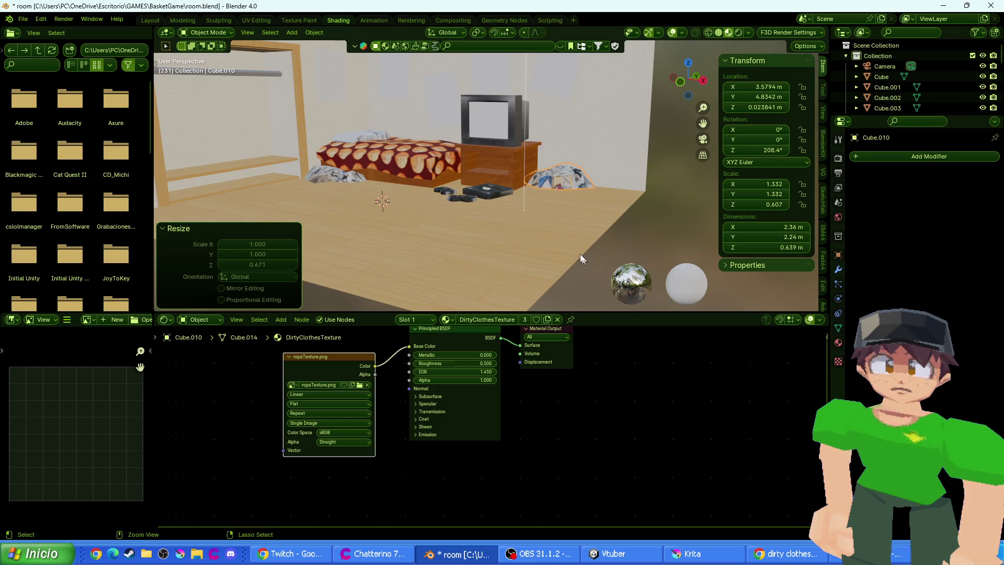
{"action": "key", "text": "ctrl+s"}
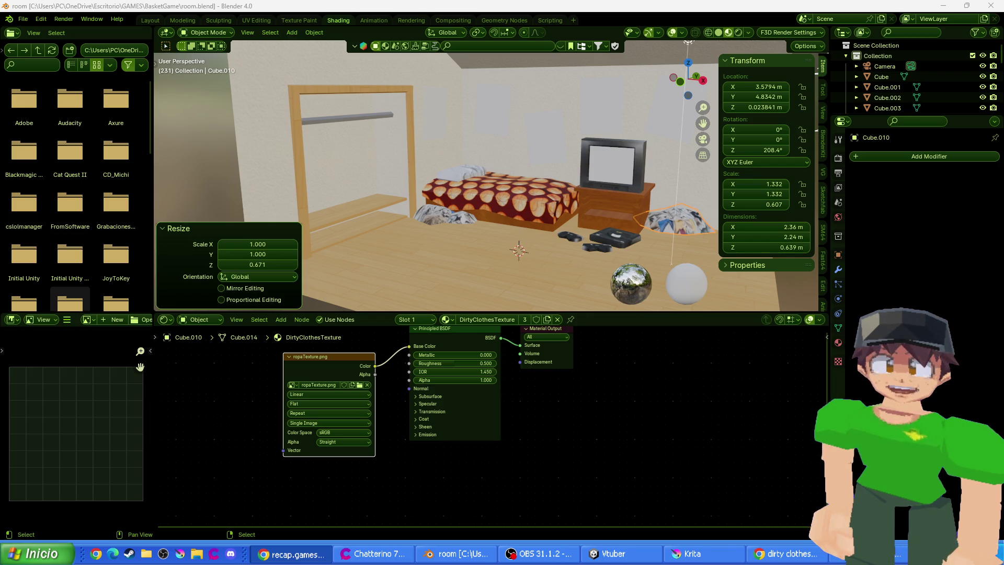
{"action": "left_click", "coordinate": [293, 554]}
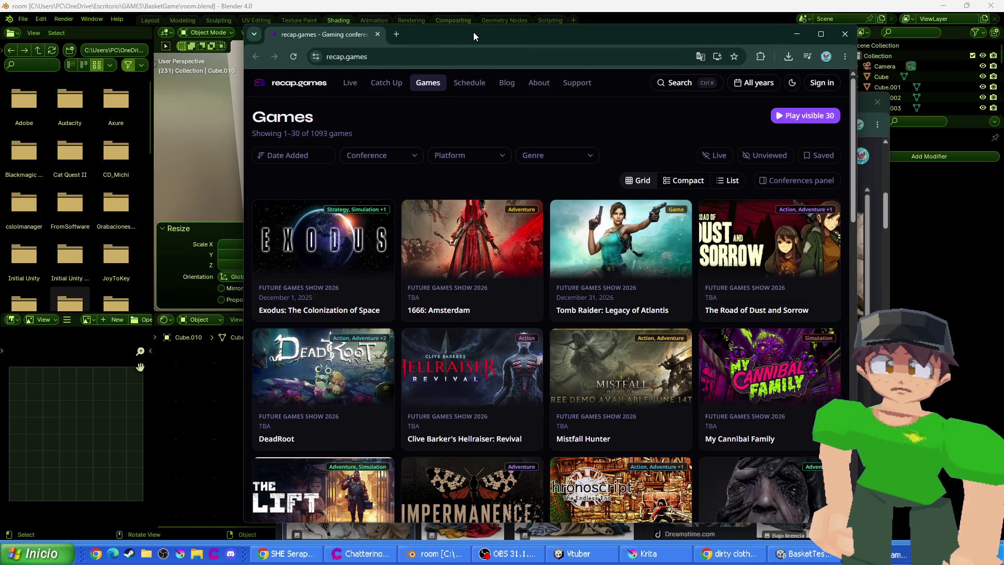
{"action": "double_click", "coordinate": [473, 35]}
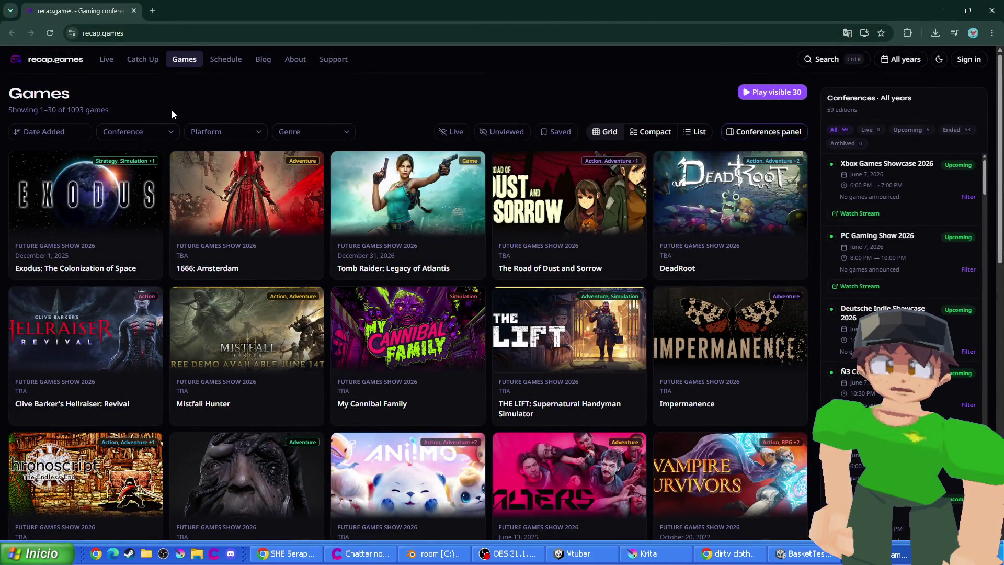
{"action": "left_click", "coordinate": [139, 137]}
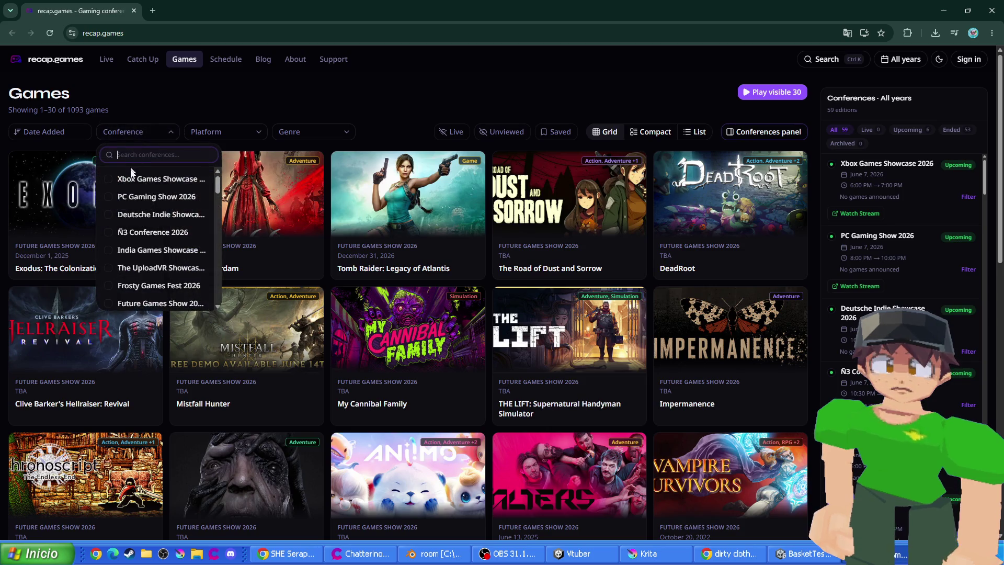
{"action": "type", "text": "summer"}
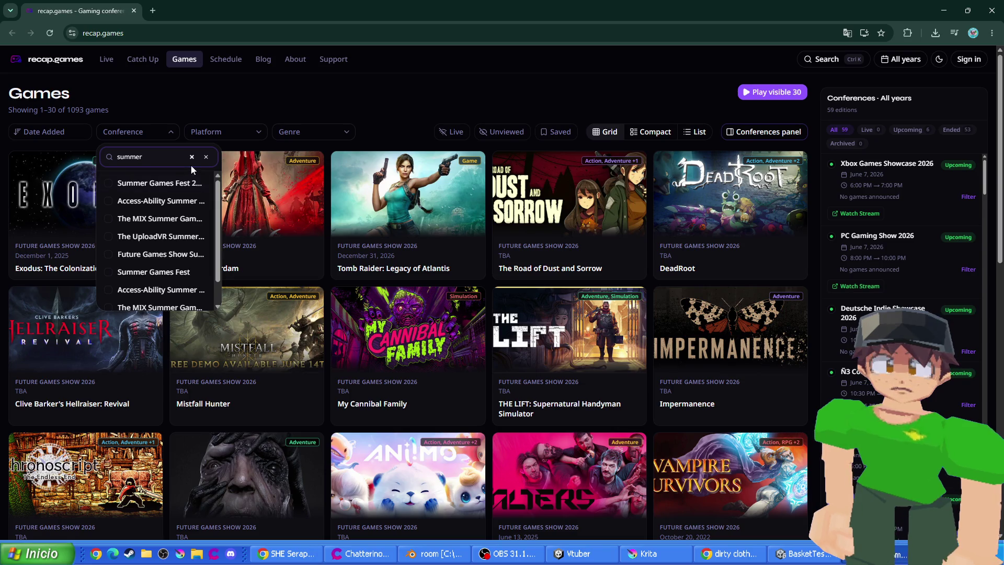
{"action": "left_click", "coordinate": [178, 182]}
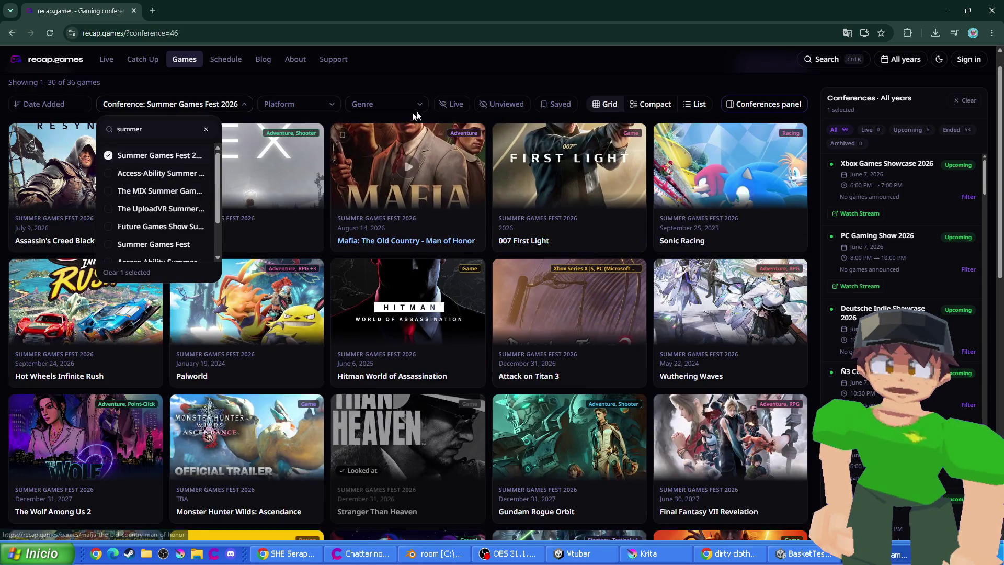
{"action": "left_click", "coordinate": [542, 78]}
{"action": "scroll", "coordinate": [361, 220], "scroll_direction": "down", "scroll_amount": 3}
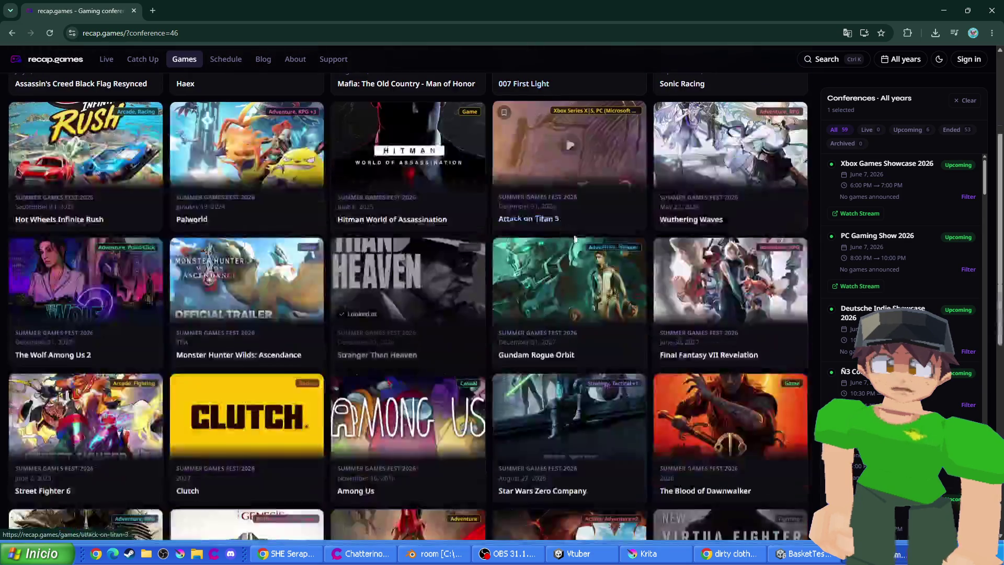
{"action": "scroll", "coordinate": [360, 216], "scroll_direction": "down", "scroll_amount": 4}
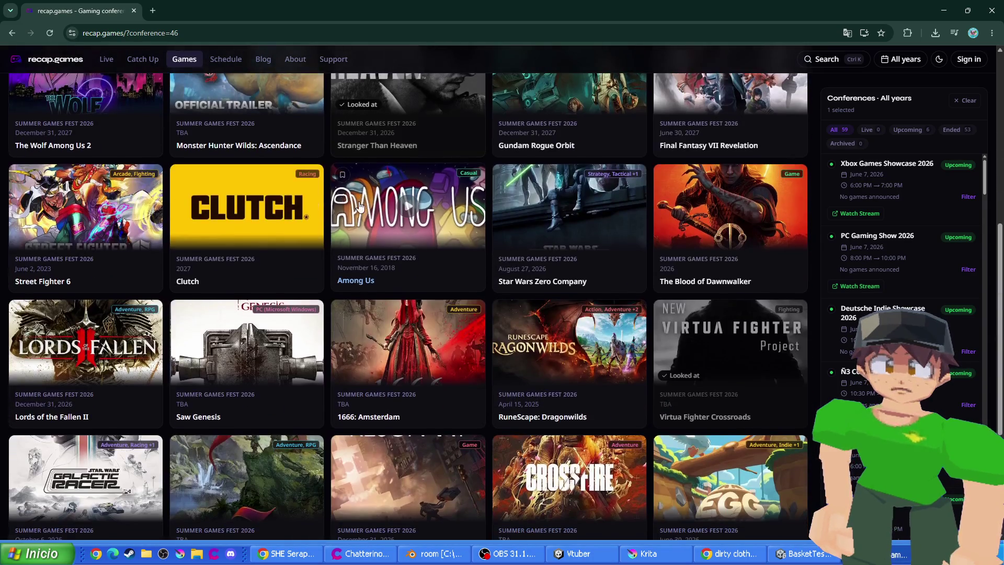
{"action": "scroll", "coordinate": [360, 206], "scroll_direction": "down", "scroll_amount": 3}
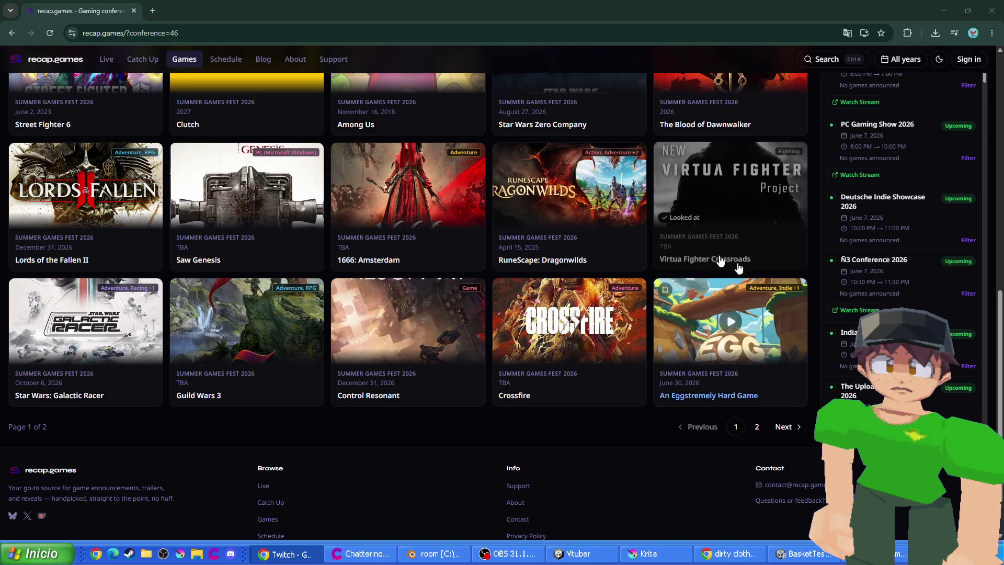
{"action": "left_click", "coordinate": [725, 190]}
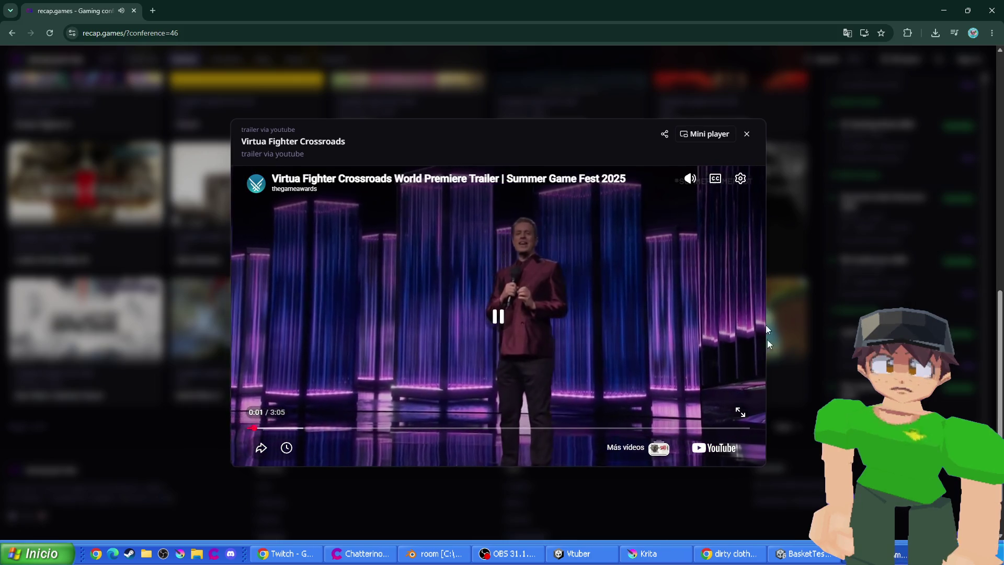
{"action": "left_click", "coordinate": [740, 413]}
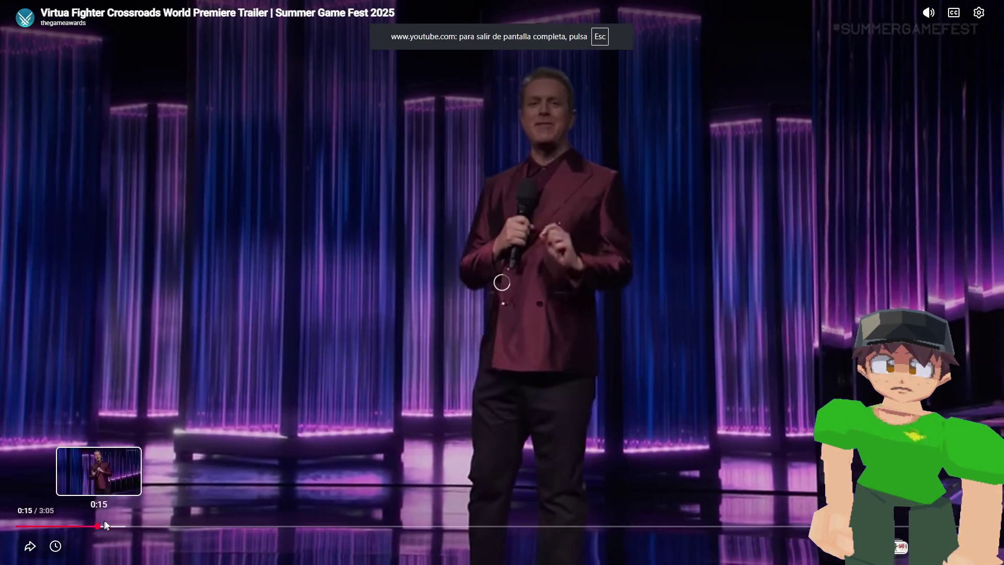
{"action": "left_click", "coordinate": [99, 526]}
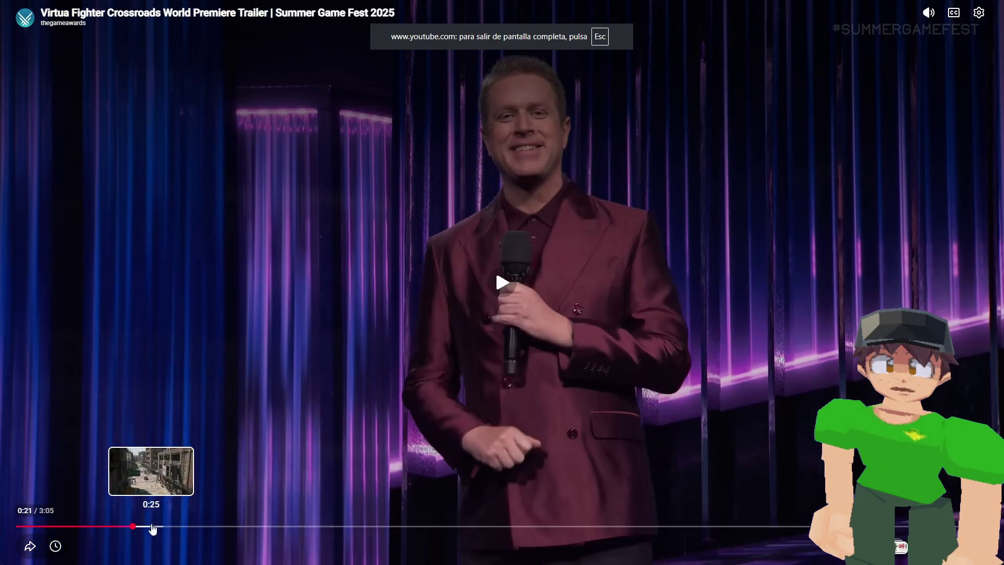
{"action": "left_click", "coordinate": [420, 300]}
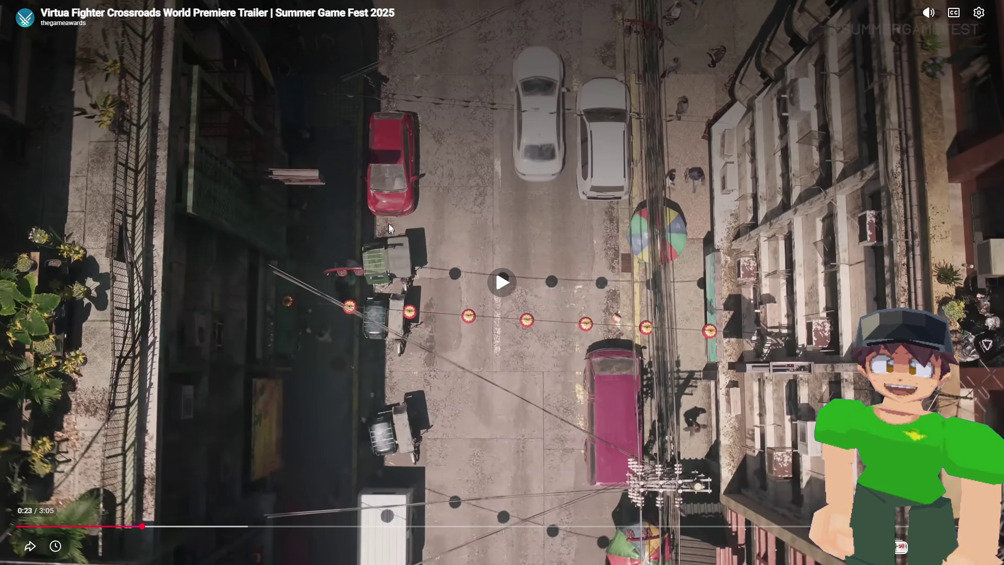
{"action": "left_click", "coordinate": [467, 261]}
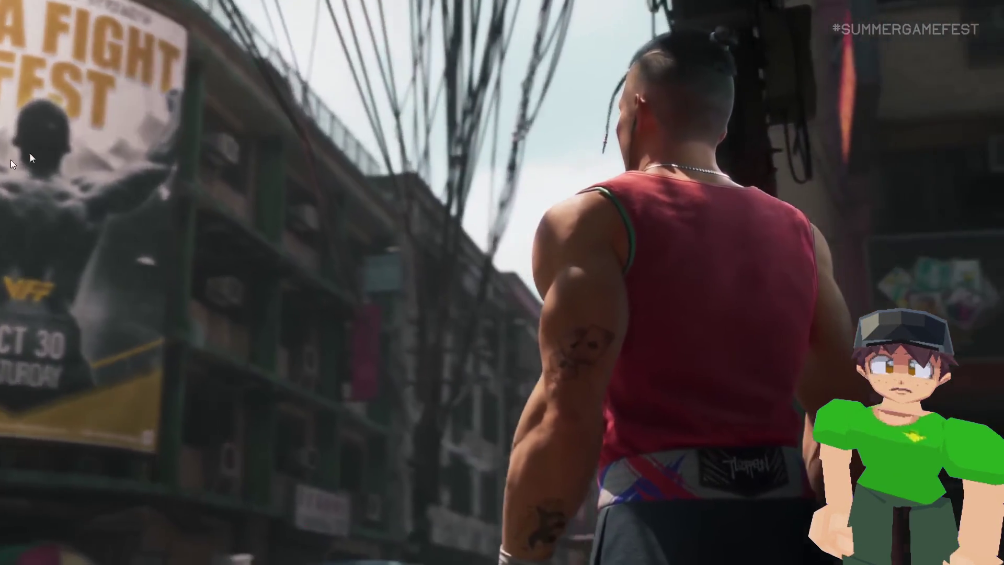
{"action": "left_click", "coordinate": [129, 121]}
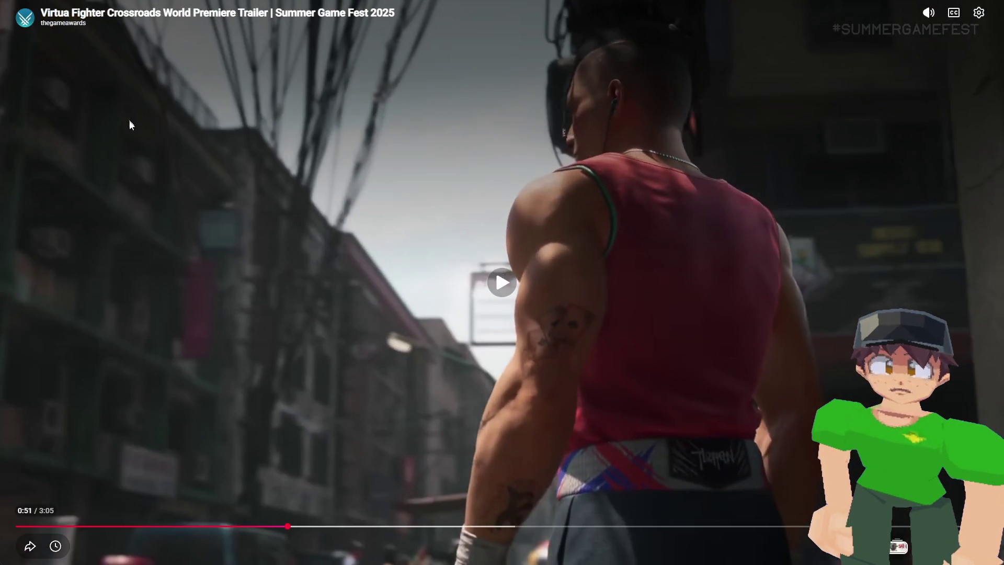
{"action": "left_click", "coordinate": [342, 162]}
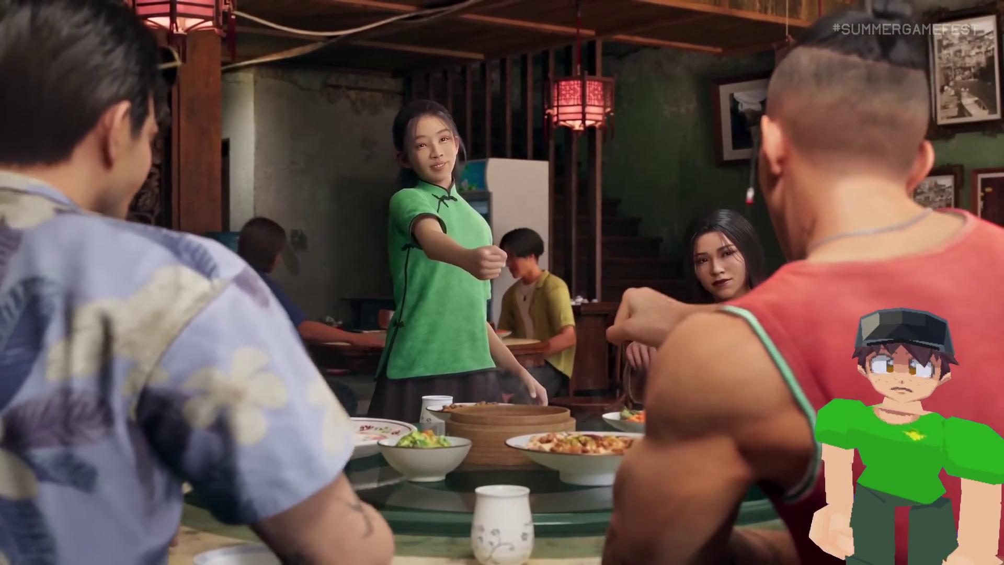
{"action": "left_click", "coordinate": [271, 306]}
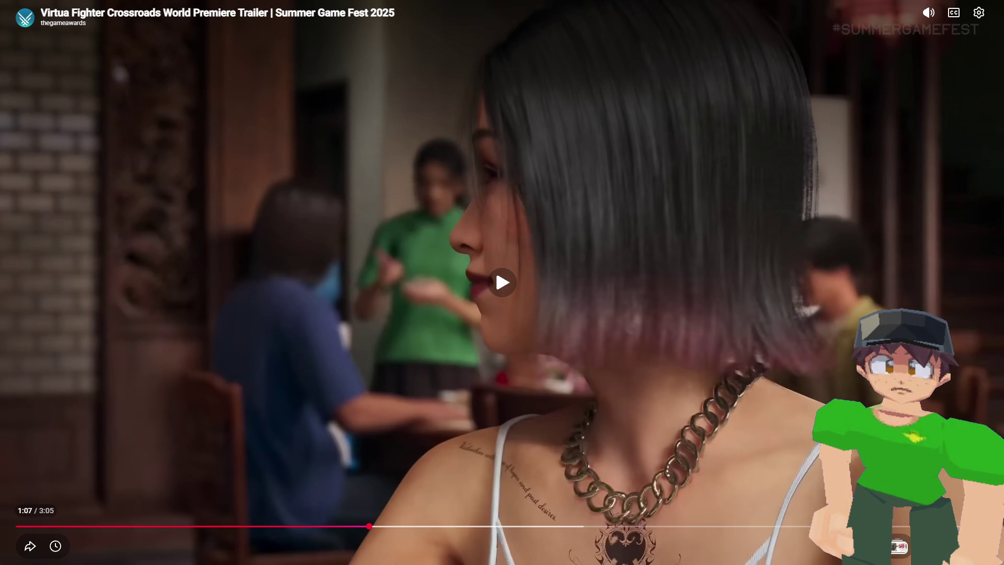
{"action": "key", "text": "ctrl+n"}
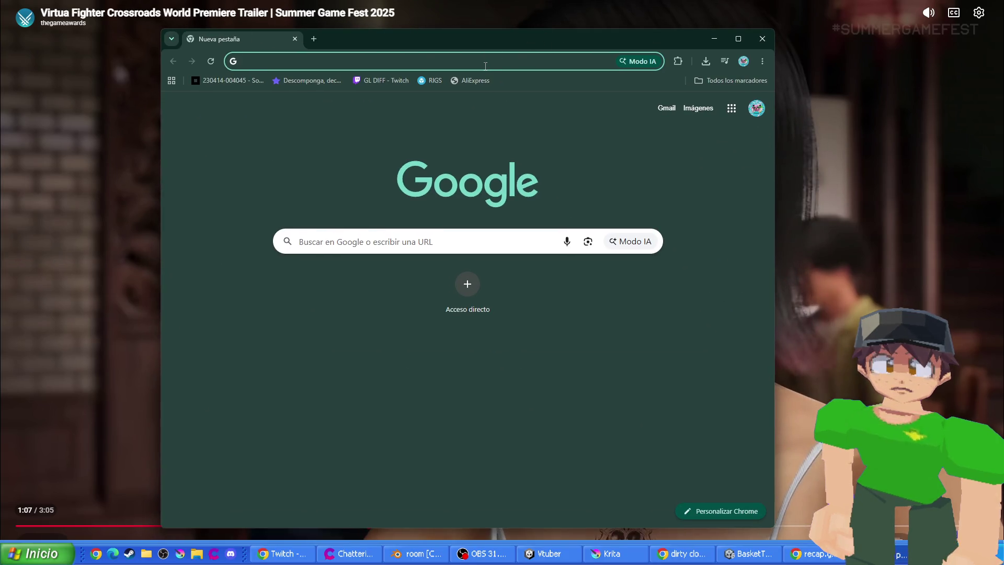
{"action": "type", "text": "primer juego "}
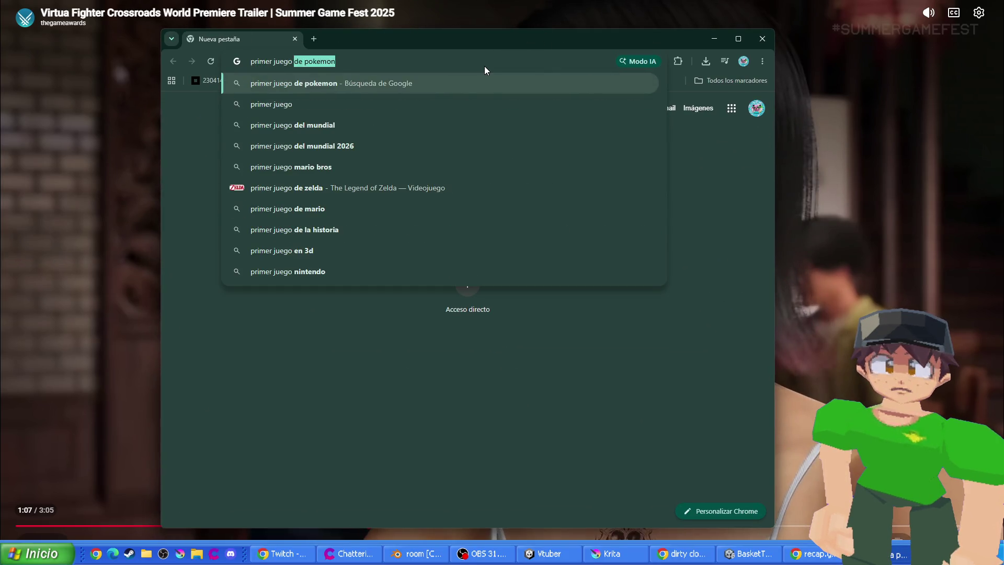
{"action": "type", "text": "en 3d arcae"}
{"action": "key", "text": "Return"}
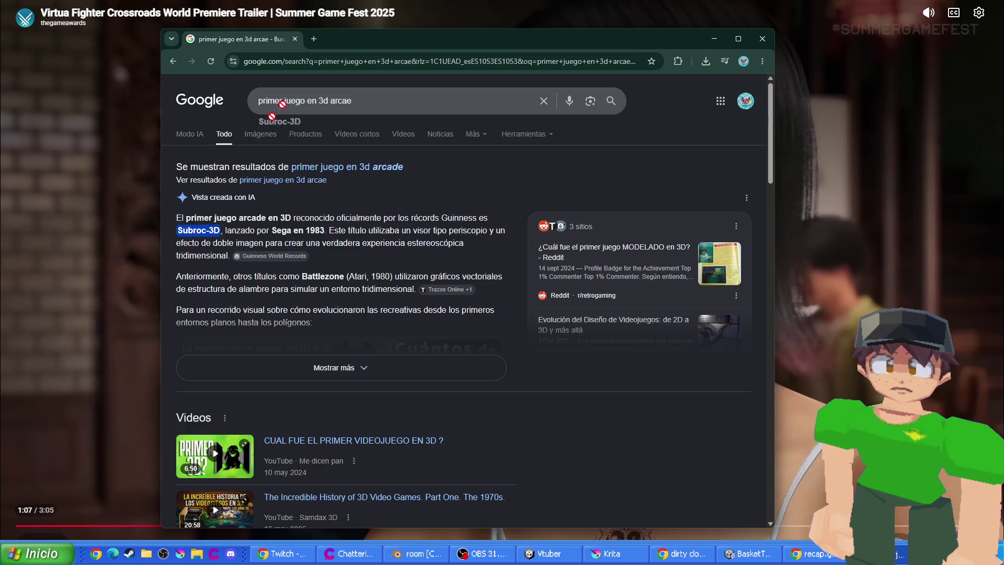
{"action": "left_click_drag", "start_coordinate": [349, 45], "coordinate": [351, 42]}
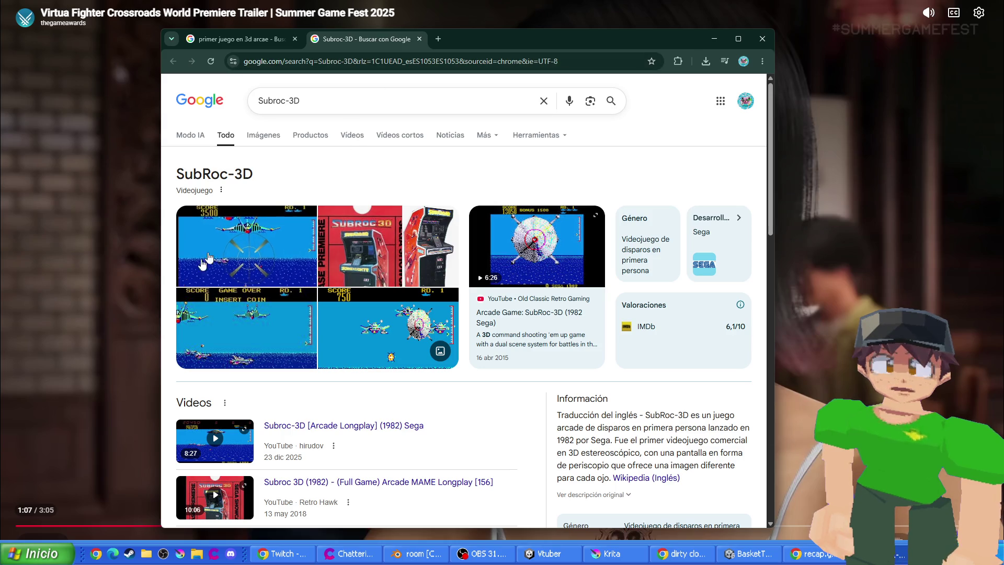
{"action": "key", "text": "ctrl+w"}
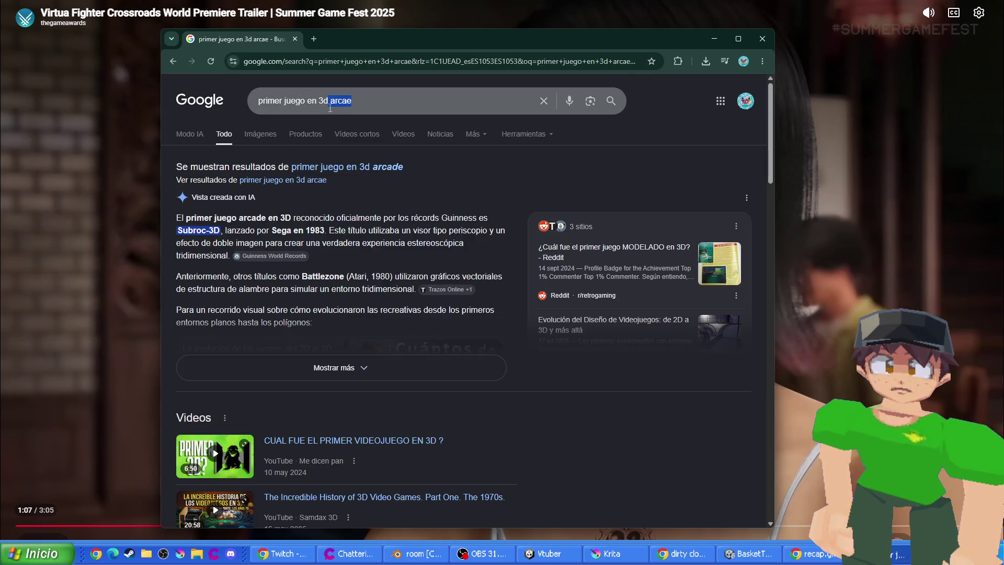
{"action": "double_click", "coordinate": [342, 108]}
{"action": "type", "text": "o"}
{"action": "key", "text": "BackSpace"}
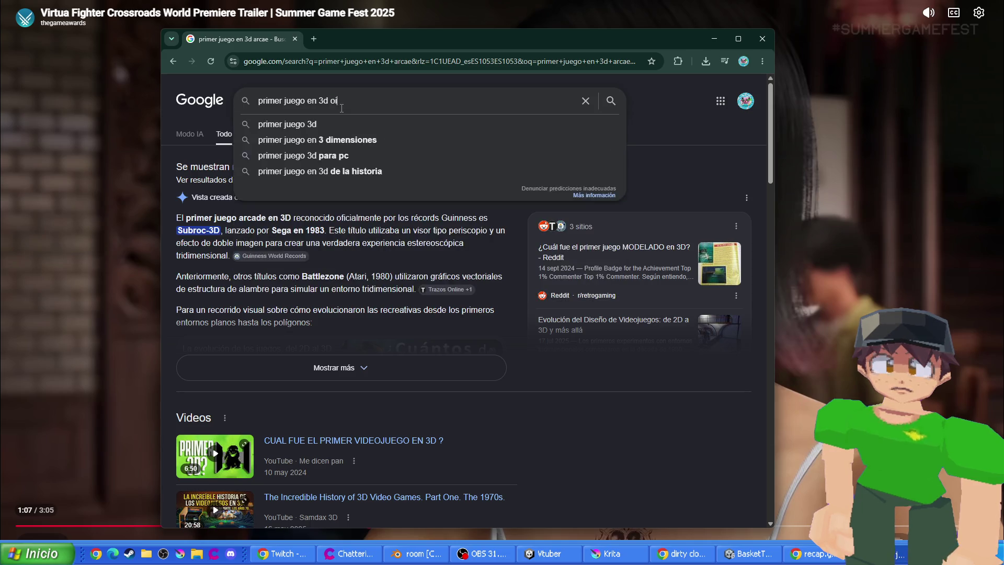
{"action": "type", "text": "poligonal"}
{"action": "key", "text": "Return"}
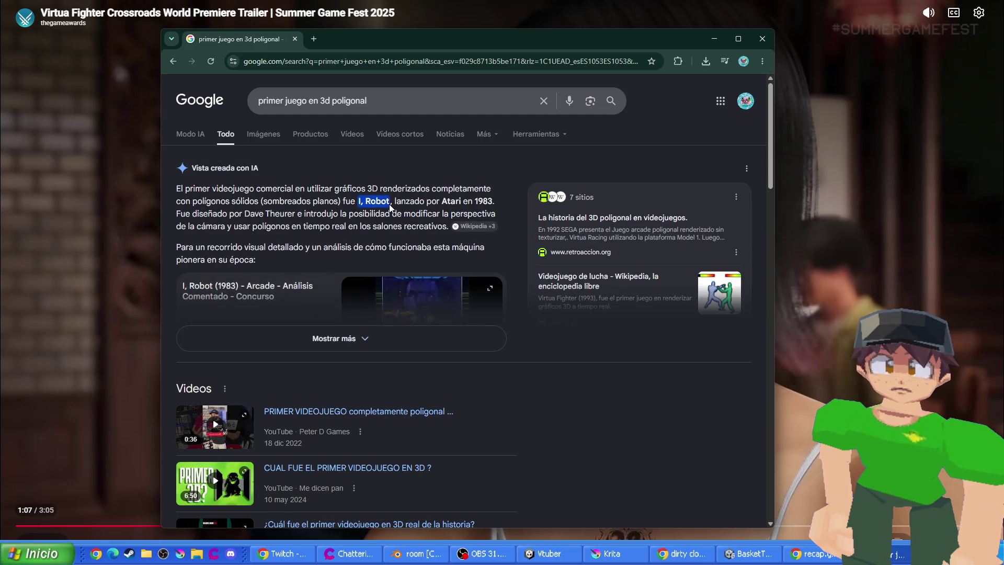
{"action": "left_click_drag", "start_coordinate": [373, 201], "coordinate": [426, 47]}
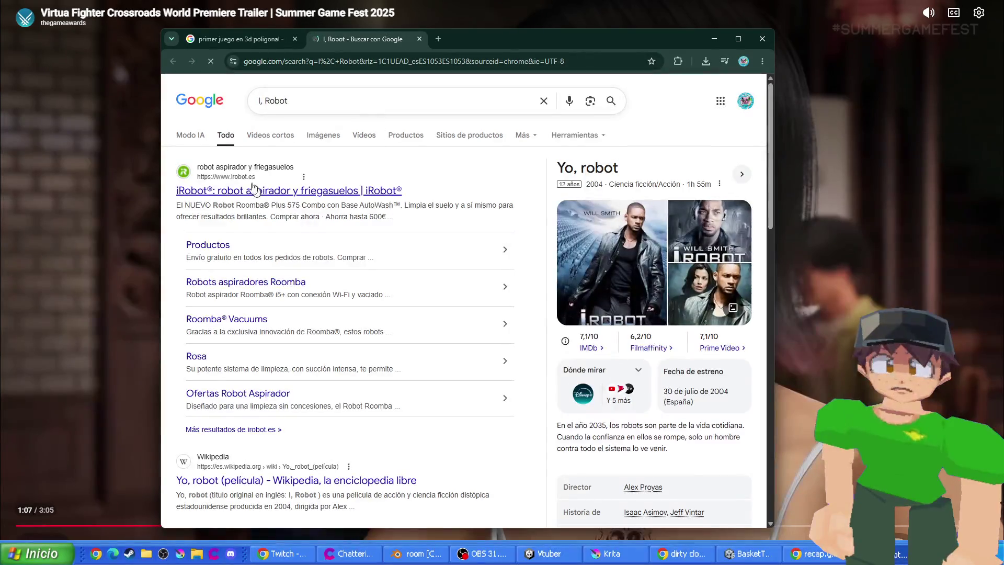
{"action": "key", "text": "ctrl+w"}
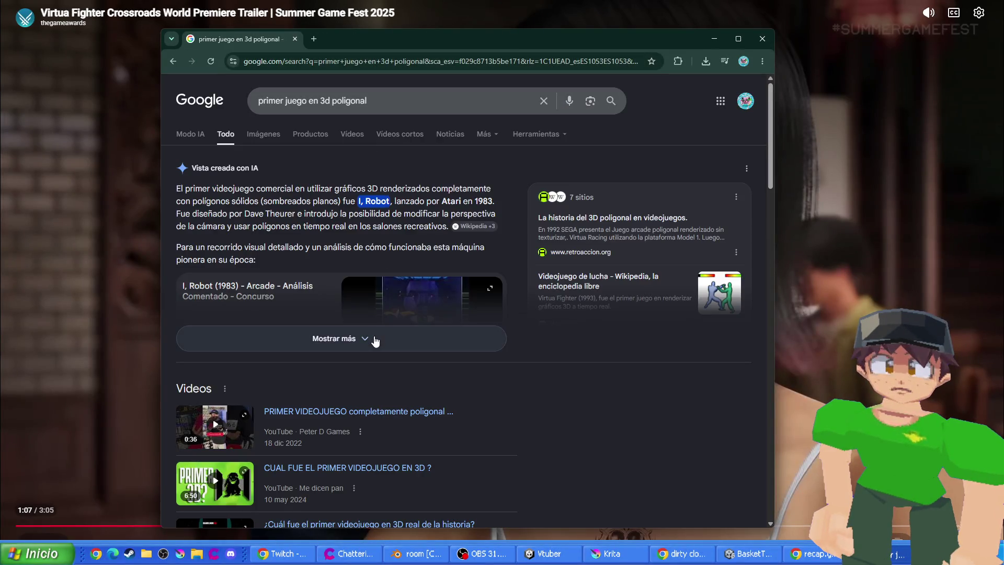
{"action": "left_click", "coordinate": [375, 340]}
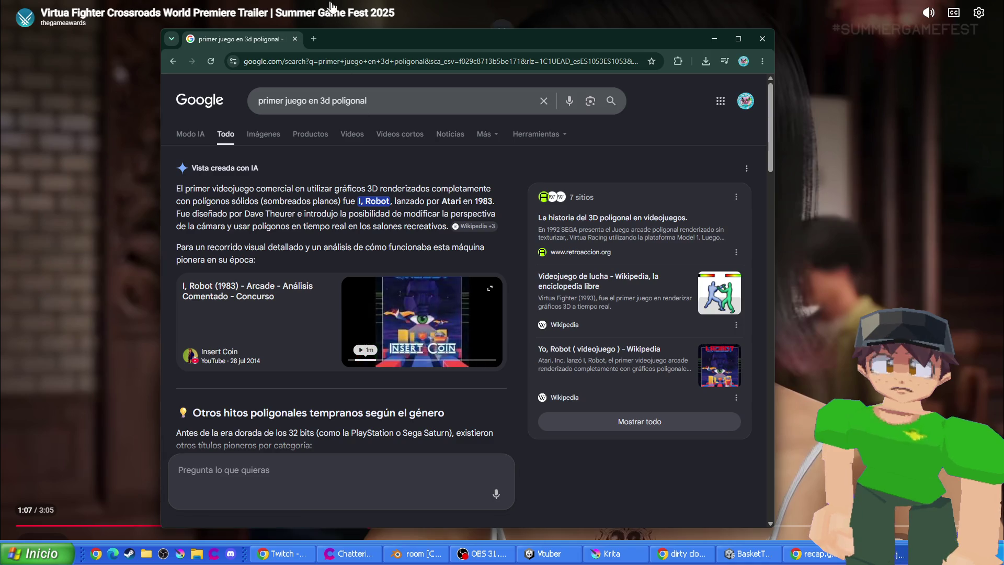
{"action": "left_click", "coordinate": [295, 39]}
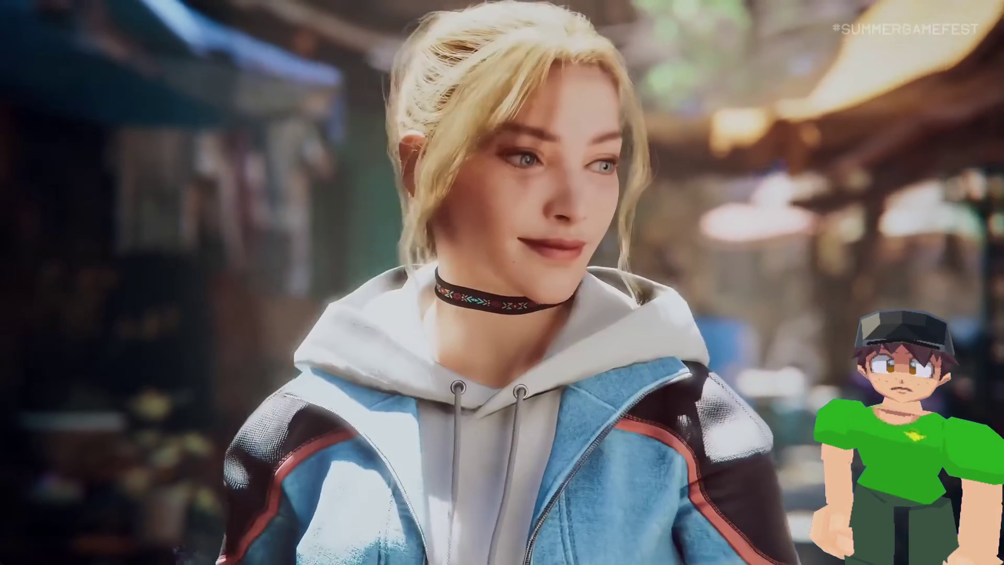
{"action": "mouse_move", "coordinate": [372, 247]}
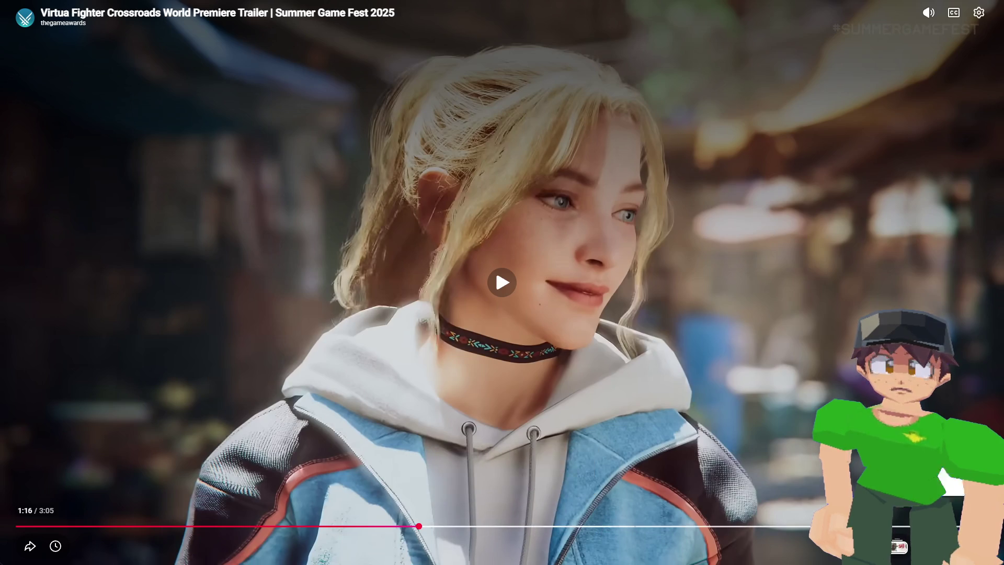
{"action": "key", "text": "Escape"}
{"action": "key", "text": "Escape"}
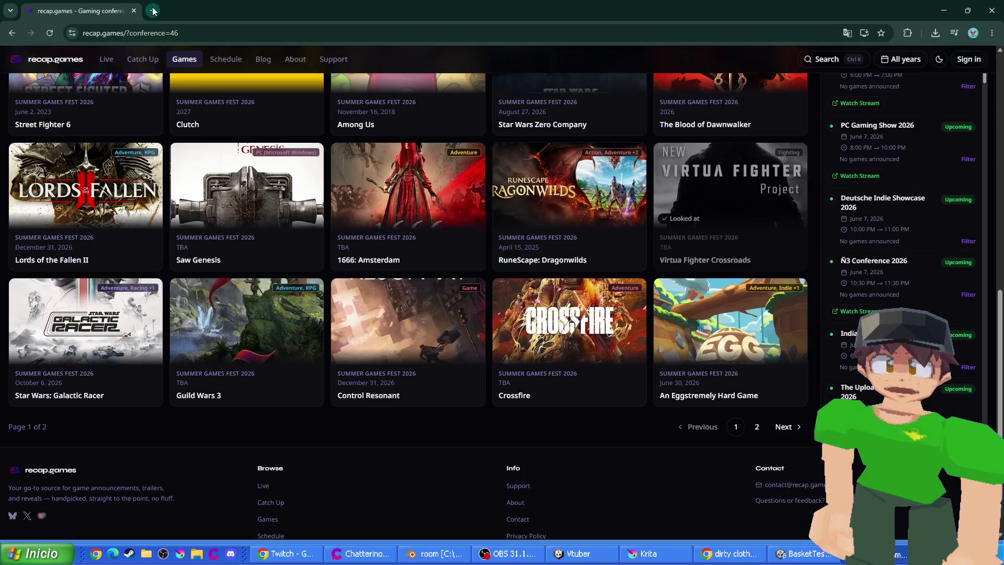
{"action": "left_click", "coordinate": [154, 10]}
{"action": "type", "text": "twit"}
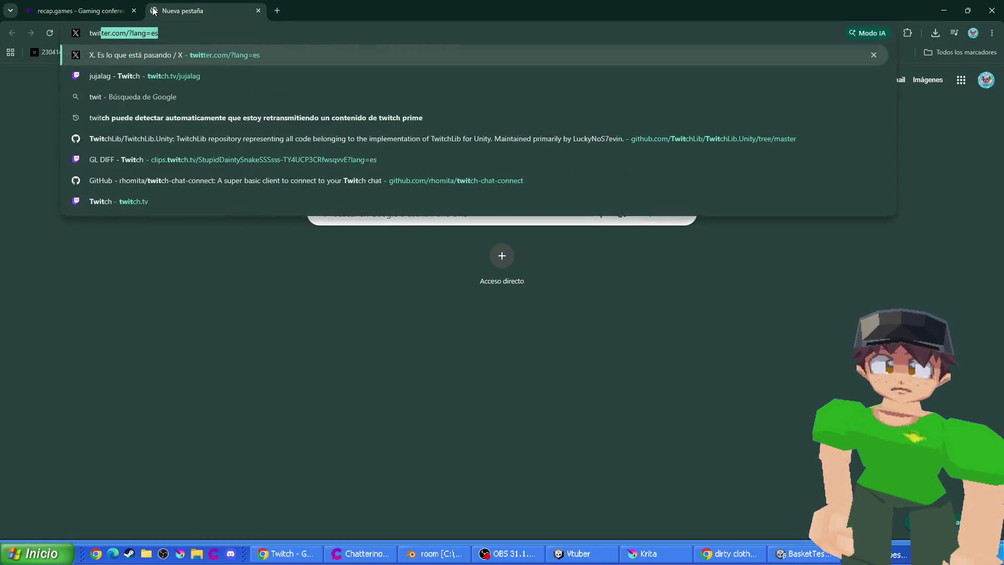
{"action": "key", "text": "Return"}
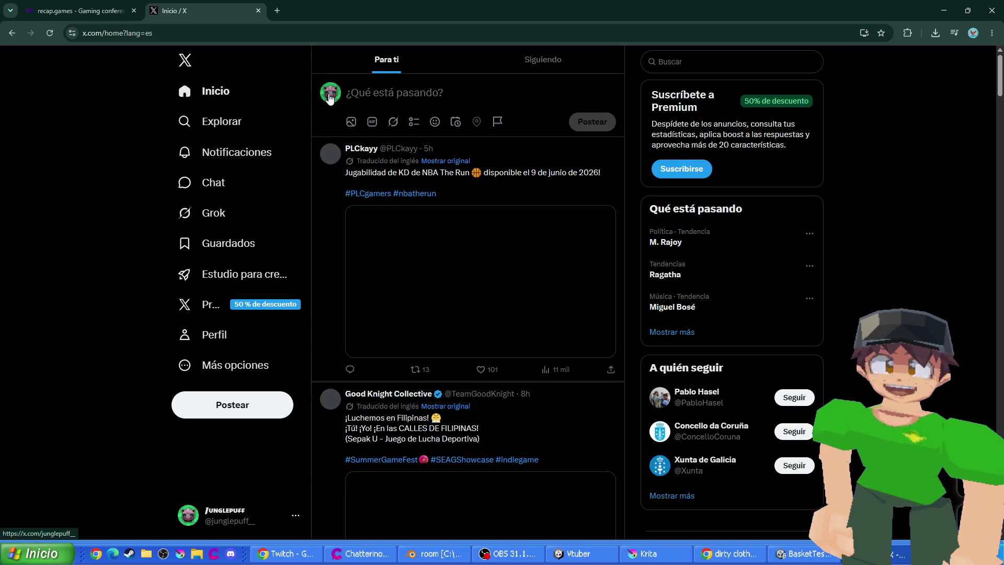
{"action": "left_click", "coordinate": [331, 95]}
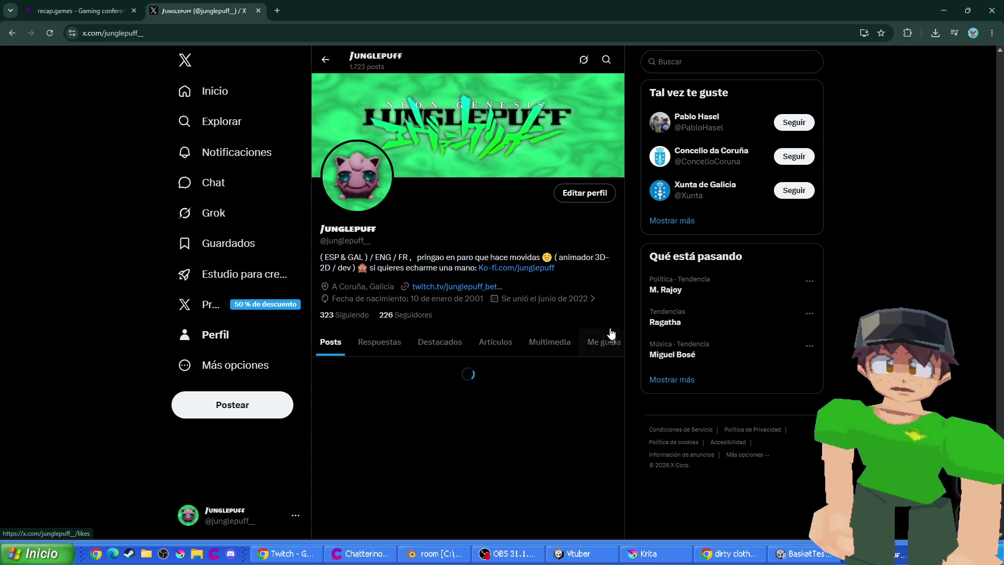
{"action": "scroll", "coordinate": [373, 390], "scroll_direction": "down", "scroll_amount": 20}
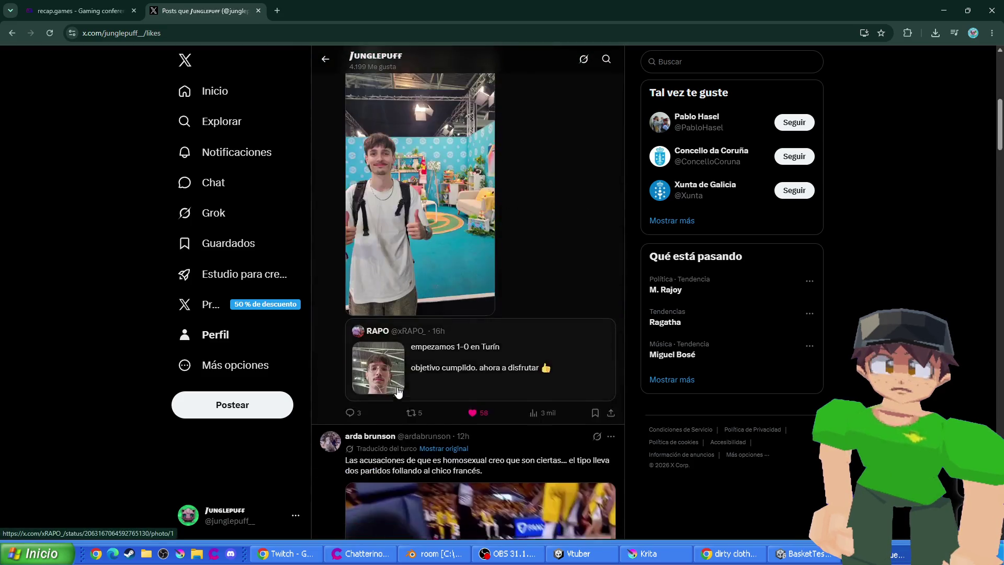
{"action": "scroll", "coordinate": [299, 347], "scroll_direction": "down", "scroll_amount": 20}
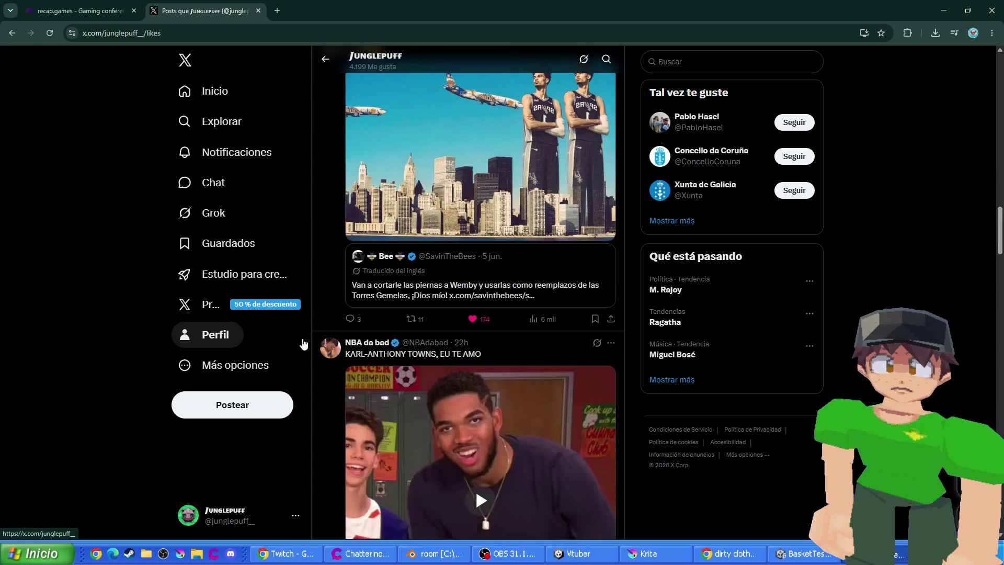
{"action": "scroll", "coordinate": [306, 344], "scroll_direction": "down", "scroll_amount": 10}
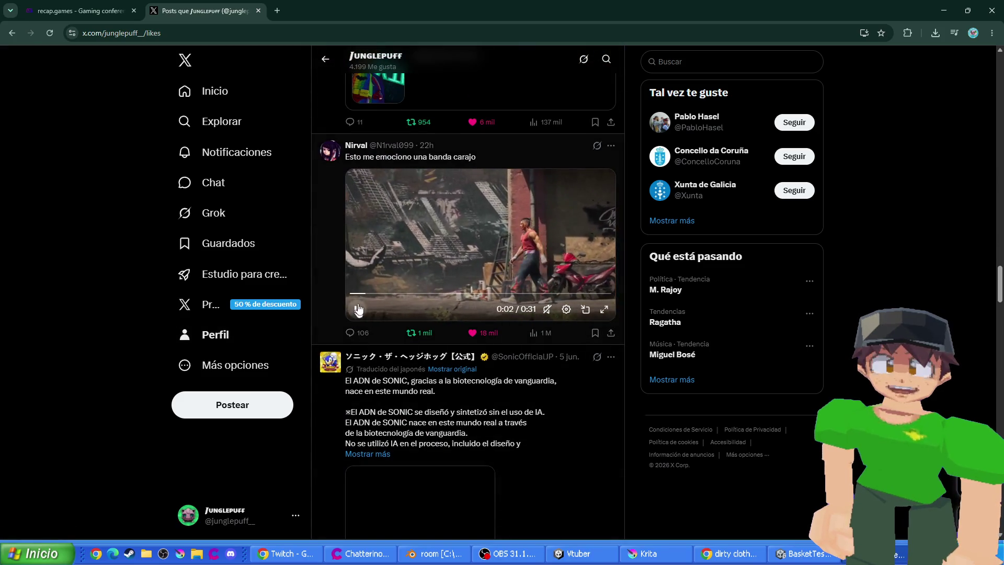
{"action": "left_click", "coordinate": [606, 310]}
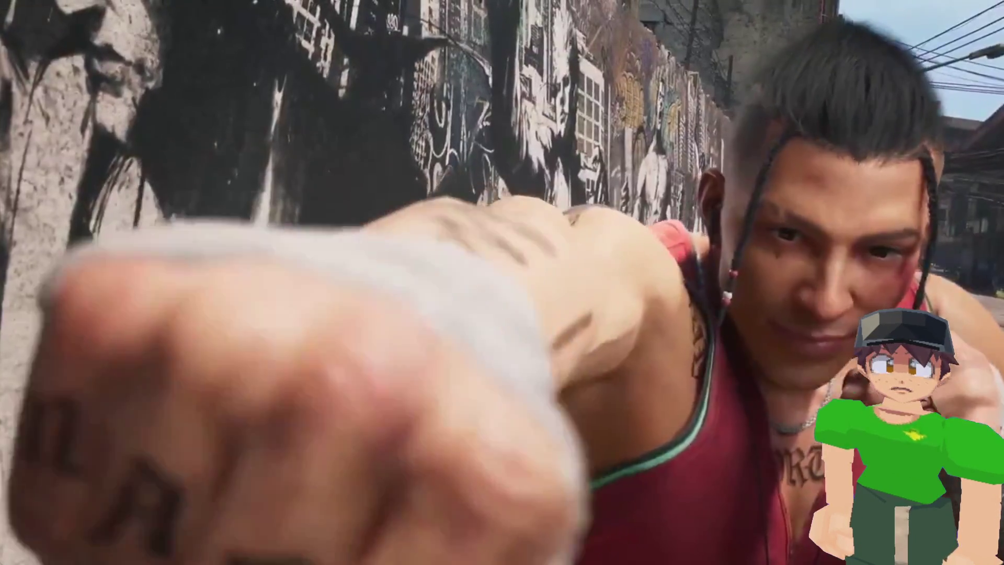
{"action": "key", "text": "Escape"}
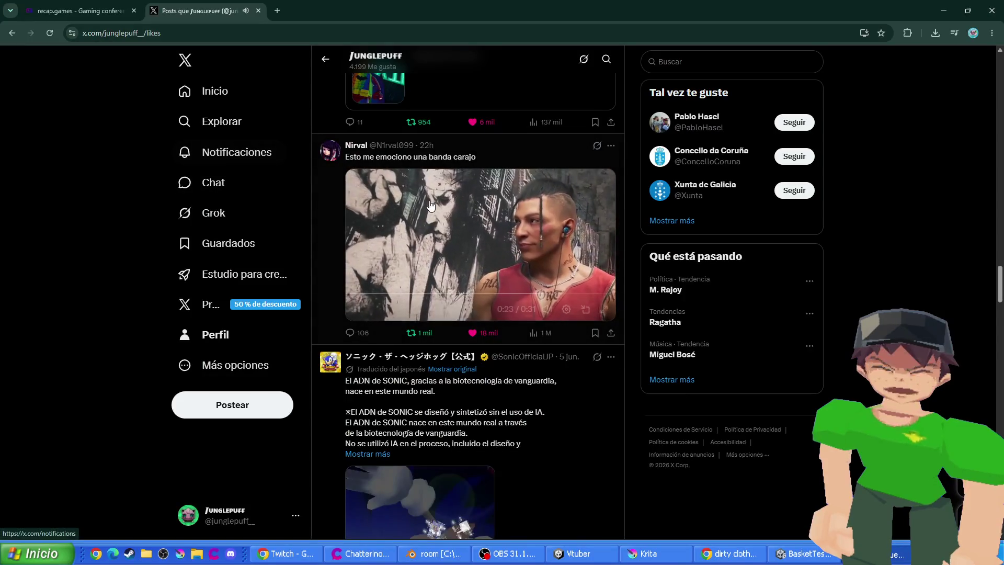
{"action": "left_click", "coordinate": [279, 6]}
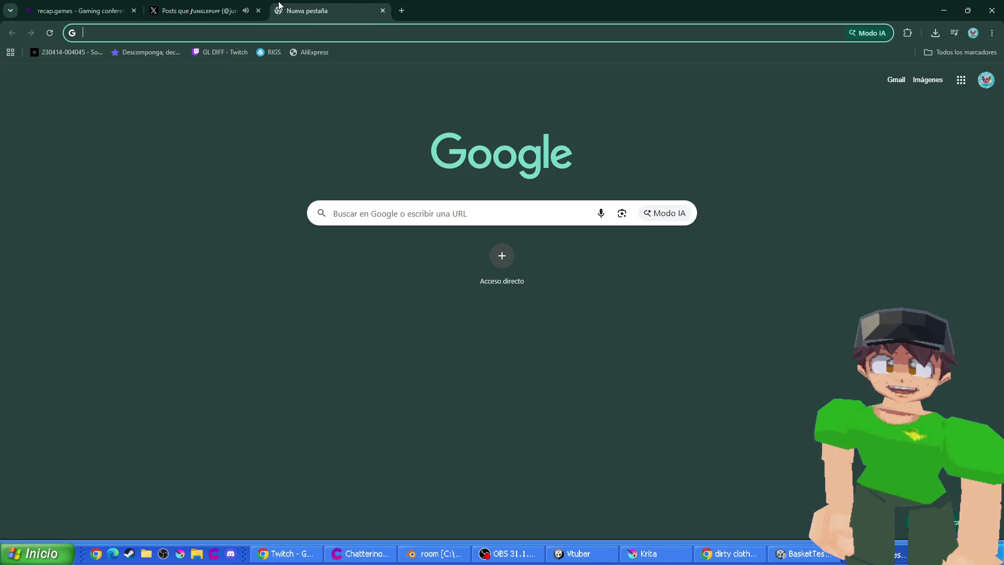
{"action": "type", "text": "virtua fighter"}
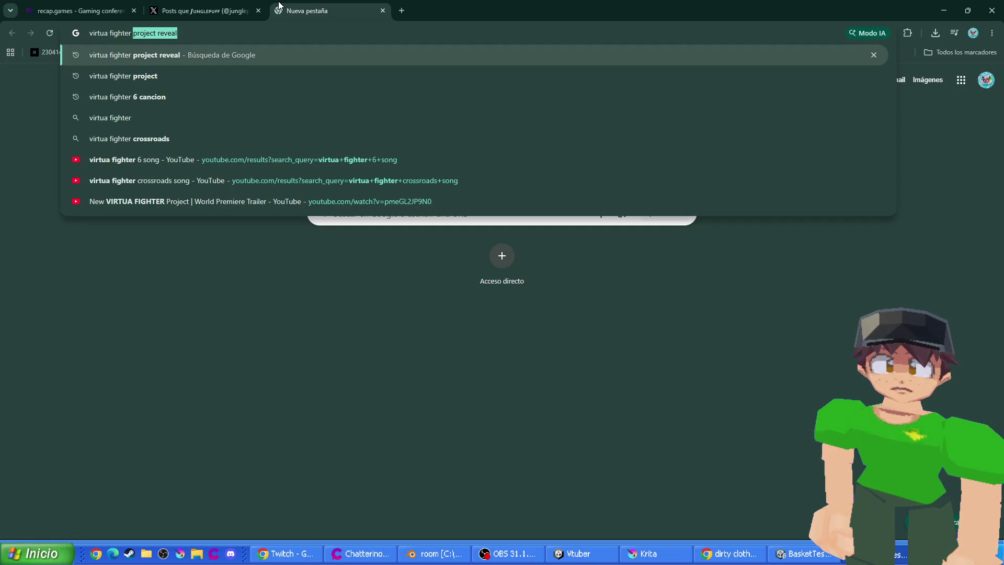
{"action": "key", "text": "Down"}
{"action": "key", "text": "Return"}
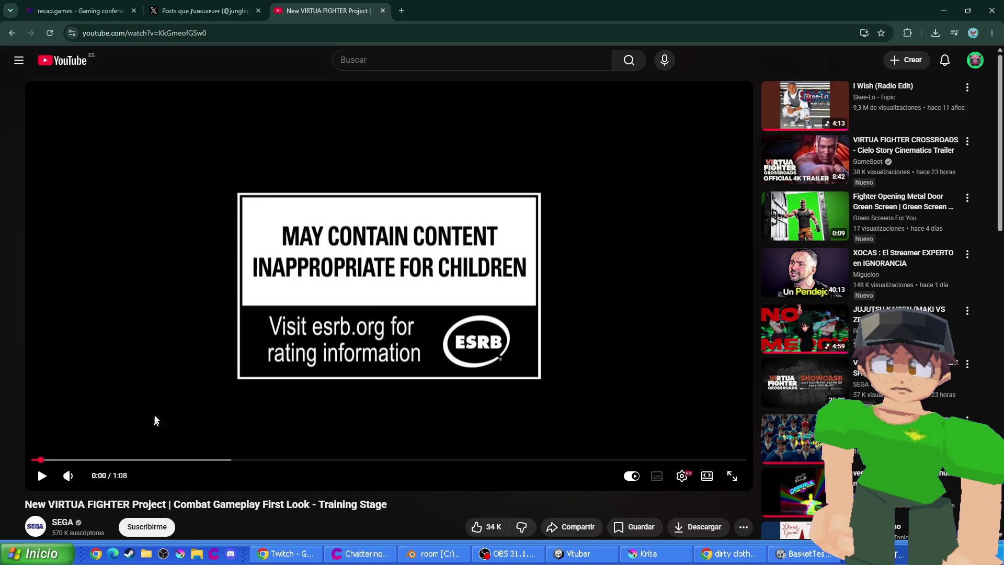
{"action": "left_click", "coordinate": [731, 478]}
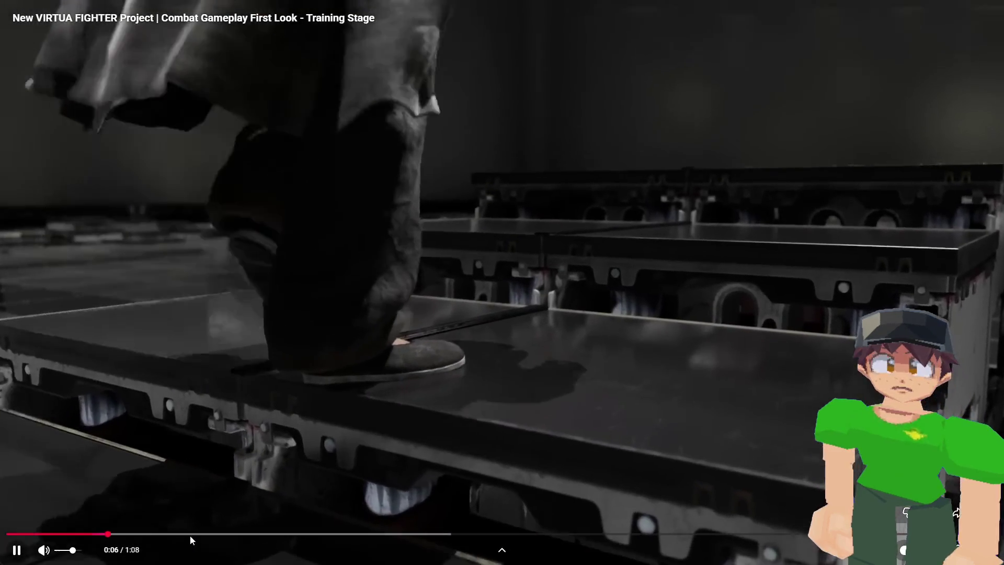
{"action": "left_click_drag", "start_coordinate": [189, 535], "coordinate": [314, 541]}
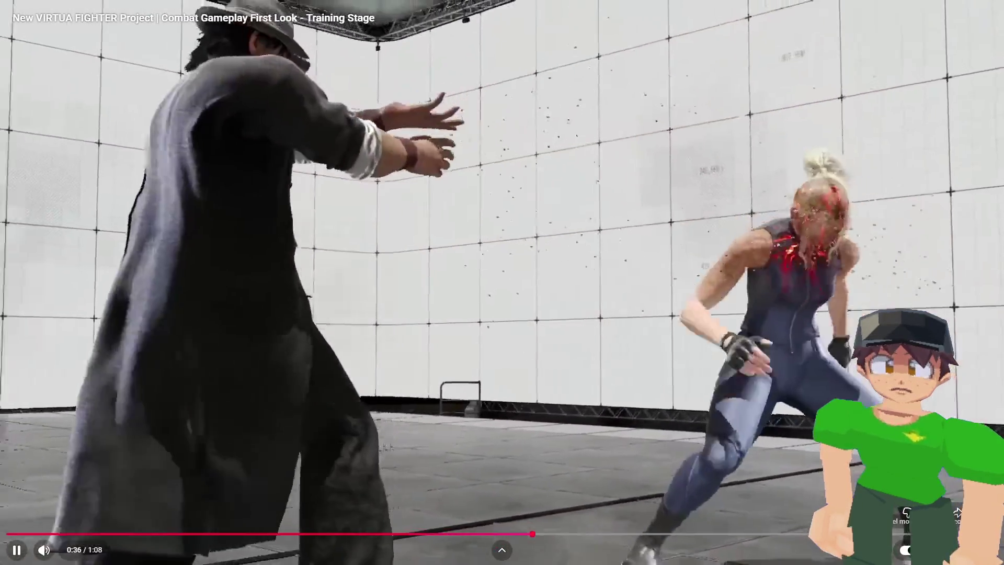
{"action": "double_click", "coordinate": [372, 262]}
{"action": "left_click", "coordinate": [303, 106]}
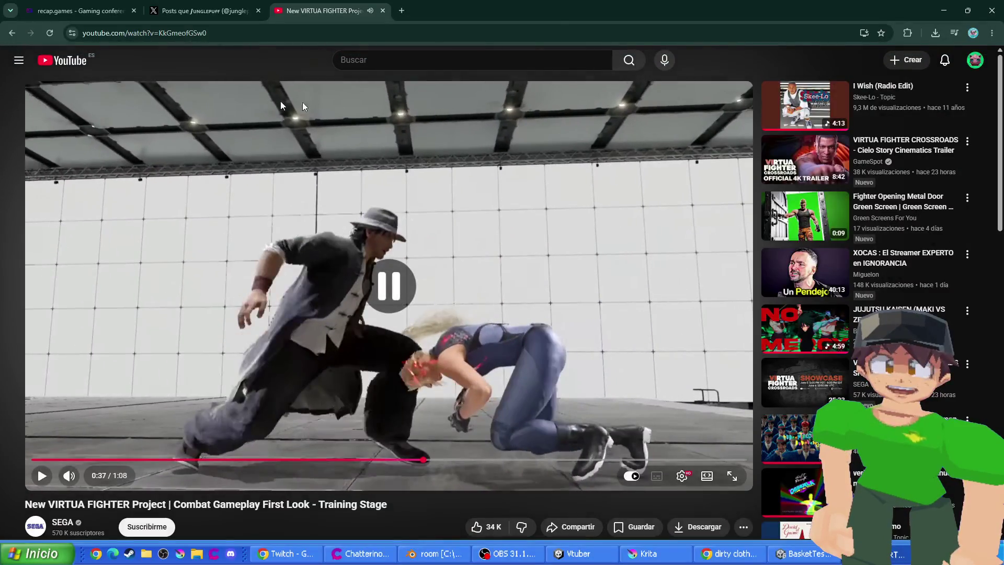
{"action": "left_click", "coordinate": [10, 33]}
{"action": "scroll", "coordinate": [178, 366], "scroll_direction": "down", "scroll_amount": 2}
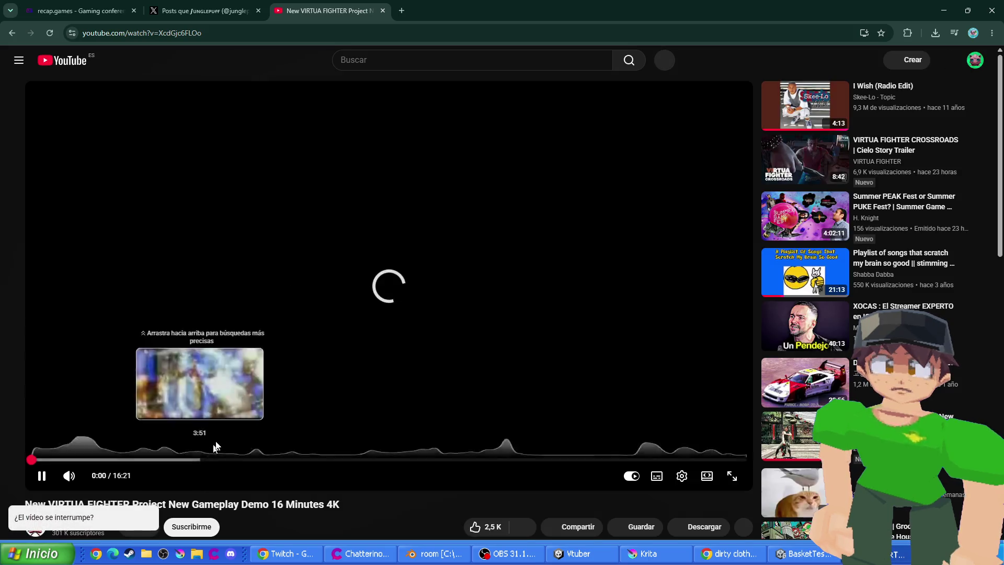
{"action": "left_click", "coordinate": [73, 459]}
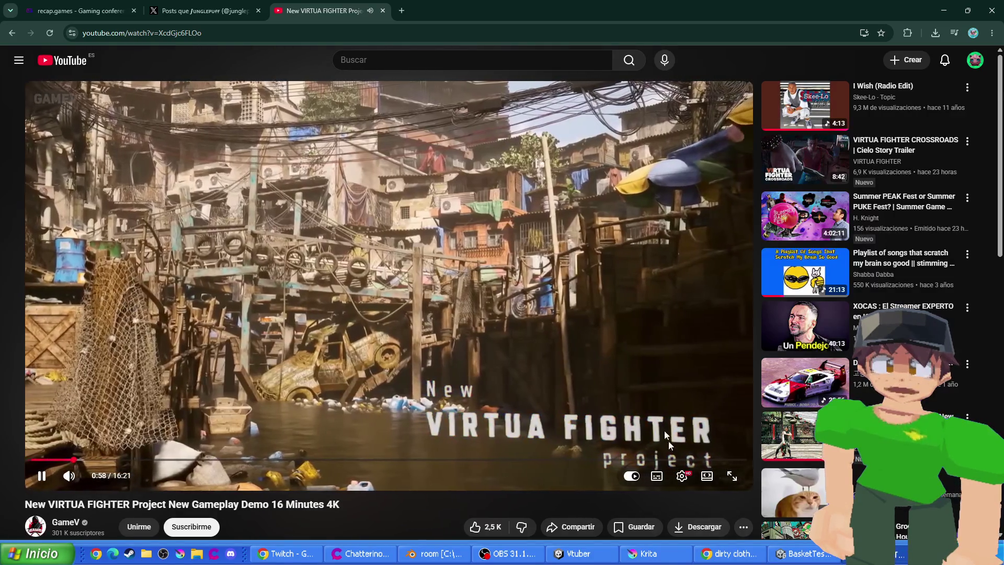
{"action": "left_click", "coordinate": [649, 422]}
{"action": "left_click", "coordinate": [734, 478]}
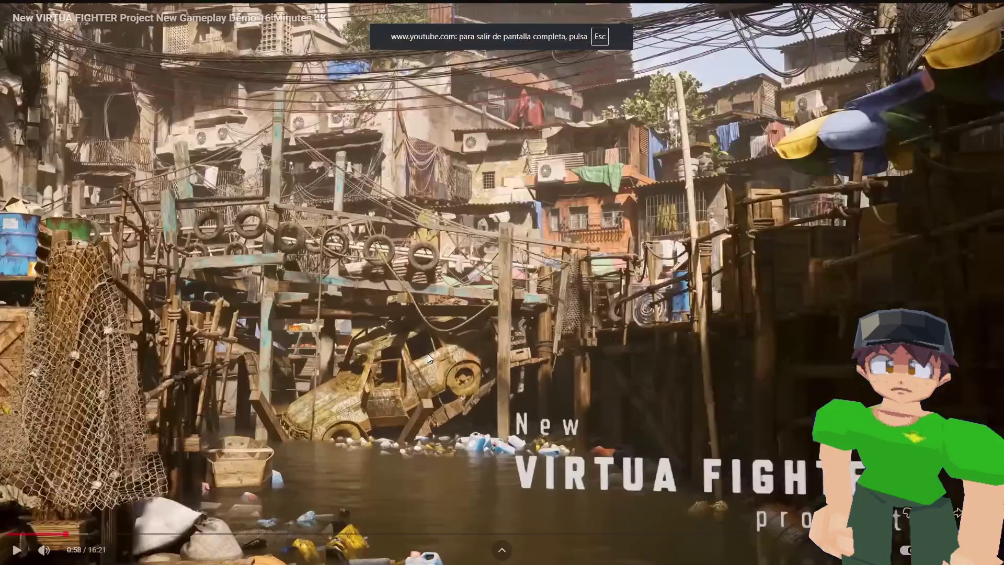
{"action": "key", "text": "space"}
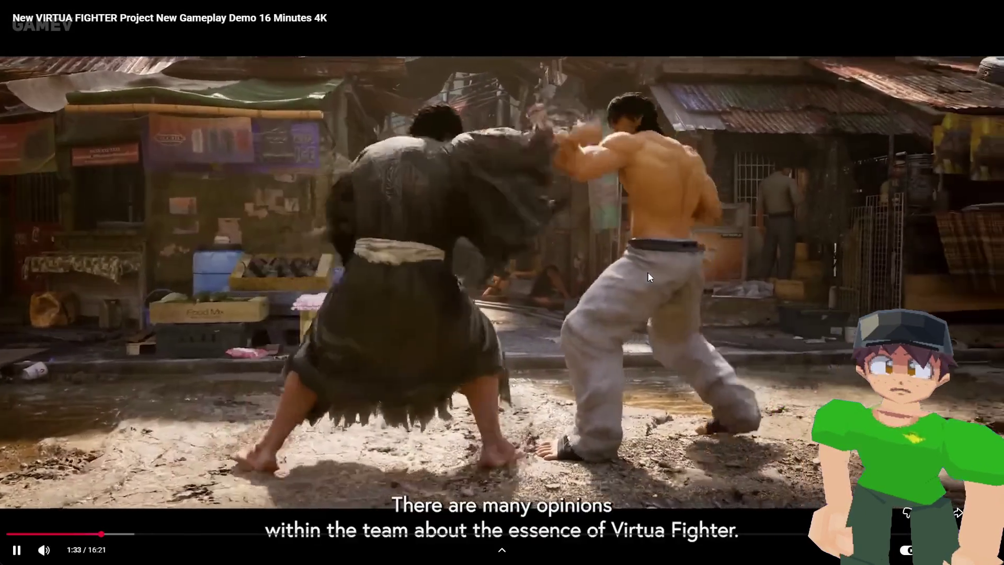
{"action": "double_click", "coordinate": [648, 272]}
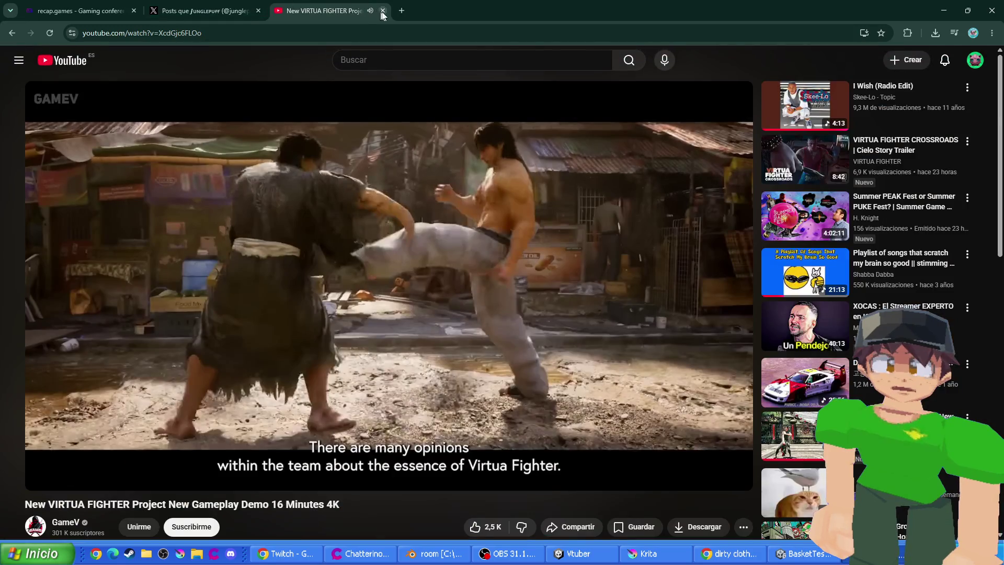
{"action": "left_click", "coordinate": [383, 11]}
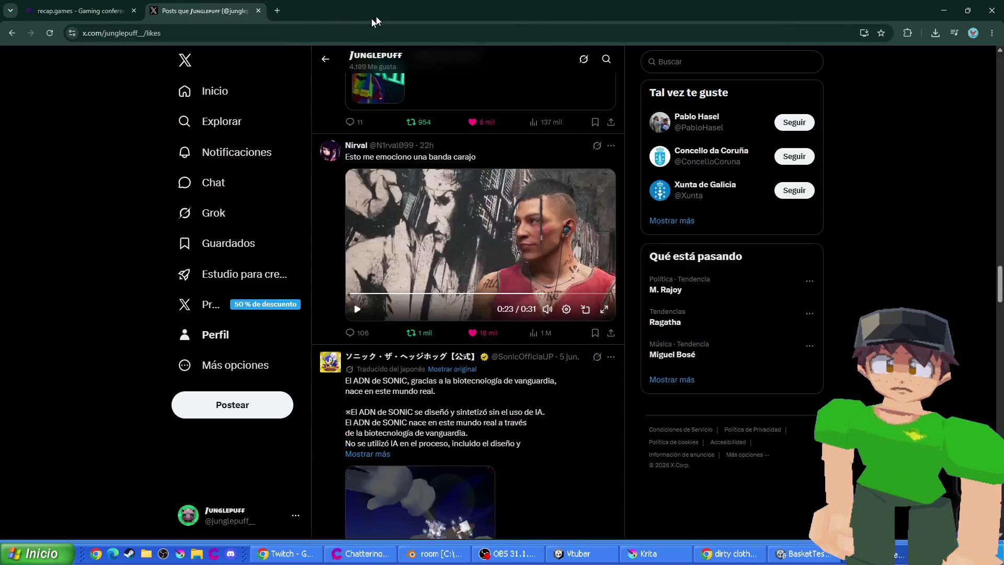
{"action": "scroll", "coordinate": [565, 278], "scroll_direction": "down", "scroll_amount": 20}
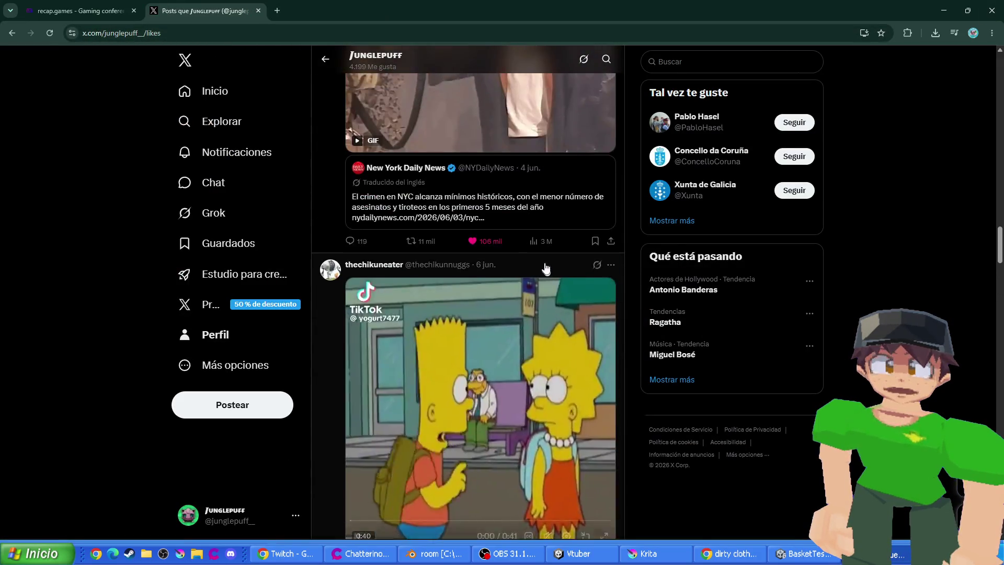
{"action": "scroll", "coordinate": [524, 249], "scroll_direction": "up", "scroll_amount": 20}
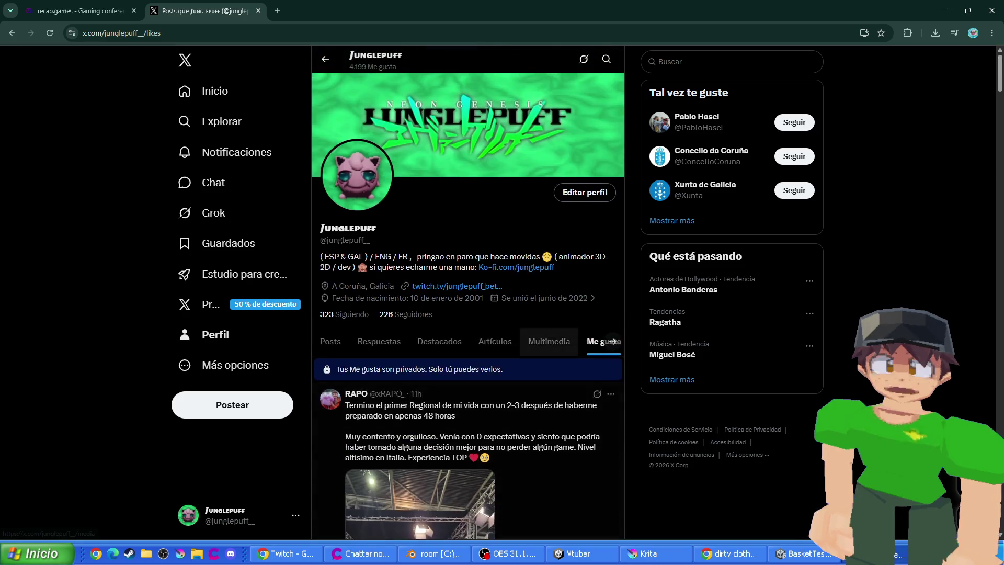
{"action": "left_click", "coordinate": [258, 10]}
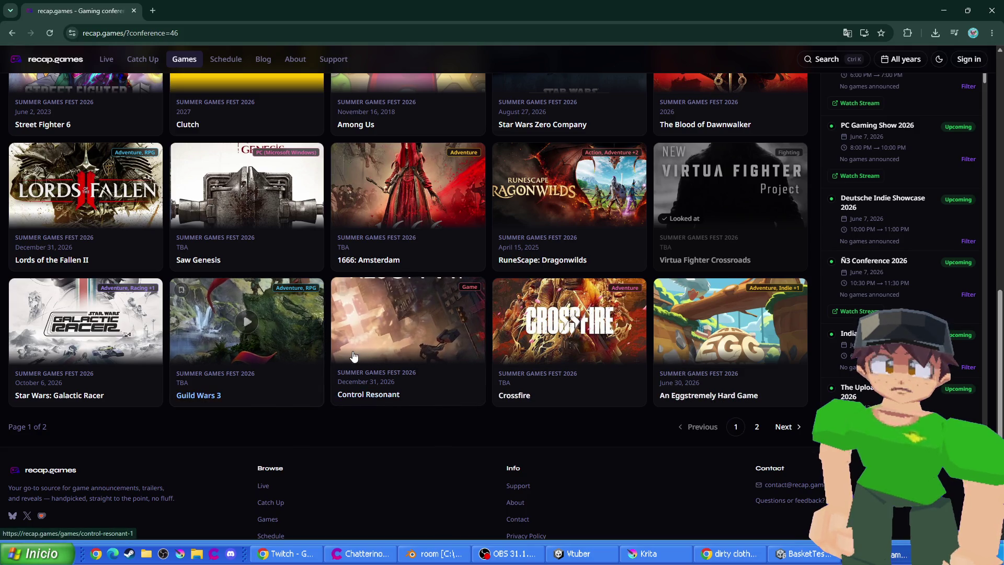
{"action": "scroll", "coordinate": [261, 341], "scroll_direction": "up", "scroll_amount": 8}
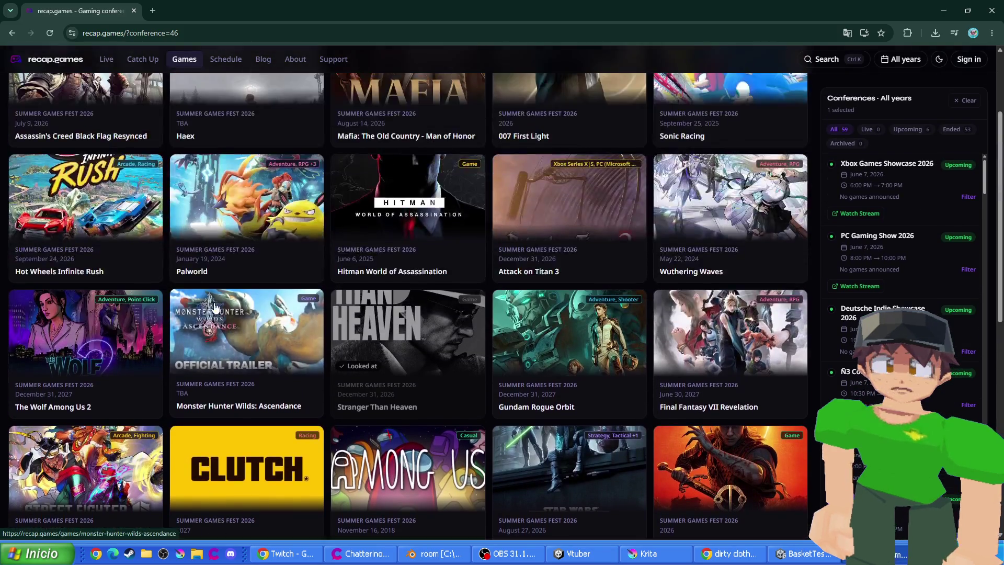
{"action": "scroll", "coordinate": [204, 300], "scroll_direction": "up", "scroll_amount": 3}
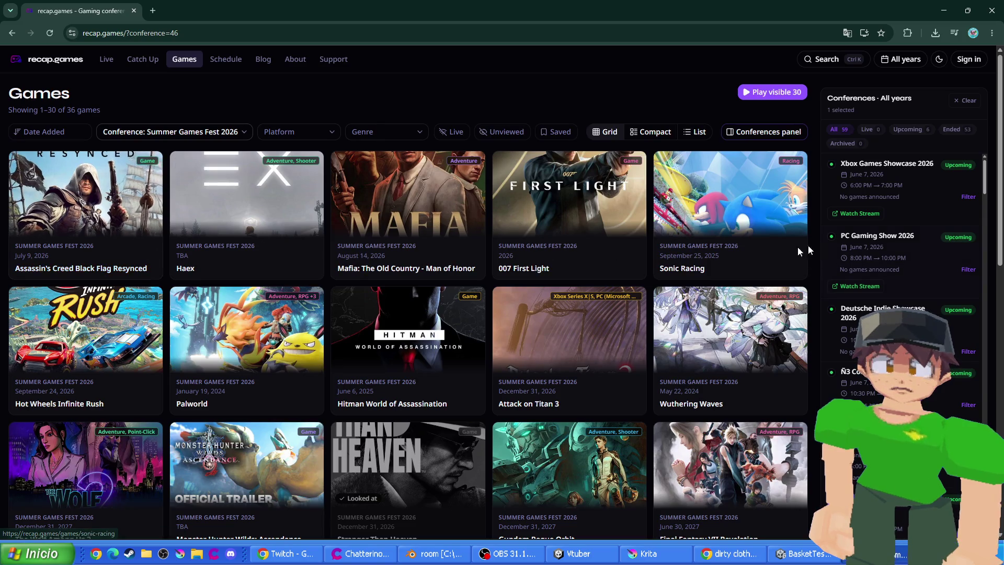
{"action": "scroll", "coordinate": [717, 254], "scroll_direction": "down", "scroll_amount": 3}
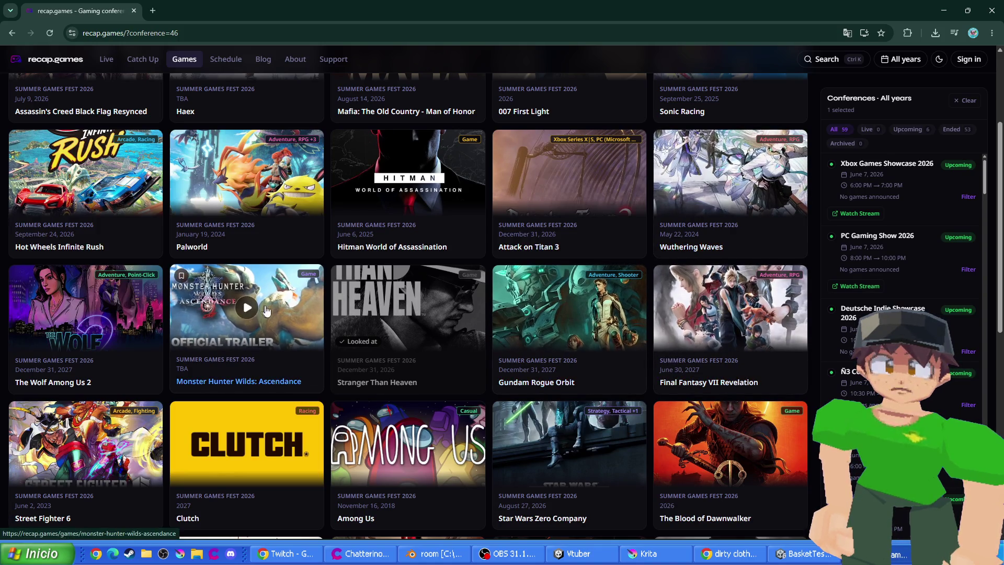
{"action": "scroll", "coordinate": [97, 321], "scroll_direction": "down", "scroll_amount": 3}
{"action": "scroll", "coordinate": [98, 322], "scroll_direction": "down", "scroll_amount": 5}
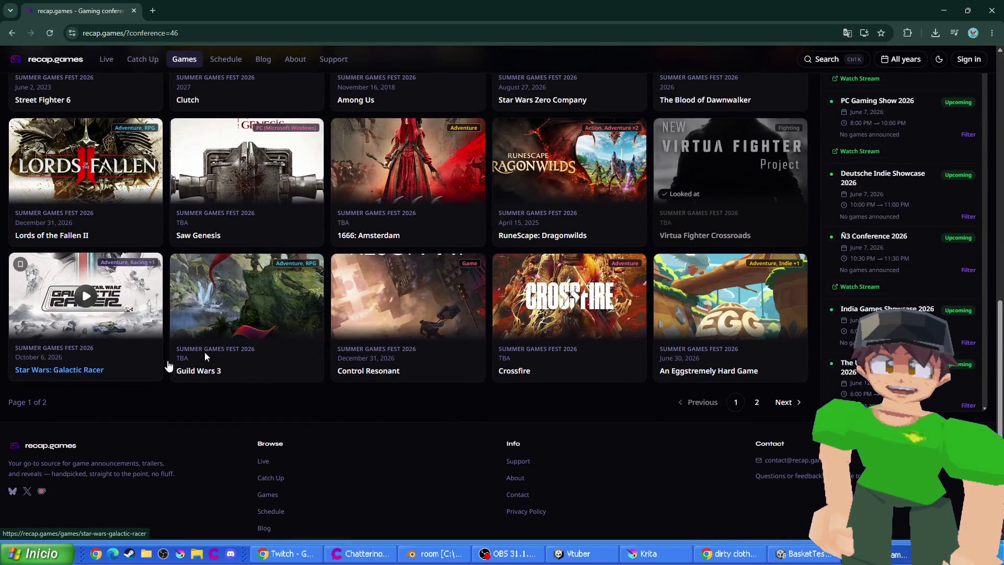
{"action": "left_click", "coordinate": [796, 404]}
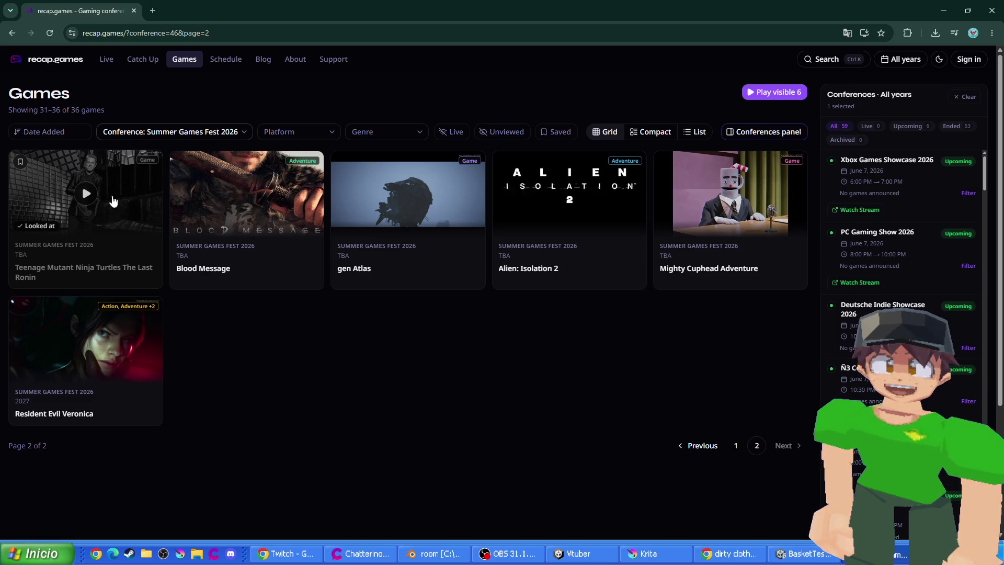
{"action": "left_click", "coordinate": [89, 200]}
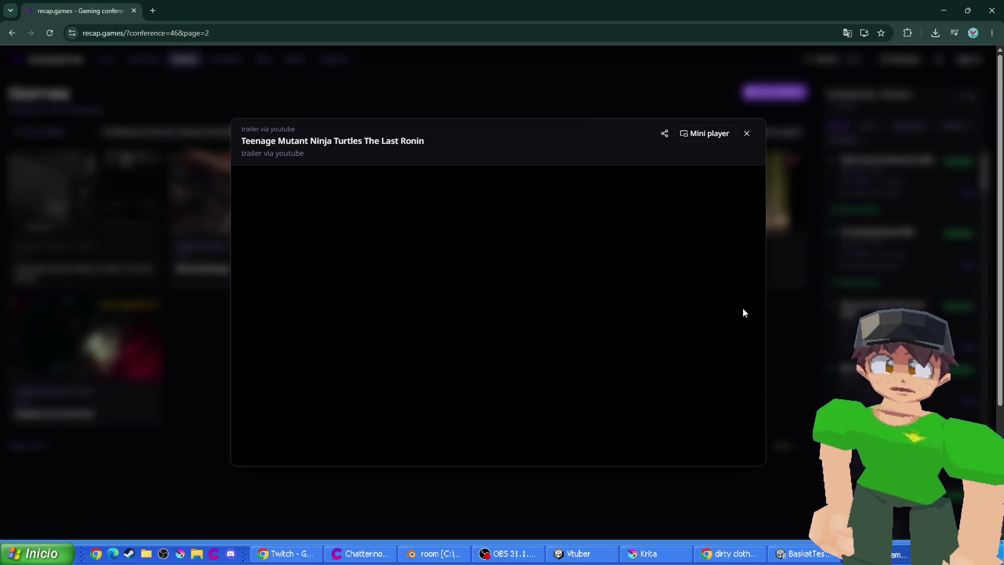
{"action": "left_click", "coordinate": [740, 412]}
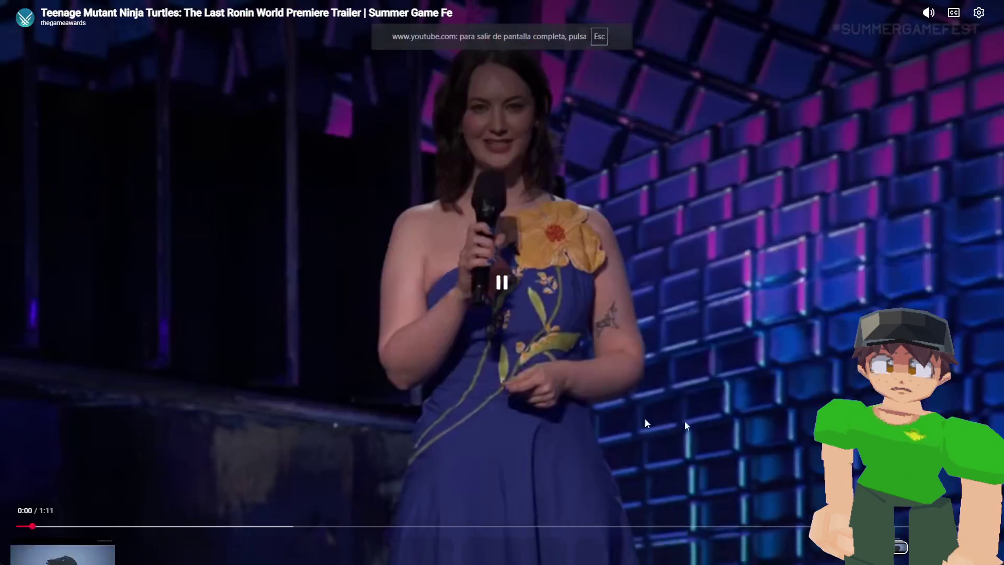
{"action": "left_click", "coordinate": [84, 526]}
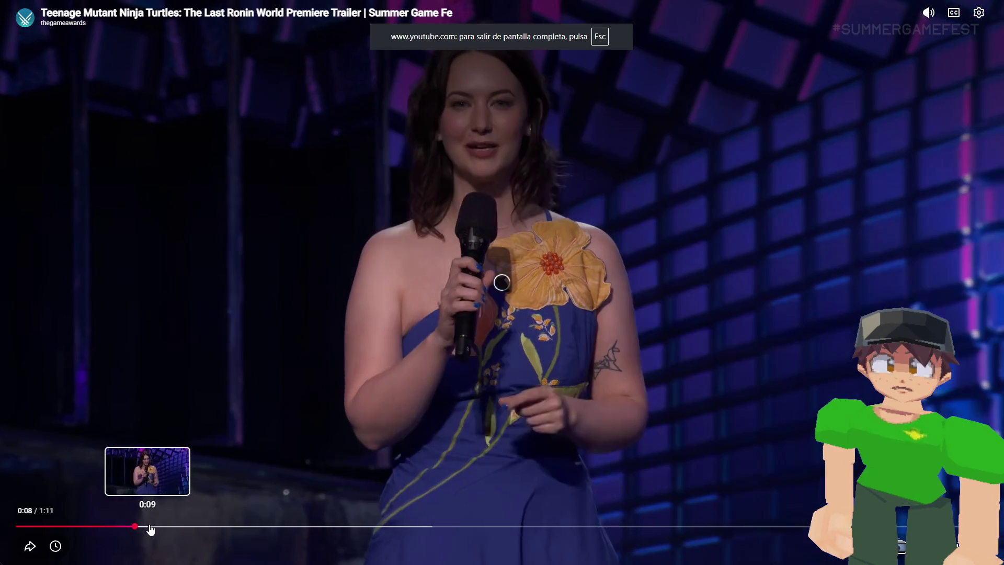
{"action": "left_click", "coordinate": [168, 525]}
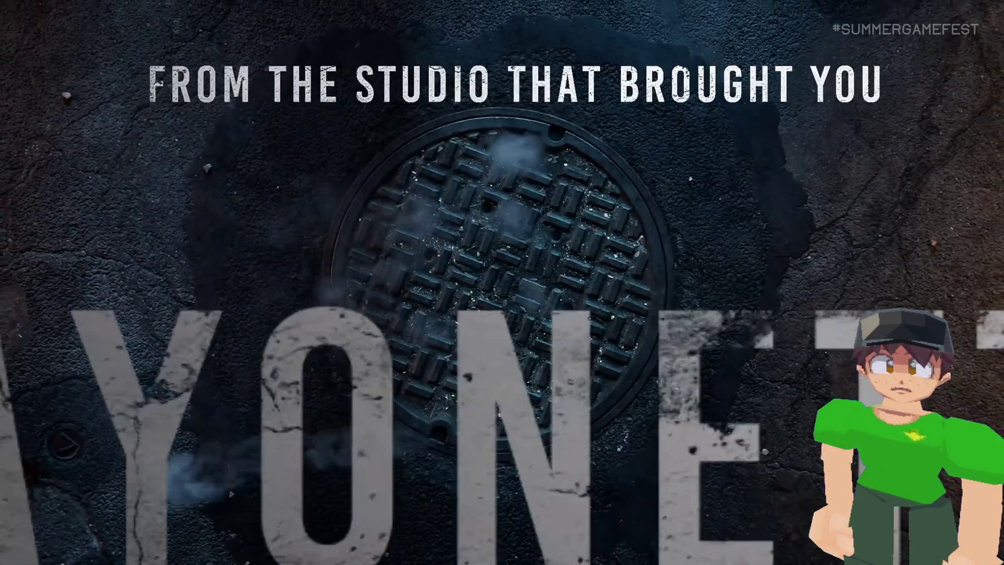
{"action": "mouse_move", "coordinate": [465, 308]}
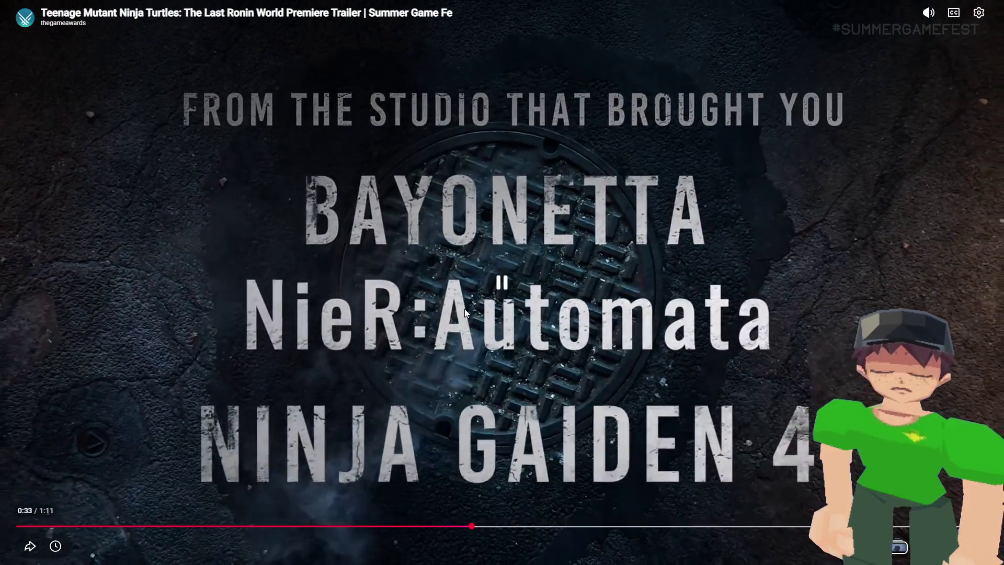
{"action": "left_click", "coordinate": [472, 315]}
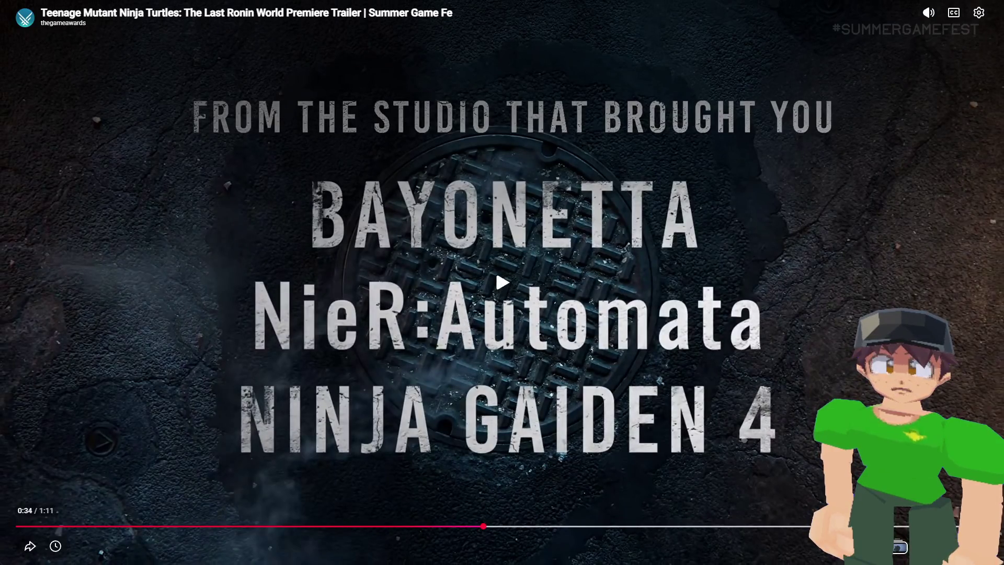
{"action": "left_click", "coordinate": [313, 340]}
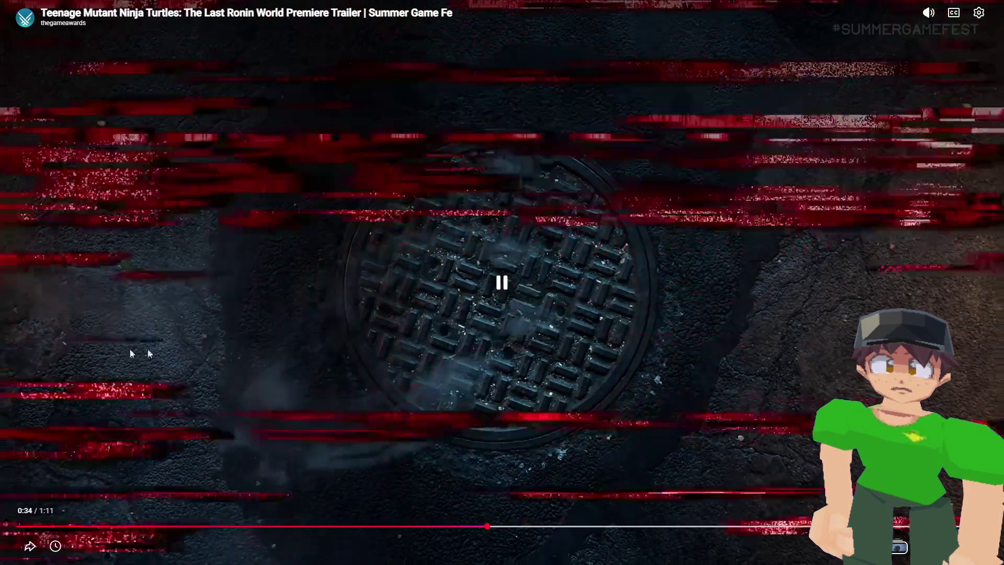
{"action": "left_click", "coordinate": [220, 347]}
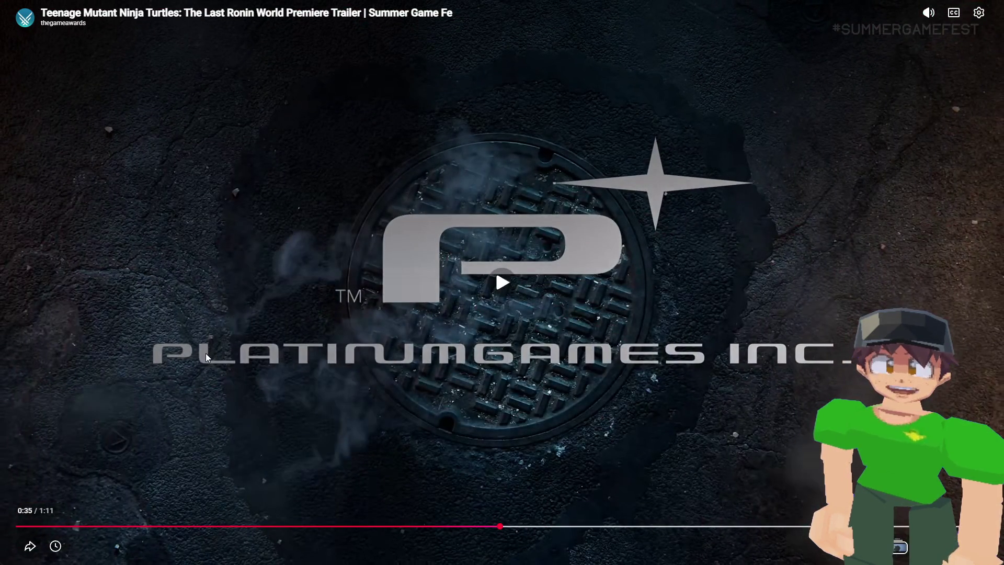
{"action": "left_click", "coordinate": [198, 355]}
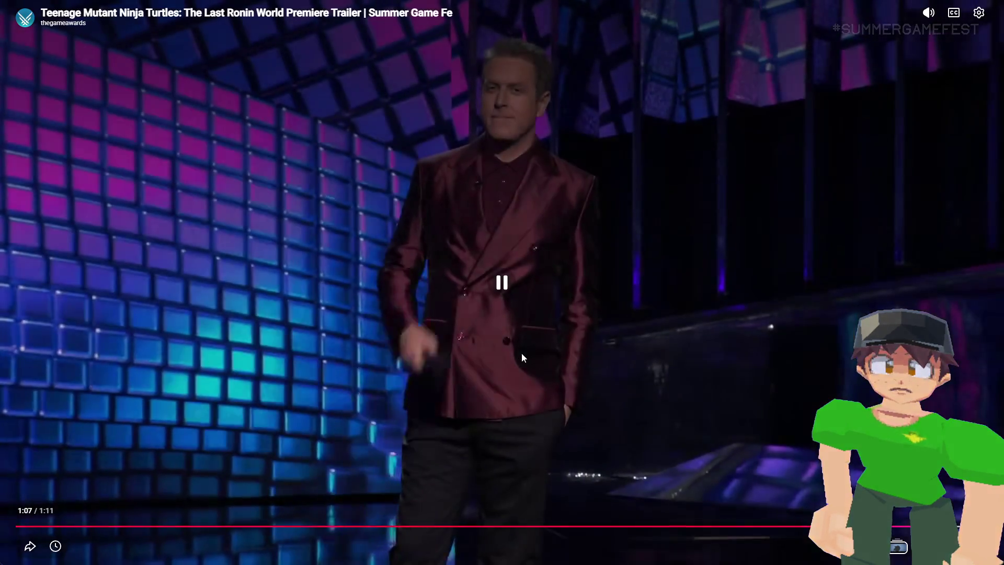
{"action": "left_click", "coordinate": [522, 352]}
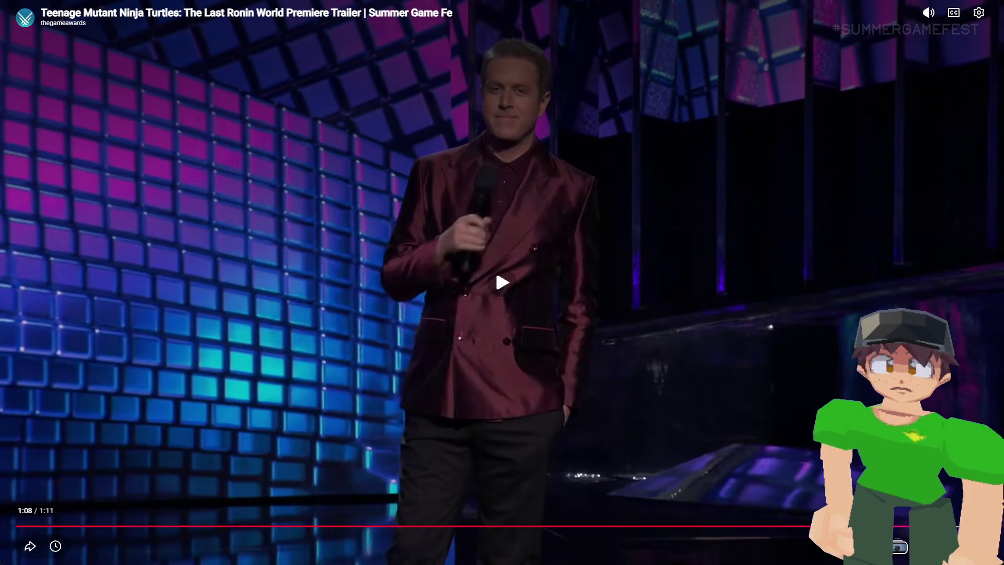
{"action": "key", "text": "Escape"}
{"action": "left_click", "coordinate": [107, 246]}
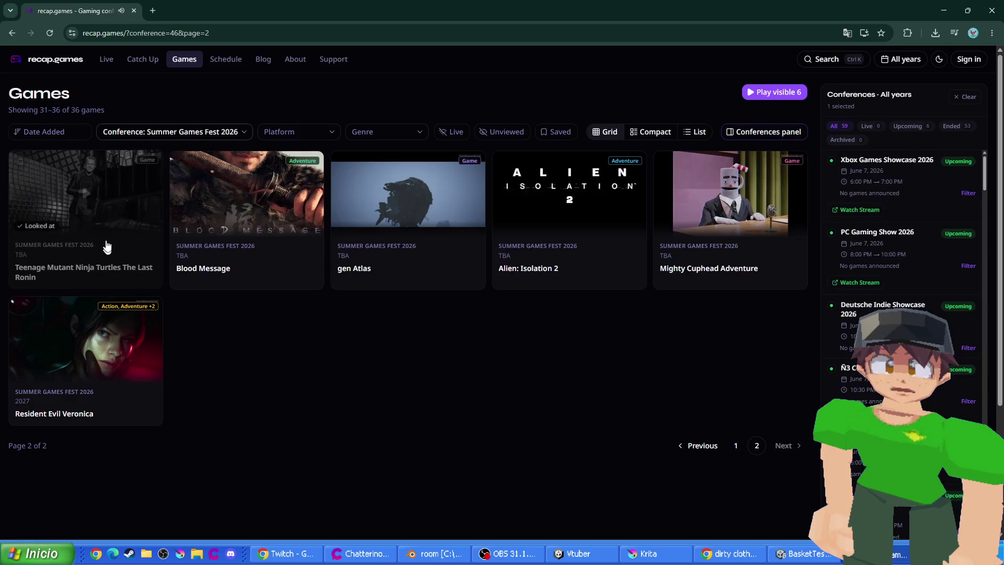
{"action": "left_click", "coordinate": [152, 11]}
{"action": "type", "text": "thelastronin.com"}
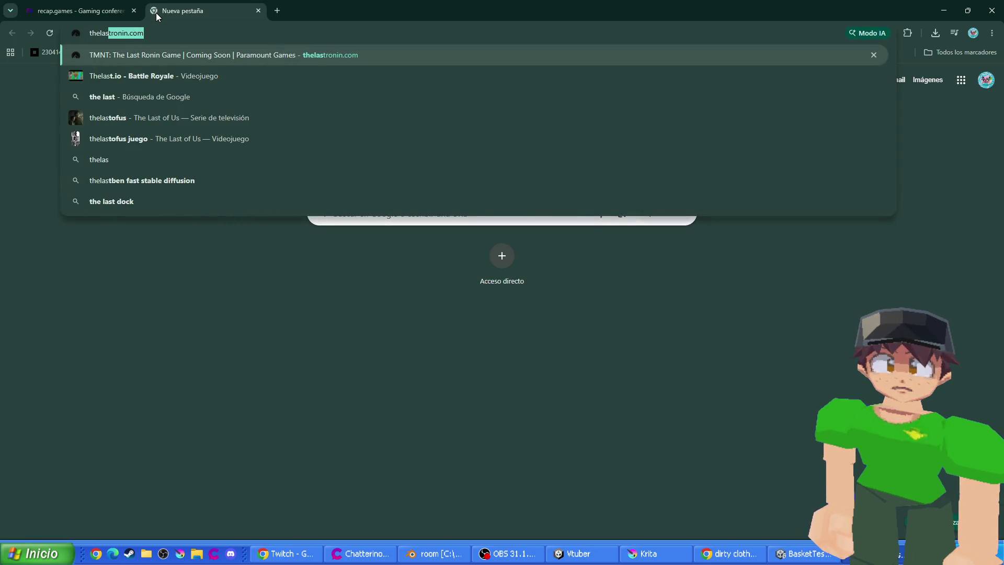
{"action": "key", "text": "Return"}
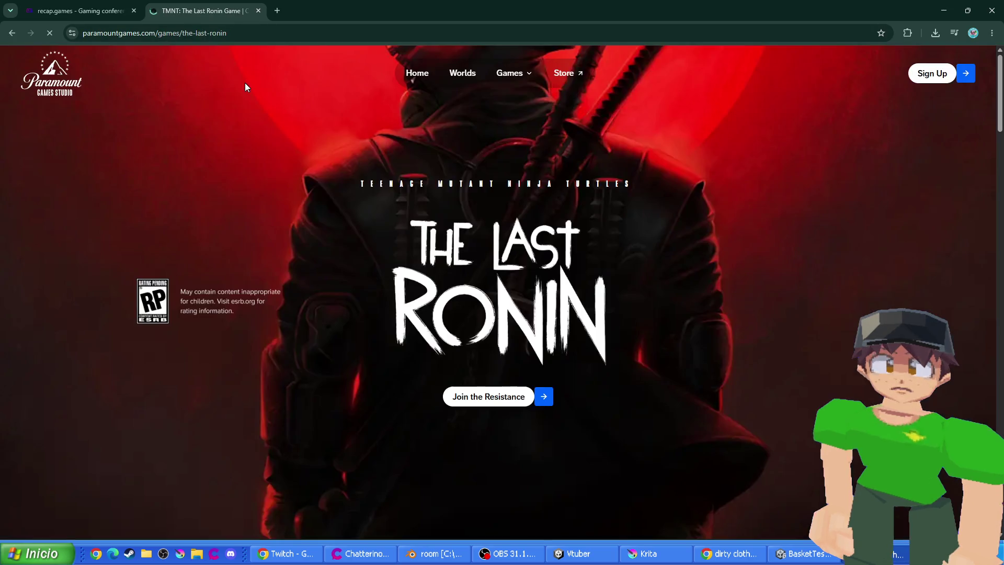
{"action": "scroll", "coordinate": [410, 218], "scroll_direction": "down", "scroll_amount": 2}
{"action": "scroll", "coordinate": [407, 253], "scroll_direction": "down", "scroll_amount": 4}
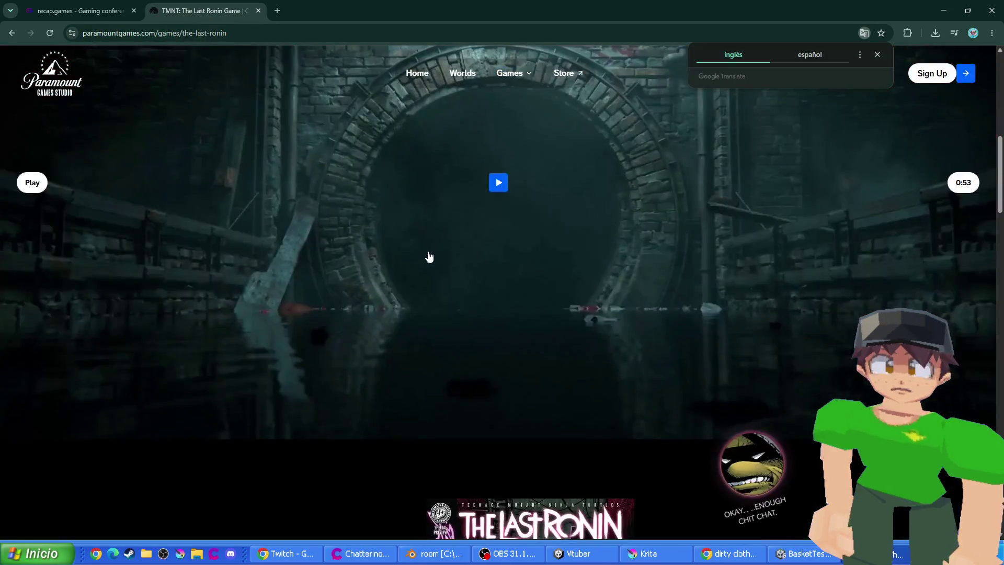
{"action": "scroll", "coordinate": [430, 254], "scroll_direction": "down", "scroll_amount": 4}
{"action": "scroll", "coordinate": [439, 251], "scroll_direction": "down", "scroll_amount": 10}
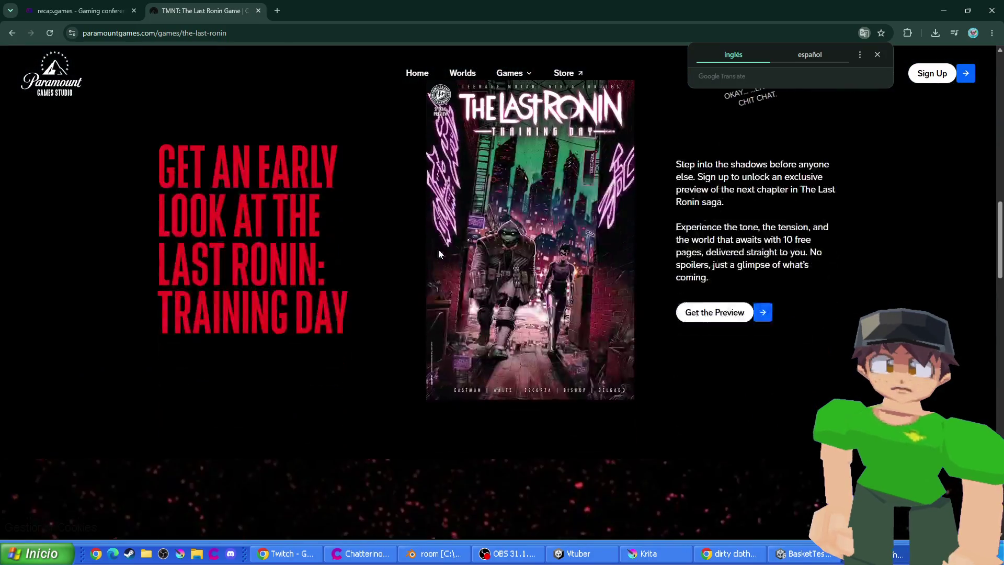
{"action": "scroll", "coordinate": [371, 282], "scroll_direction": "down", "scroll_amount": 12}
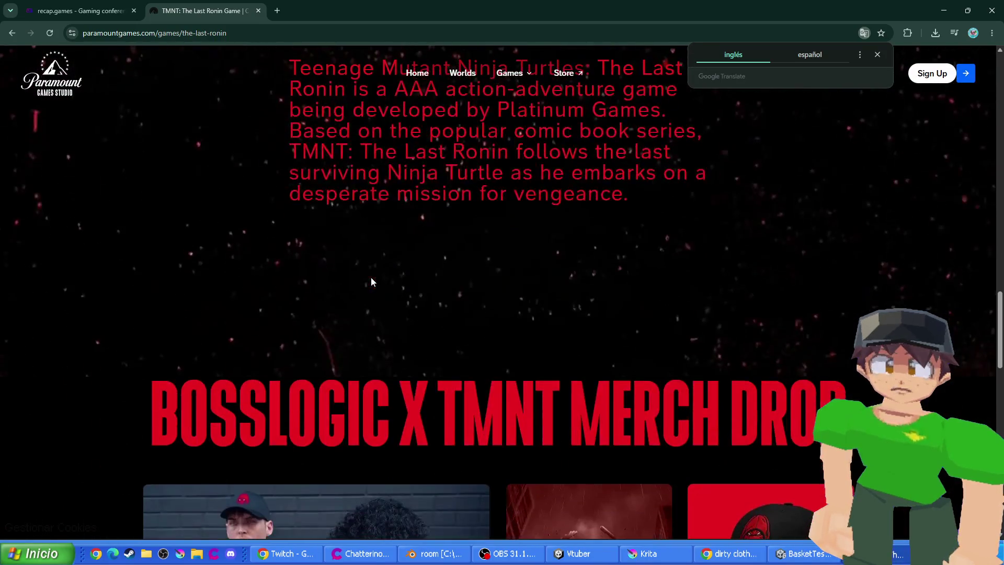
{"action": "scroll", "coordinate": [408, 326], "scroll_direction": "down", "scroll_amount": 7}
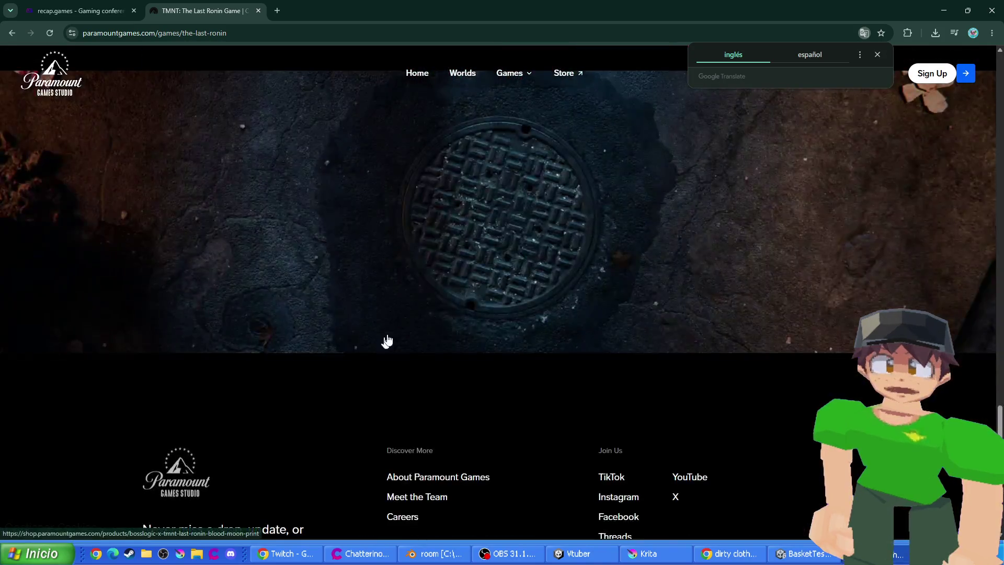
{"action": "scroll", "coordinate": [377, 231], "scroll_direction": "up", "scroll_amount": 7}
{"action": "scroll", "coordinate": [408, 243], "scroll_direction": "up", "scroll_amount": 10}
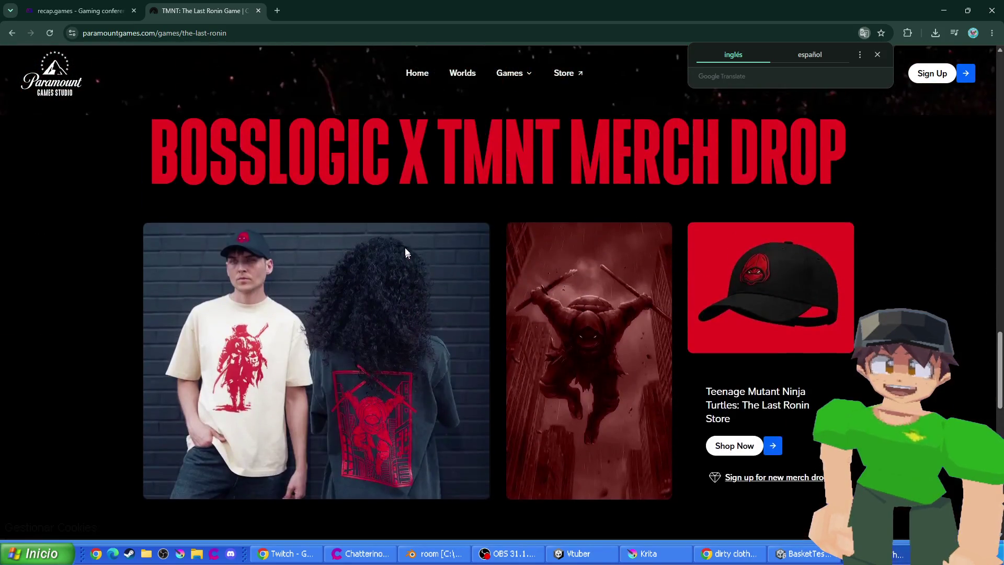
{"action": "scroll", "coordinate": [381, 258], "scroll_direction": "up", "scroll_amount": 2}
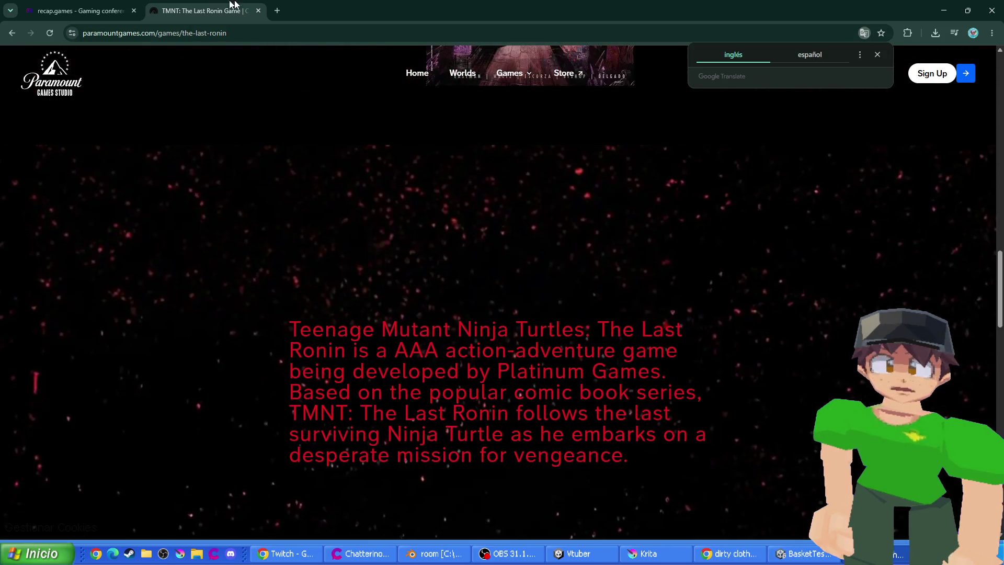
{"action": "left_click", "coordinate": [259, 11]}
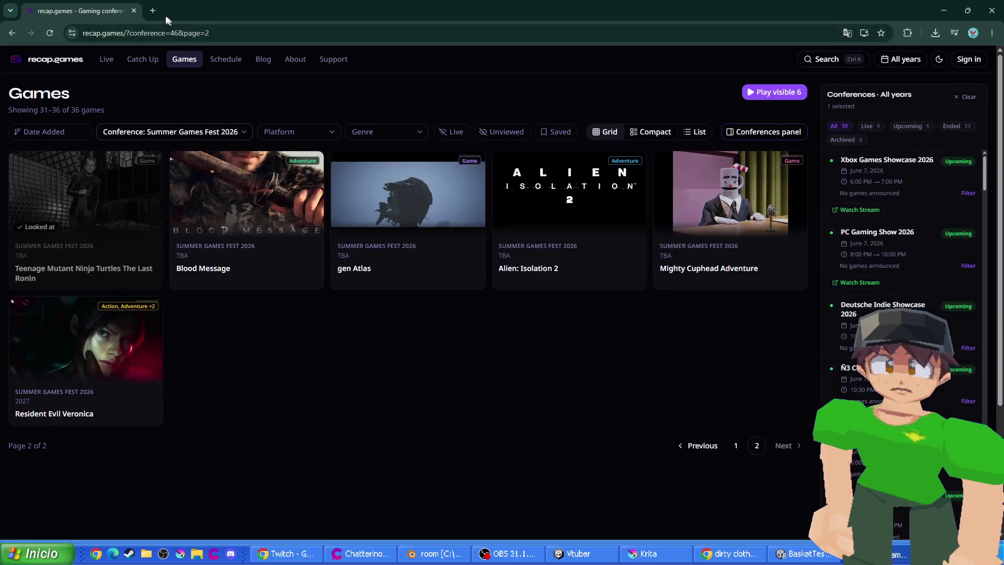
{"action": "left_click", "coordinate": [135, 10]}
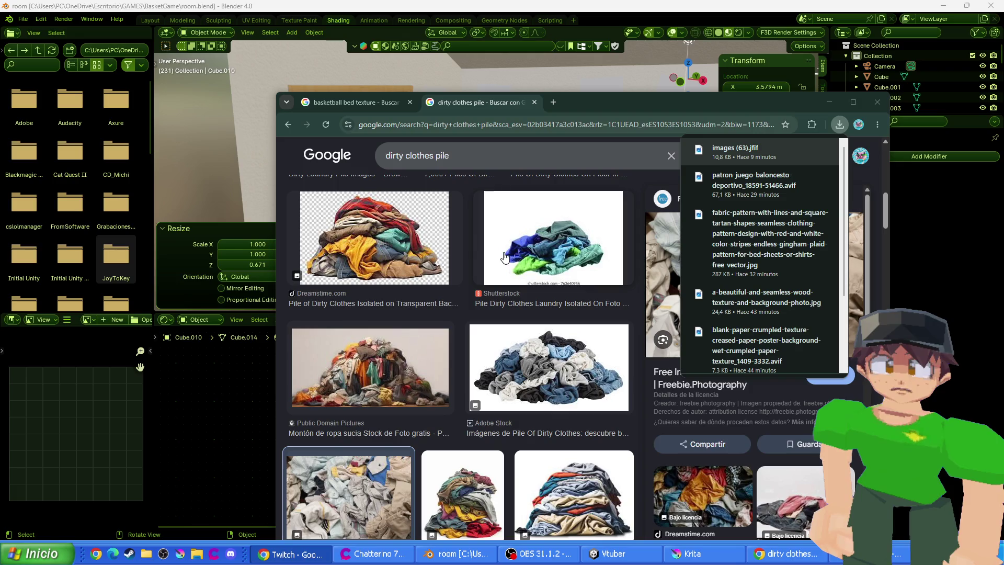
{"action": "left_click", "coordinate": [657, 106]}
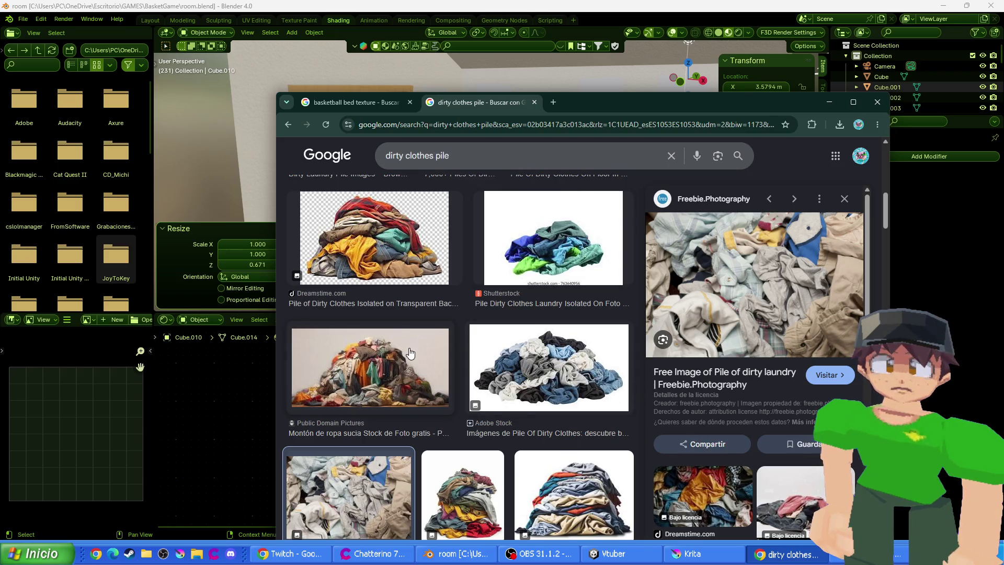
{"action": "left_click", "coordinate": [363, 99]}
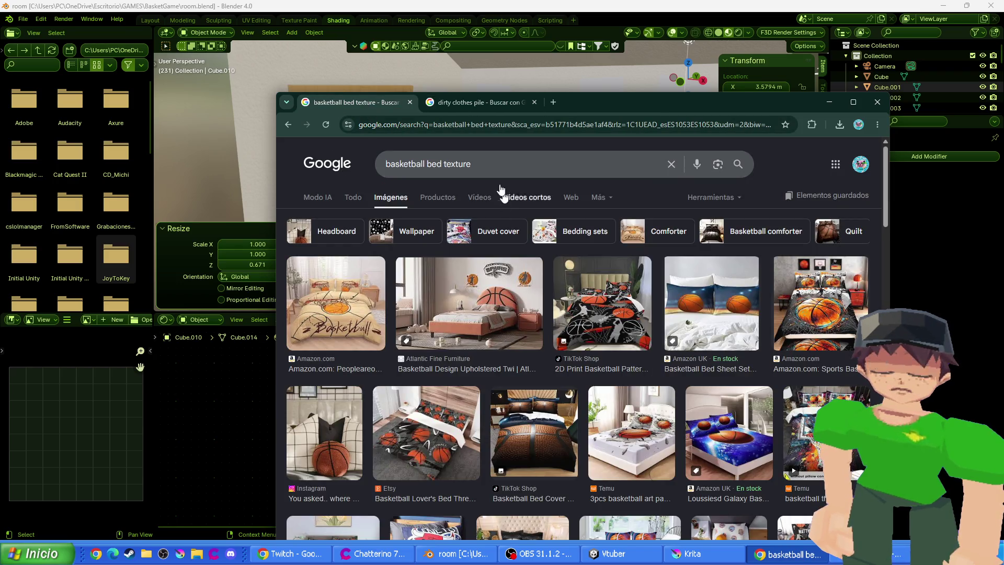
{"action": "left_click", "coordinate": [411, 103]}
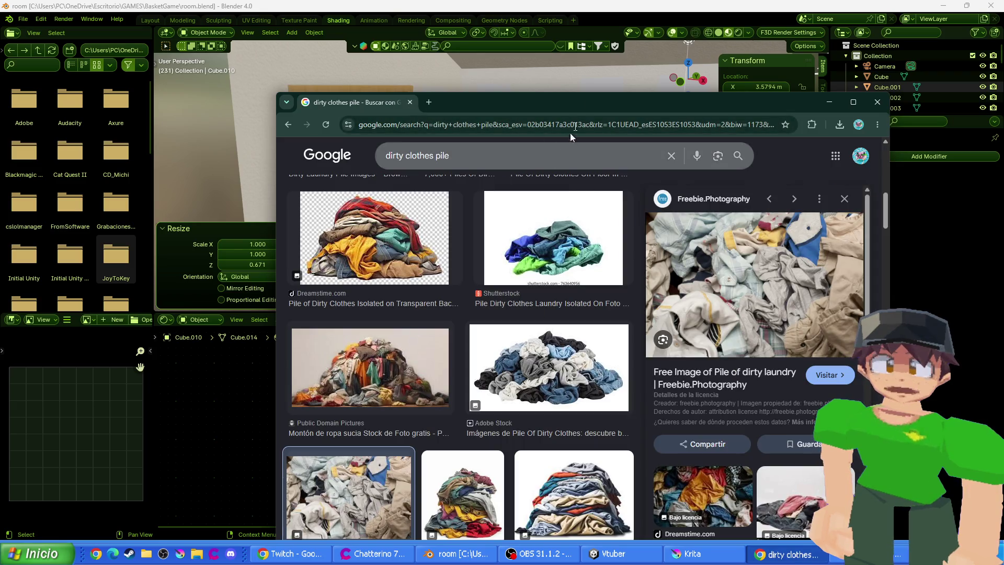
{"action": "left_click", "coordinate": [642, 4]}
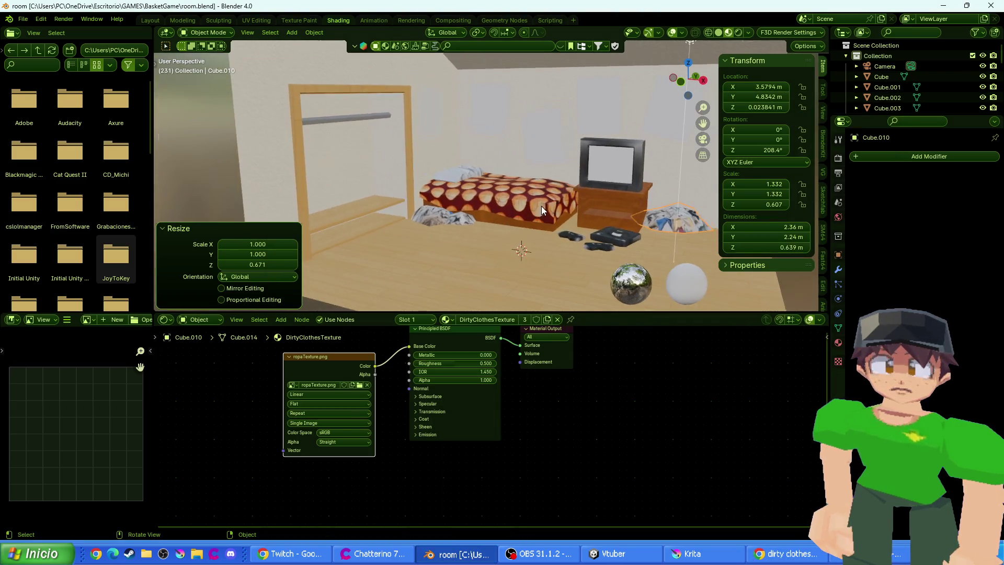
{"action": "scroll", "coordinate": [541, 206], "scroll_direction": "up", "scroll_amount": 3}
{"action": "scroll", "coordinate": [597, 146], "scroll_direction": "down", "scroll_amount": 6}
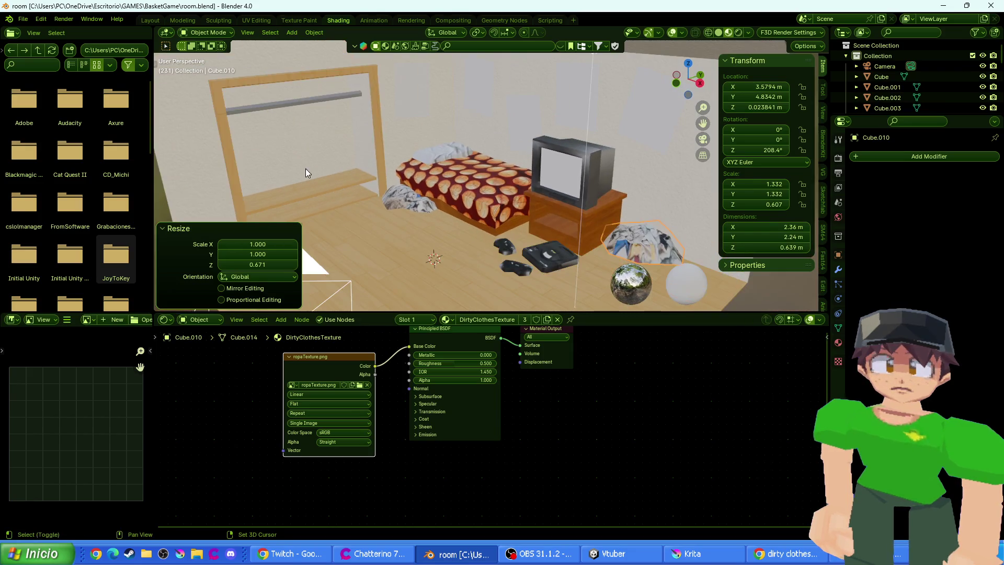
{"action": "scroll", "coordinate": [471, 180], "scroll_direction": "up", "scroll_amount": 2}
{"action": "scroll", "coordinate": [471, 181], "scroll_direction": "up", "scroll_amount": 2}
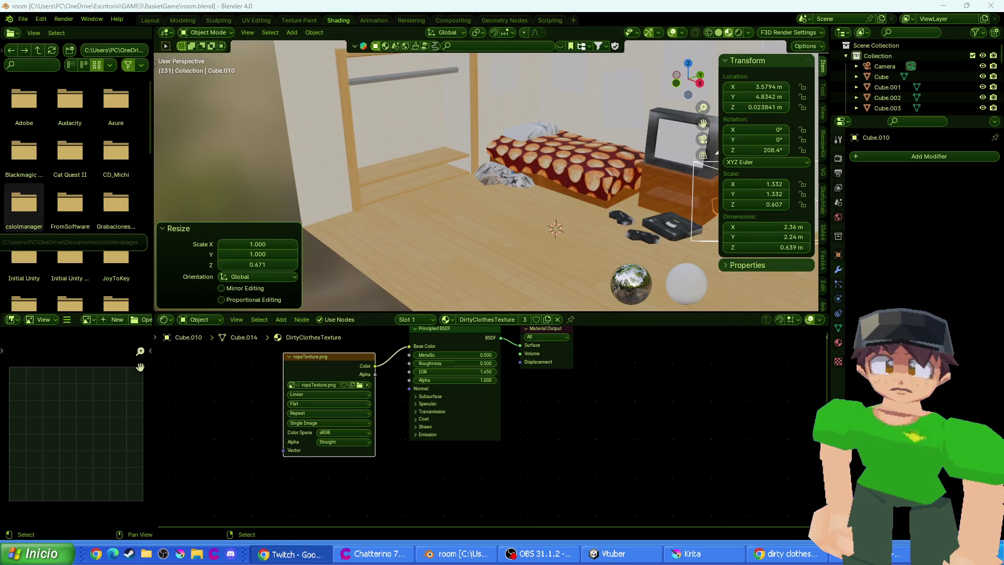
{"action": "scroll", "coordinate": [402, 239], "scroll_direction": "up", "scroll_amount": 4}
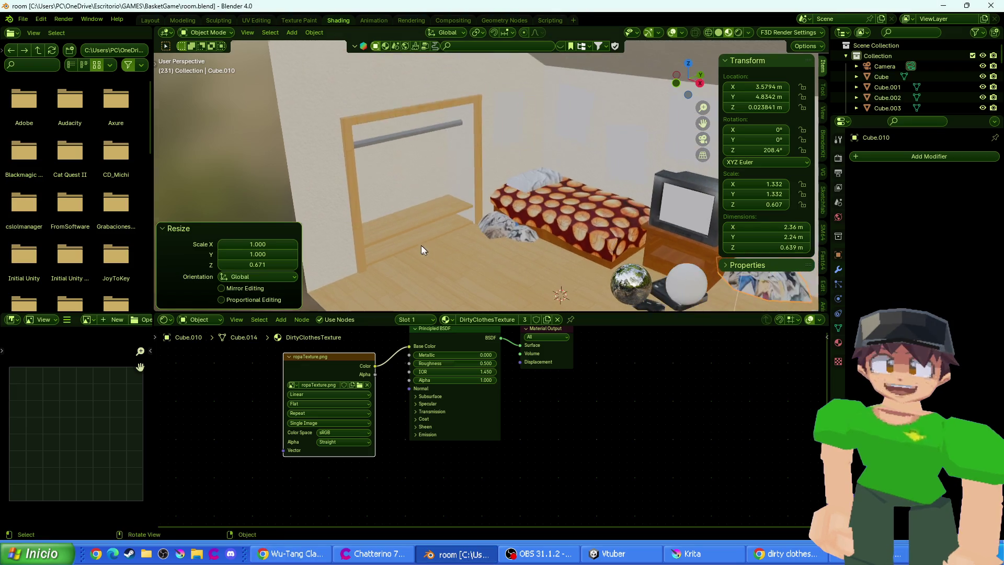
{"action": "scroll", "coordinate": [418, 244], "scroll_direction": "down", "scroll_amount": 6}
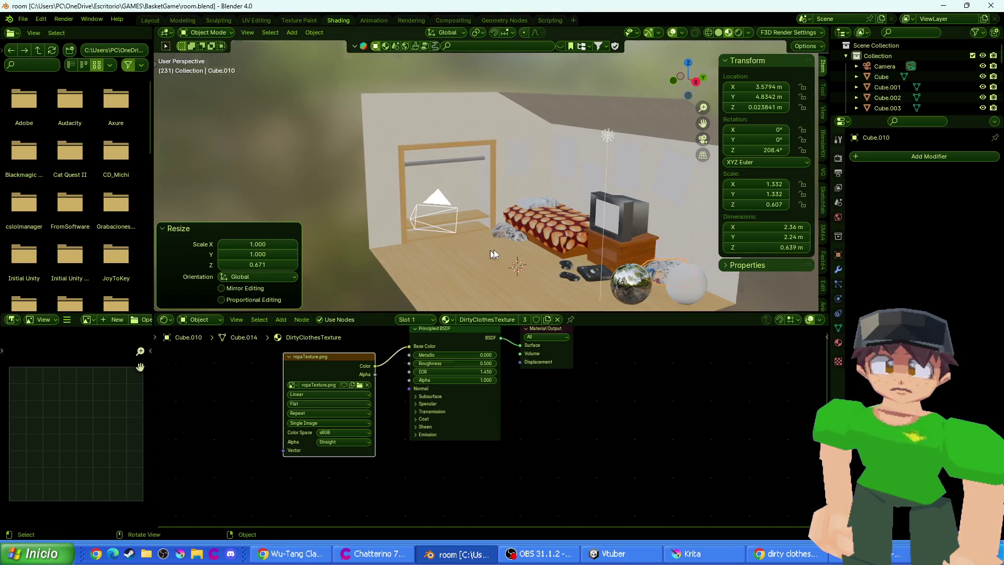
{"action": "scroll", "coordinate": [494, 249], "scroll_direction": "up", "scroll_amount": 7}
{"action": "mouse_move", "coordinate": [518, 255]}
{"action": "left_mouse_down"}
{"action": "mouse_move", "coordinate": [458, 193]}
{"action": "mouse_move", "coordinate": [194, 97]}
{"action": "mouse_move", "coordinate": [964, 231]}
{"action": "mouse_move", "coordinate": [485, 236]}
{"action": "mouse_move", "coordinate": [493, 188]}
{"action": "mouse_move", "coordinate": [489, 215]}
{"action": "mouse_move", "coordinate": [553, 287]}
{"action": "mouse_move", "coordinate": [576, 182]}
{"action": "mouse_move", "coordinate": [359, 224]}
{"action": "left_mouse_up"}
{"action": "left_click", "coordinate": [293, 32]}
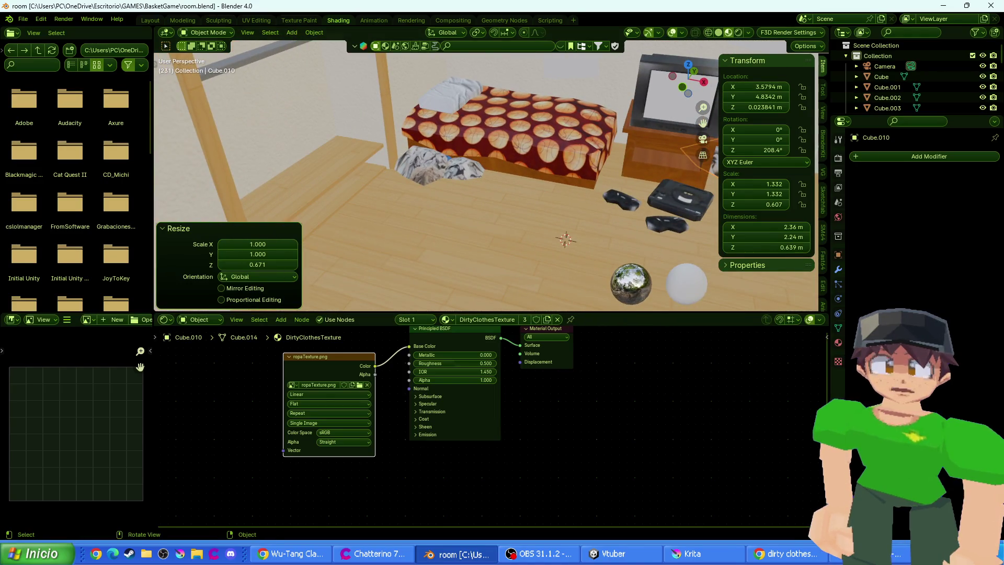
{"action": "left_click", "coordinate": [24, 17]}
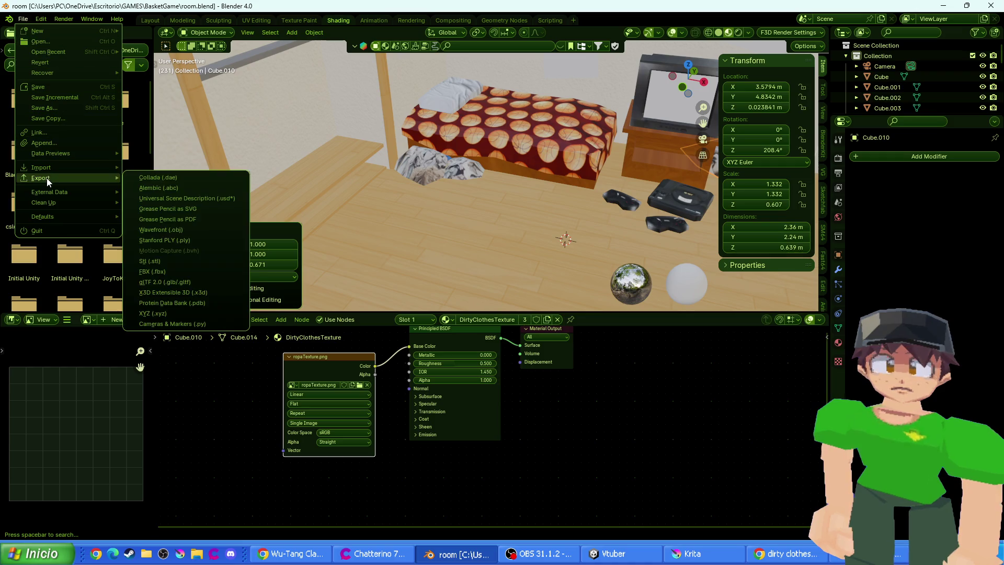
{"action": "mouse_move", "coordinate": [56, 166]}
{"action": "left_click", "coordinate": [162, 269]}
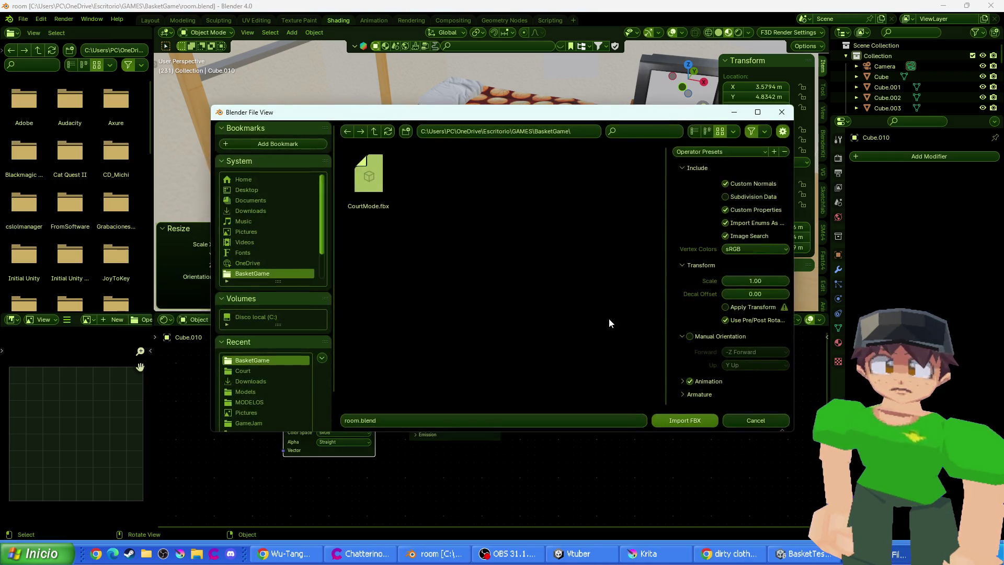
{"action": "left_click", "coordinate": [544, 131]}
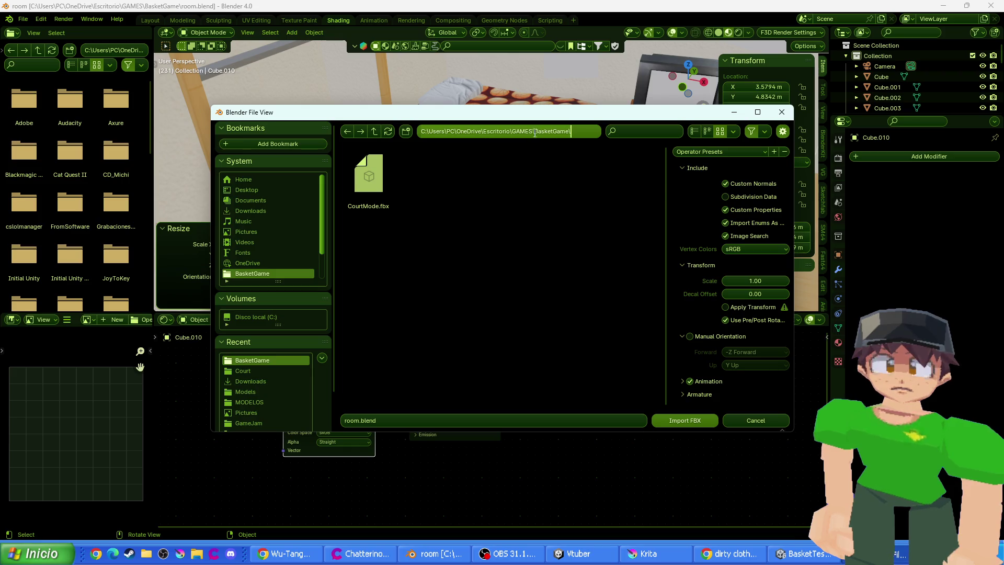
{"action": "key", "text": "BackSpace"}
{"action": "key", "text": "BackSpace"}
{"action": "key", "text": "BackSpace"}
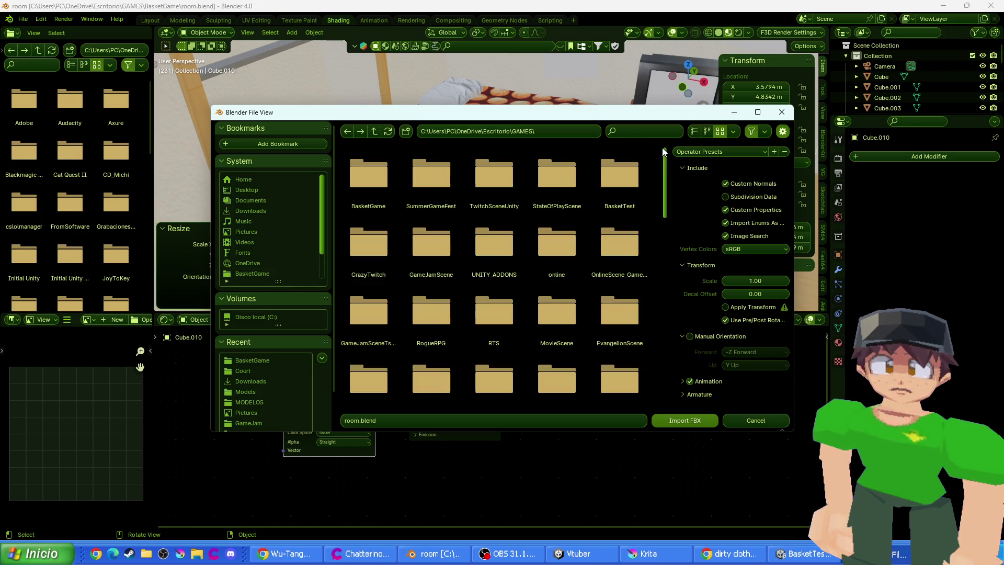
{"action": "key", "text": "Return"}
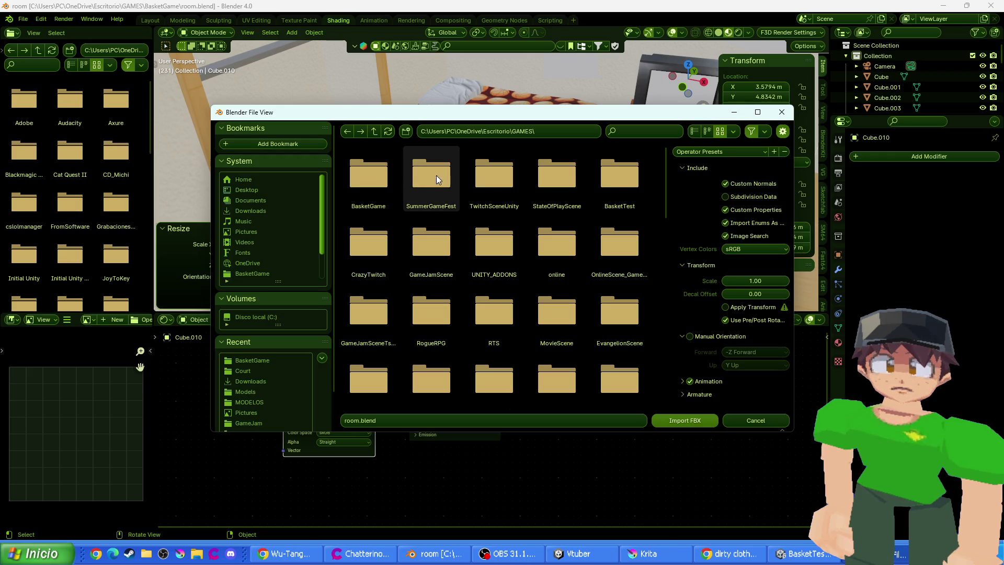
{"action": "double_click", "coordinate": [612, 187]}
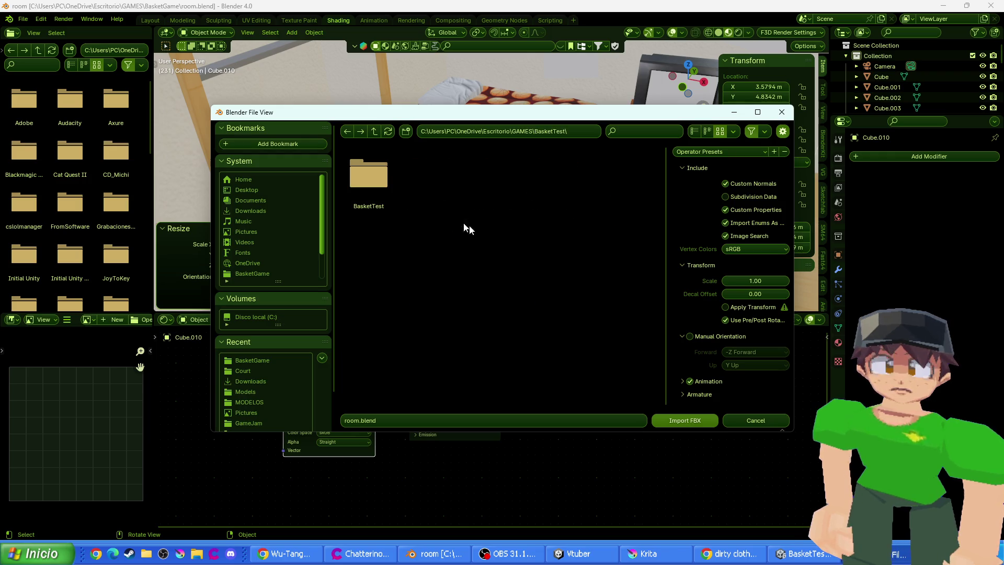
{"action": "double_click", "coordinate": [376, 172]}
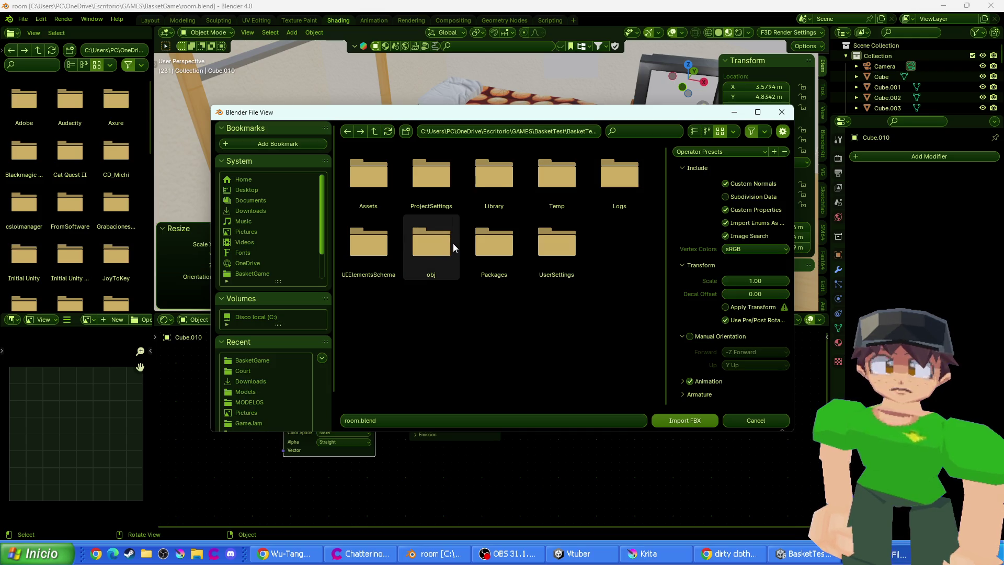
{"action": "double_click", "coordinate": [365, 187]}
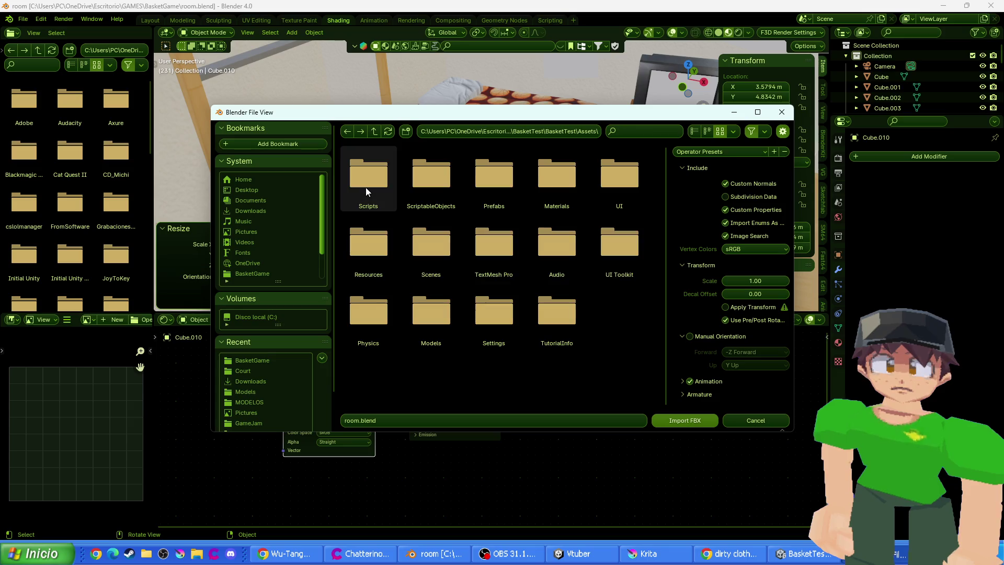
{"action": "double_click", "coordinate": [422, 325]}
{"action": "double_click", "coordinate": [433, 184]}
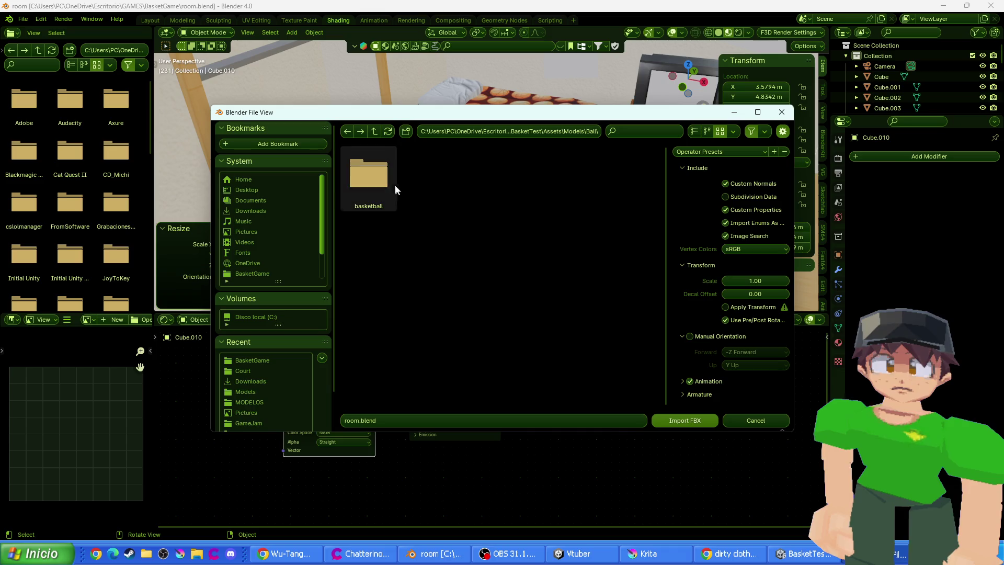
{"action": "double_click", "coordinate": [386, 185]}
{"action": "double_click", "coordinate": [451, 189]}
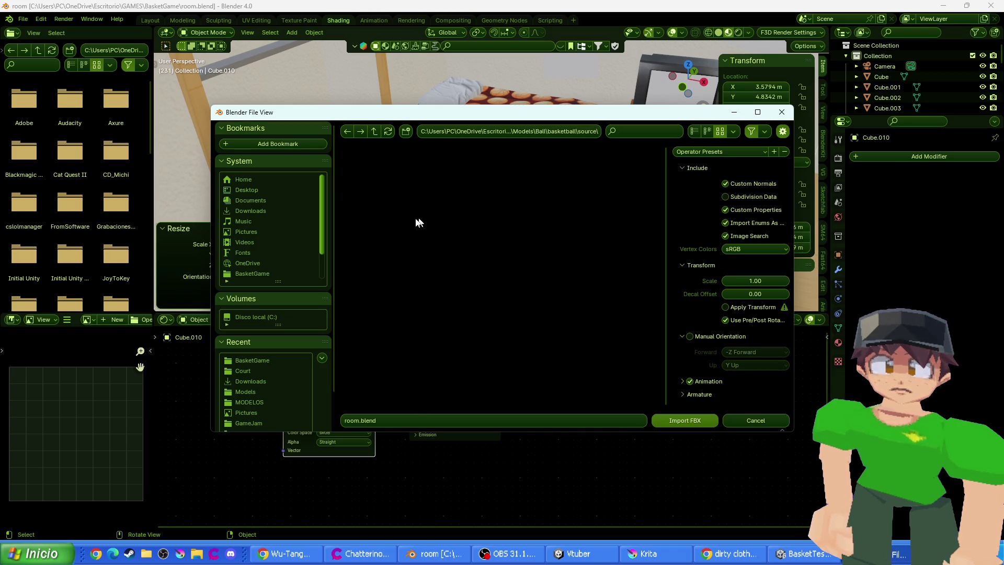
{"action": "double_click", "coordinate": [347, 133]}
{"action": "left_click", "coordinate": [348, 132]}
{"action": "left_click", "coordinate": [347, 133]}
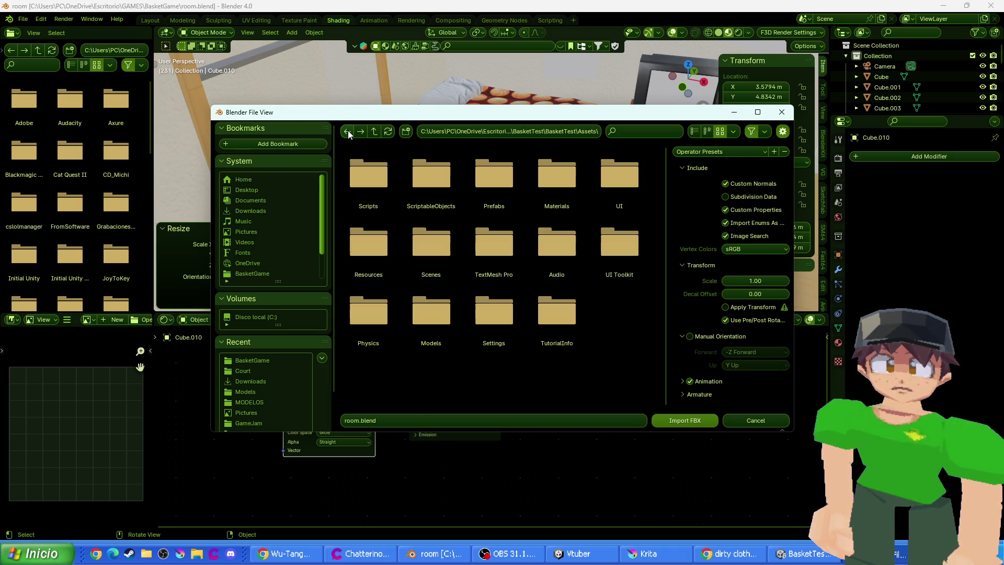
{"action": "left_click", "coordinate": [782, 112]}
{"action": "left_click", "coordinate": [23, 19]}
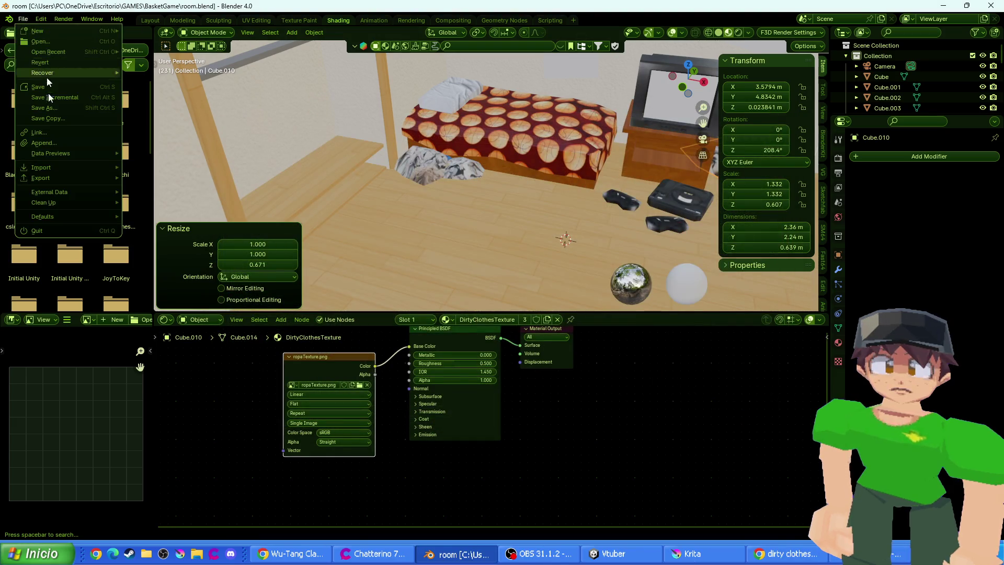
{"action": "mouse_move", "coordinate": [61, 168]}
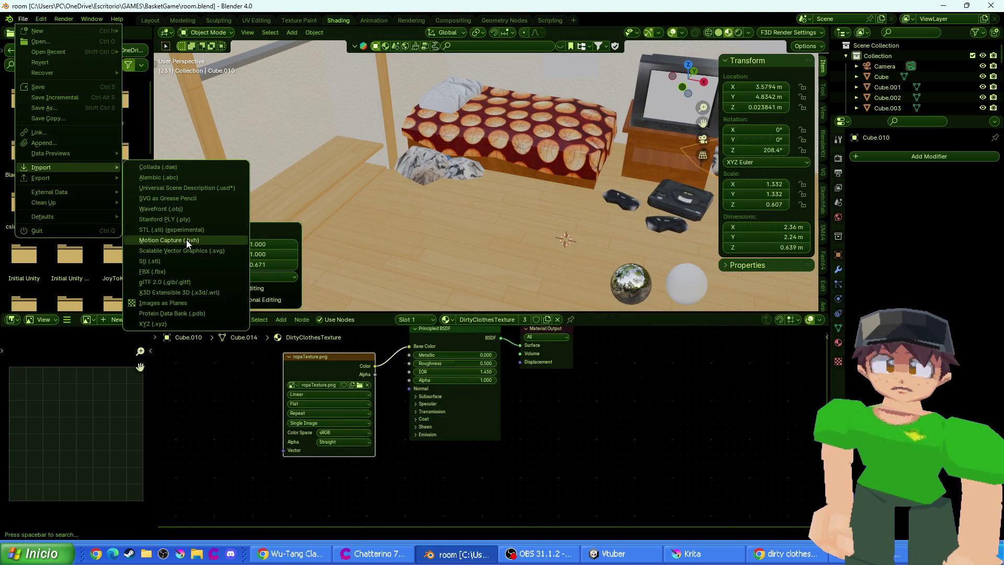
{"action": "left_click", "coordinate": [178, 210]}
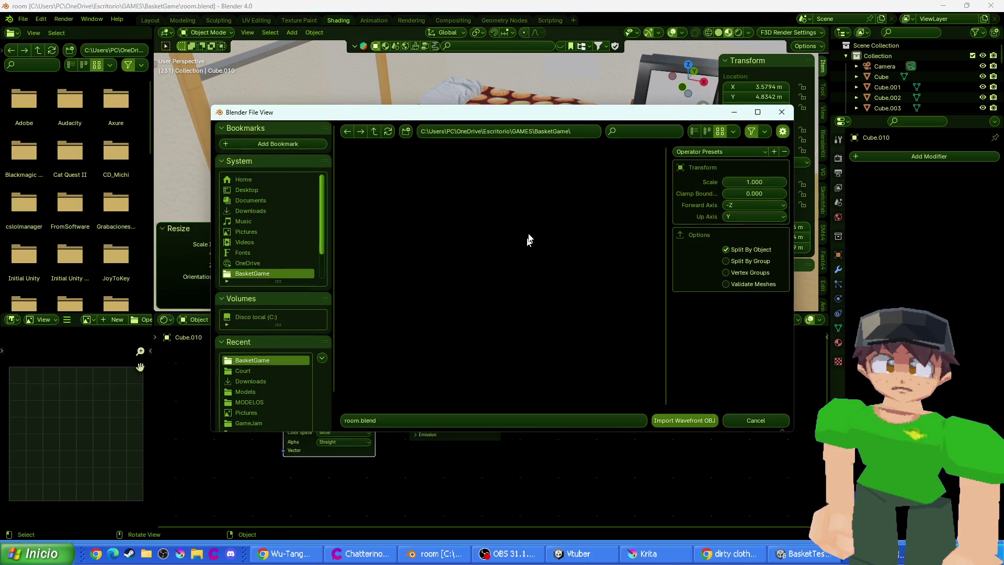
{"action": "left_click", "coordinate": [537, 132]}
{"action": "left_click", "coordinate": [540, 131]}
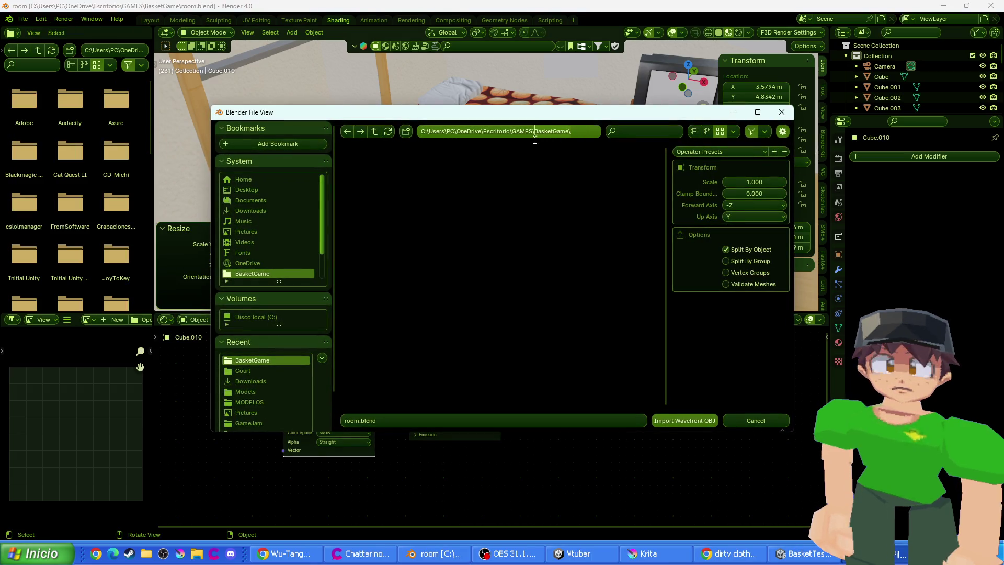
{"action": "key", "text": "ctrl+Delete"}
{"action": "key", "text": "Return"}
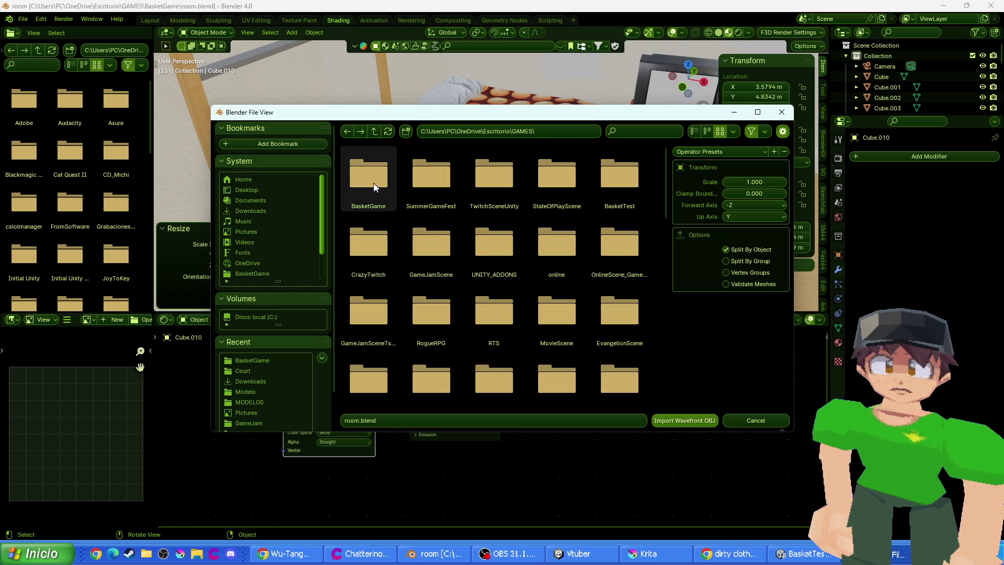
{"action": "double_click", "coordinate": [623, 186]}
{"action": "double_click", "coordinate": [385, 184]}
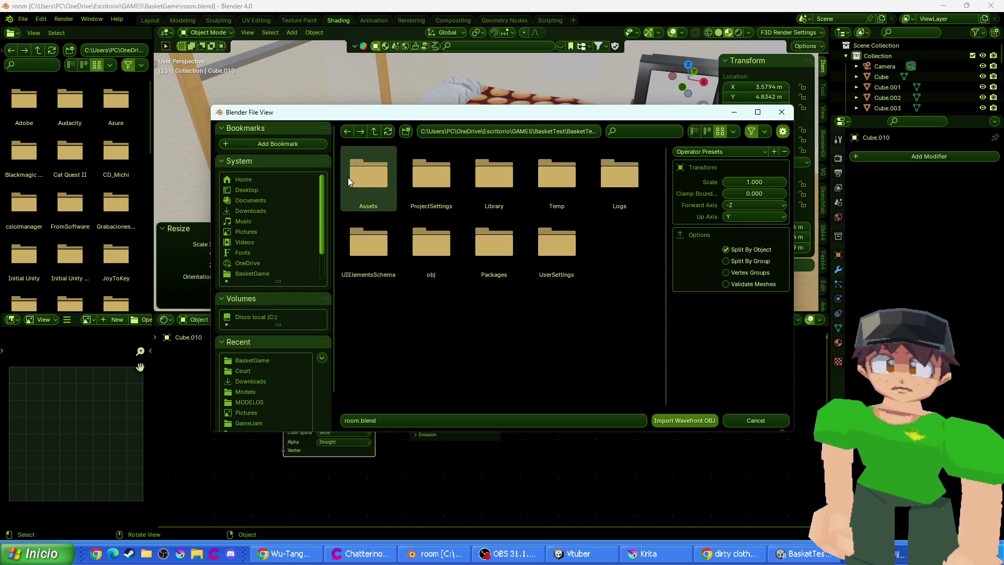
{"action": "double_click", "coordinate": [348, 177]}
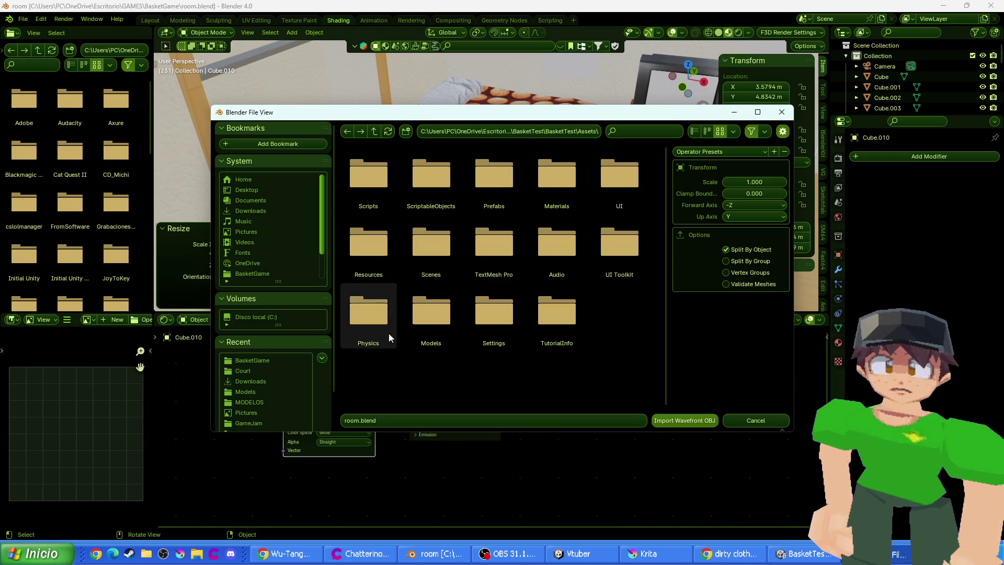
{"action": "double_click", "coordinate": [431, 319]}
{"action": "double_click", "coordinate": [435, 178]}
{"action": "double_click", "coordinate": [373, 190]}
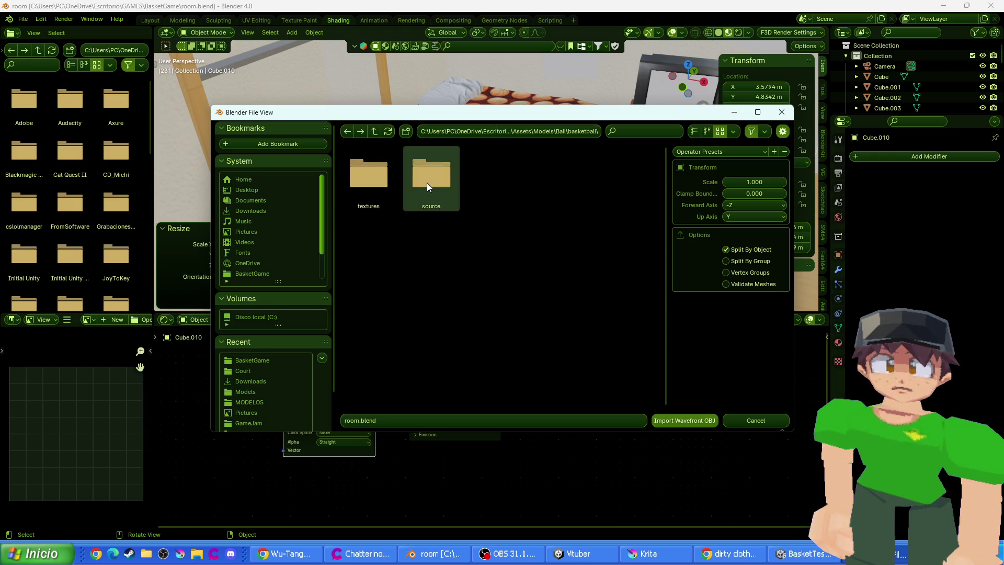
{"action": "double_click", "coordinate": [427, 183]}
{"action": "double_click", "coordinate": [382, 198]}
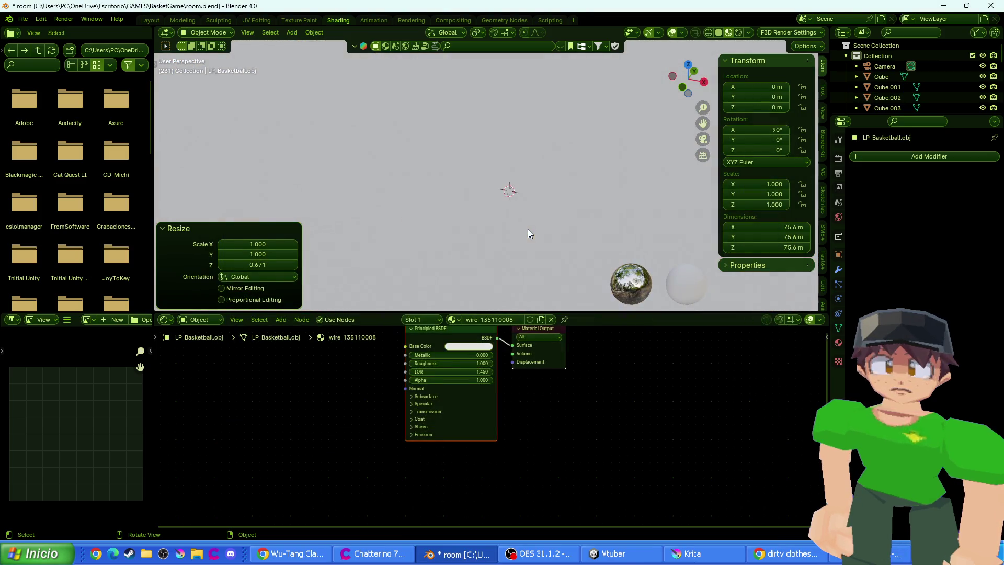
{"action": "key", "text": "s"}
{"action": "scroll", "coordinate": [520, 192], "scroll_direction": "down", "scroll_amount": 2}
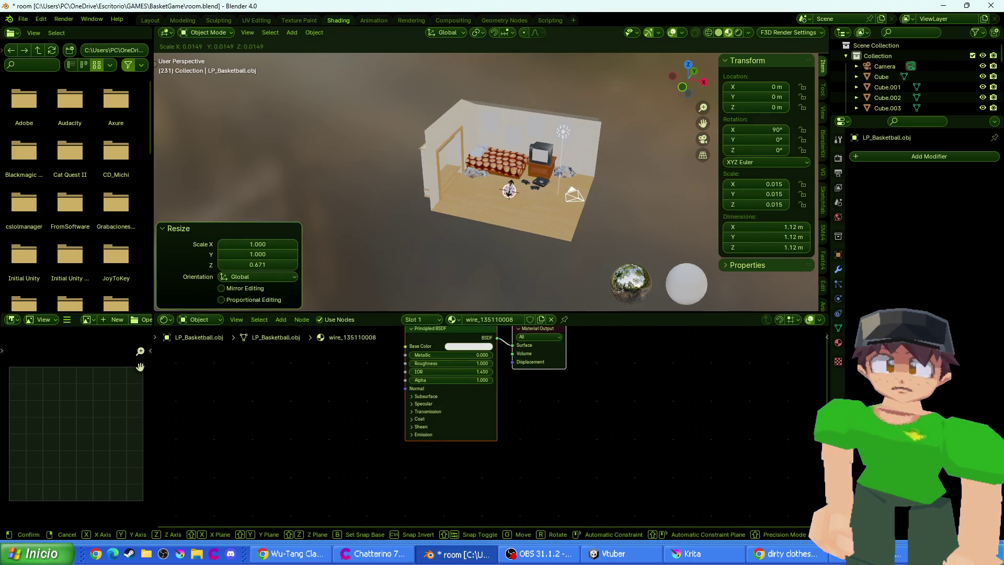
{"action": "left_click", "coordinate": [518, 194]}
{"action": "scroll", "coordinate": [526, 198], "scroll_direction": "up", "scroll_amount": 2}
{"action": "scroll", "coordinate": [523, 202], "scroll_direction": "up", "scroll_amount": 5}
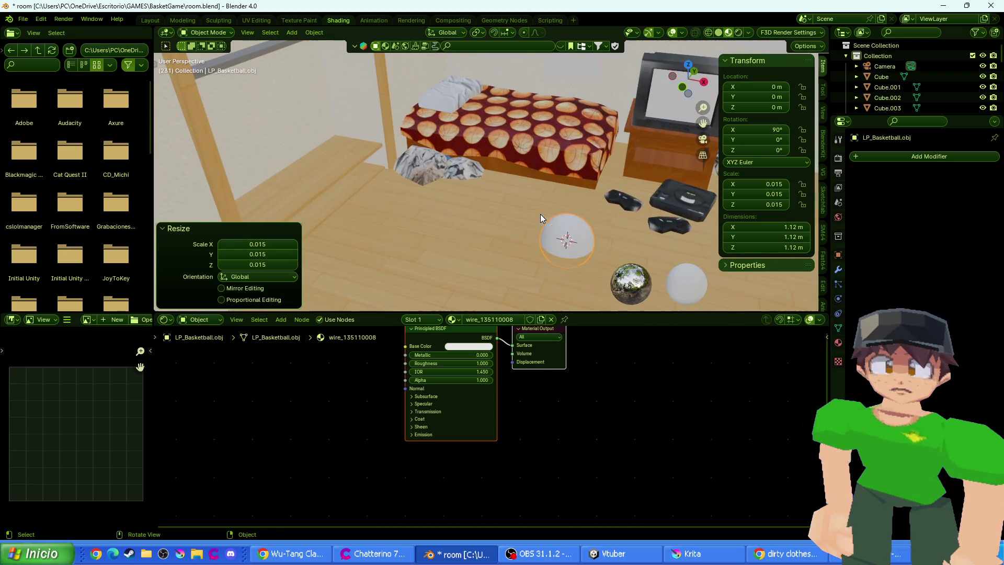
{"action": "key", "text": "s"}
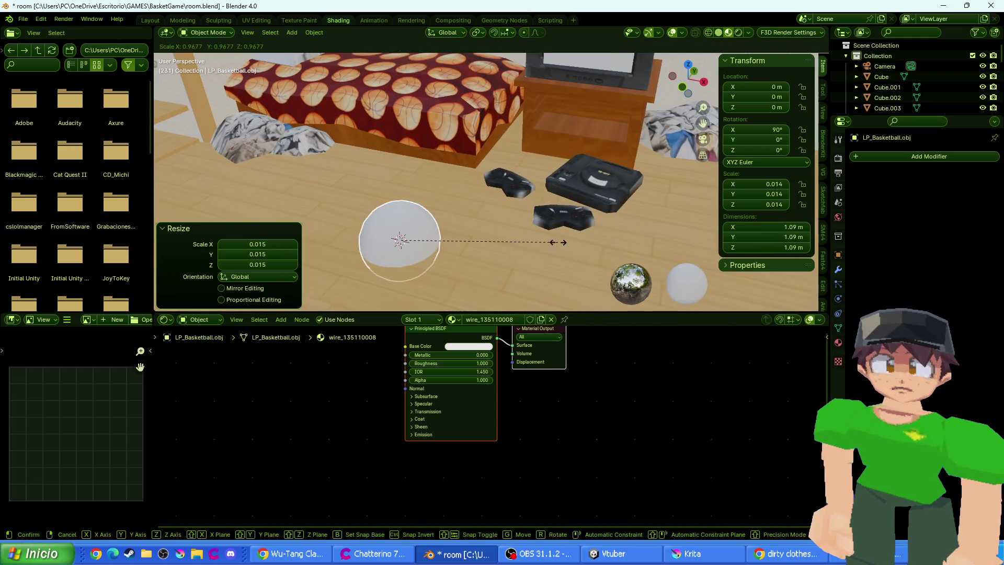
{"action": "left_click", "coordinate": [542, 238]}
{"action": "key", "text": "g"}
{"action": "left_click", "coordinate": [522, 191]}
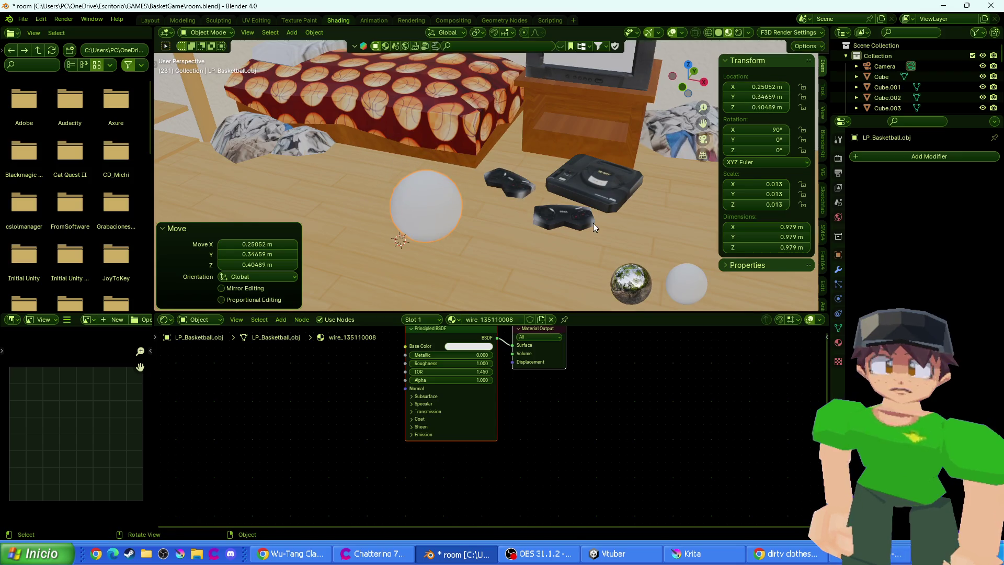
{"action": "left_click", "coordinate": [686, 67]}
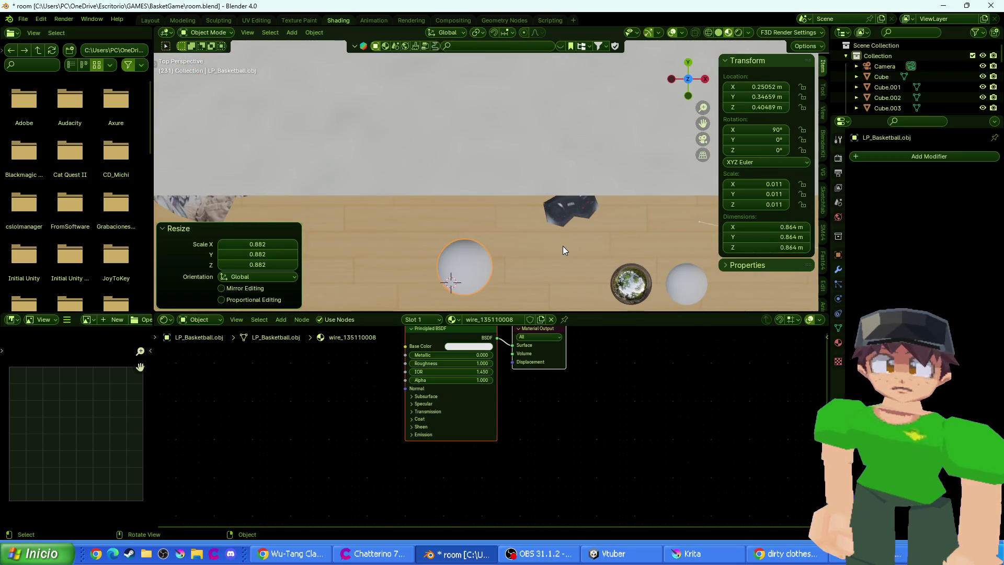
{"action": "key", "text": "ctrl+z"}
{"action": "mouse_move", "coordinate": [541, 133]}
{"action": "left_mouse_down"}
{"action": "mouse_move", "coordinate": [478, 152]}
{"action": "mouse_move", "coordinate": [507, 117]}
{"action": "left_mouse_up"}
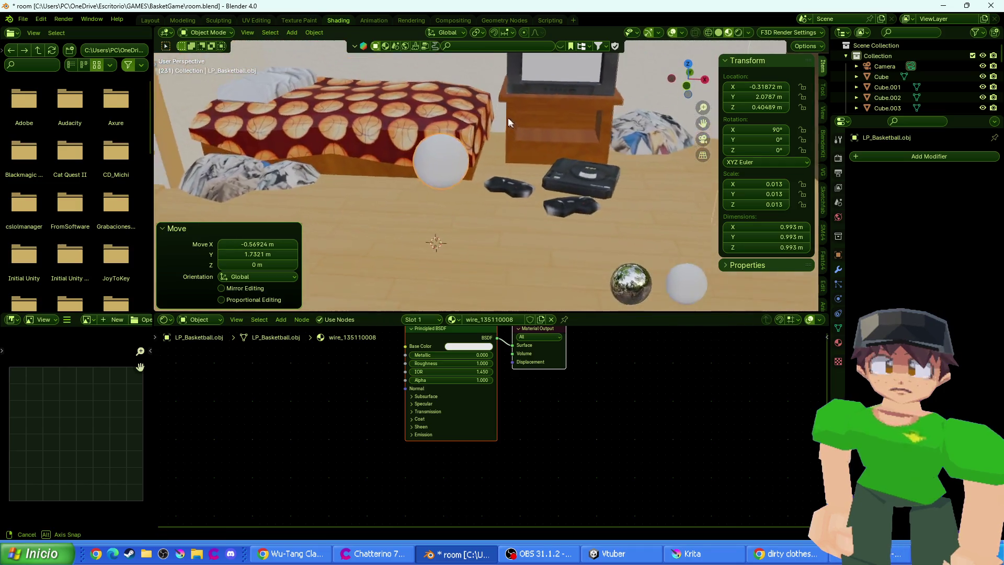
{"action": "scroll", "coordinate": [507, 117], "scroll_direction": "up", "scroll_amount": 2}
{"action": "key", "text": "g"}
{"action": "key", "text": "y"}
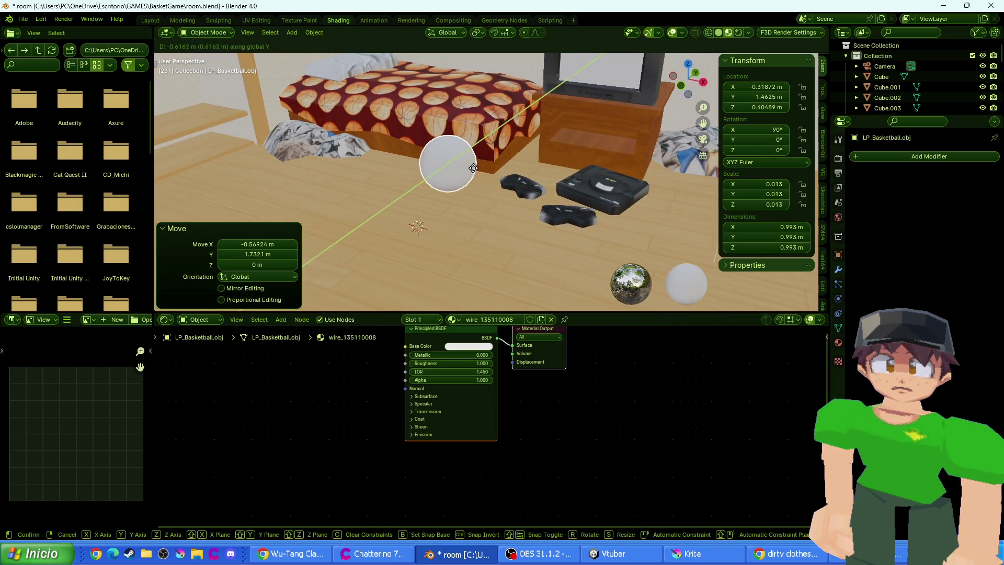
{"action": "left_click", "coordinate": [468, 170]}
{"action": "key", "text": "g"}
{"action": "key", "text": "x"}
{"action": "left_click", "coordinate": [485, 177]}
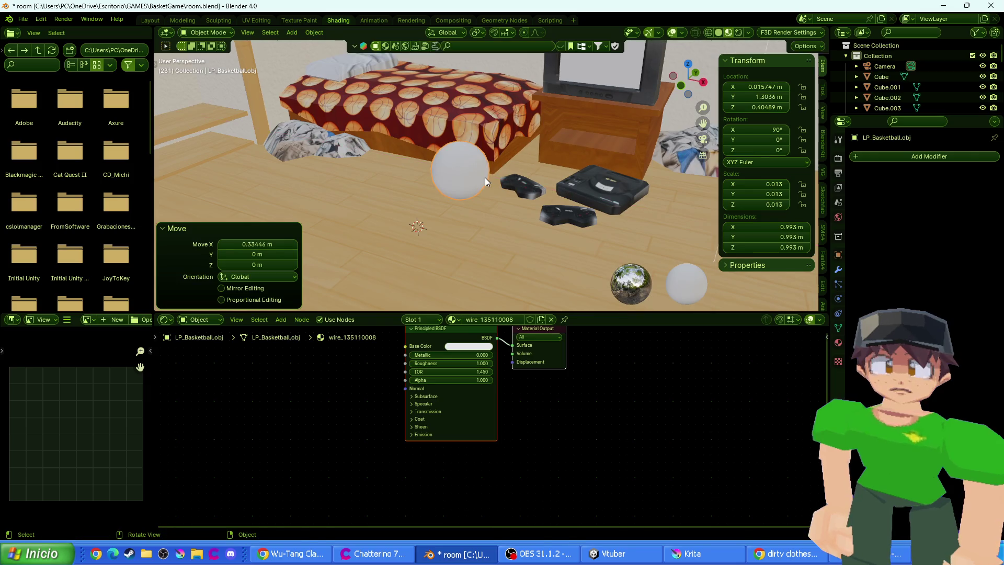
{"action": "key", "text": "g"}
{"action": "key", "text": "x"}
{"action": "left_click", "coordinate": [385, 178]}
{"action": "mouse_move", "coordinate": [384, 177]}
{"action": "left_mouse_down"}
{"action": "mouse_move", "coordinate": [454, 168]}
{"action": "mouse_move", "coordinate": [265, 138]}
{"action": "mouse_move", "coordinate": [227, 142]}
{"action": "left_mouse_up"}
{"action": "key", "text": "g"}
{"action": "key", "text": "x"}
{"action": "left_click", "coordinate": [416, 161]}
{"action": "key", "text": "g"}
{"action": "key", "text": "z"}
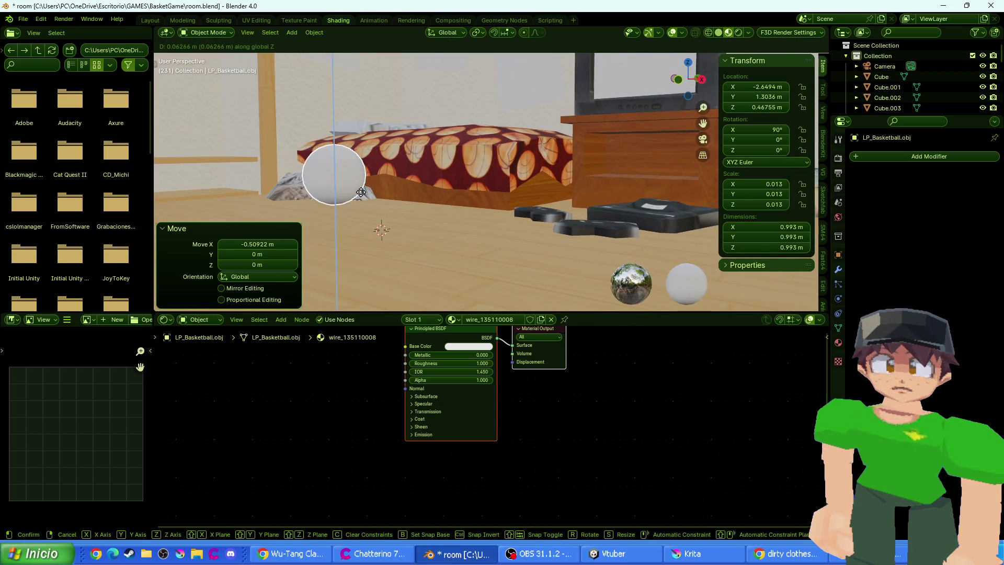
{"action": "left_click", "coordinate": [453, 242]}
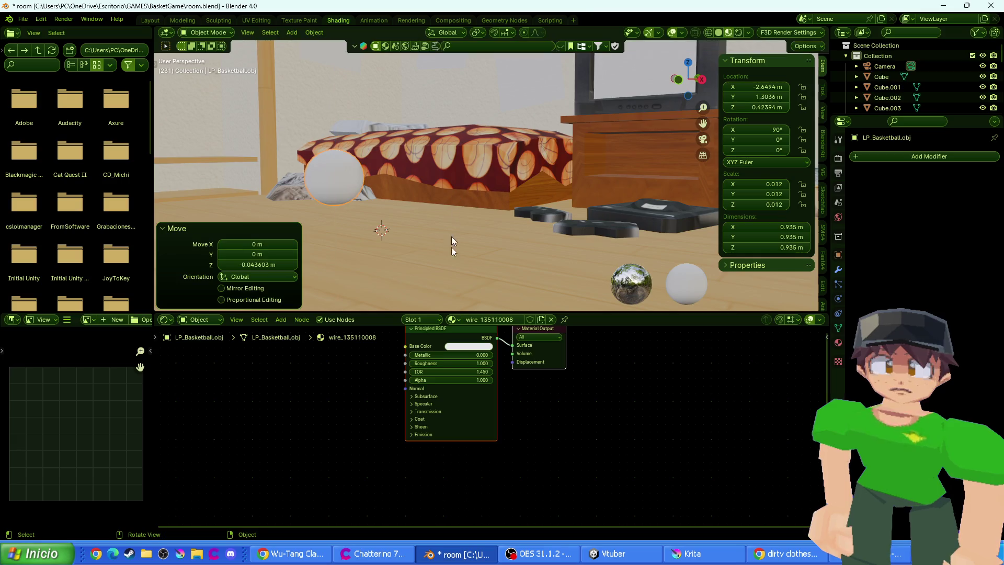
{"action": "key", "text": "Home"}
{"action": "left_click_drag", "start_coordinate": [443, 386], "coordinate": [419, 398]}
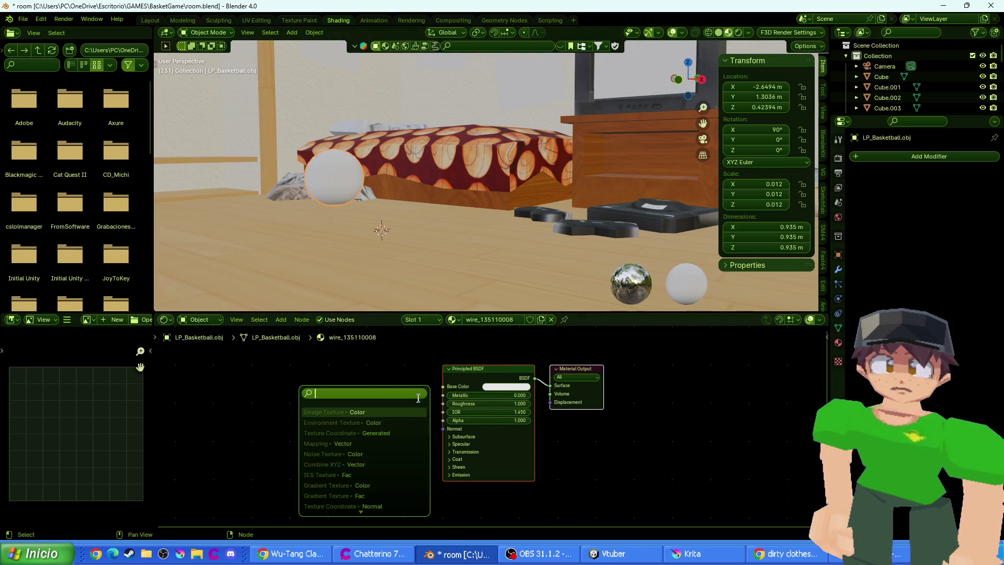
{"action": "left_click", "coordinate": [364, 412]}
{"action": "left_click", "coordinate": [381, 405]}
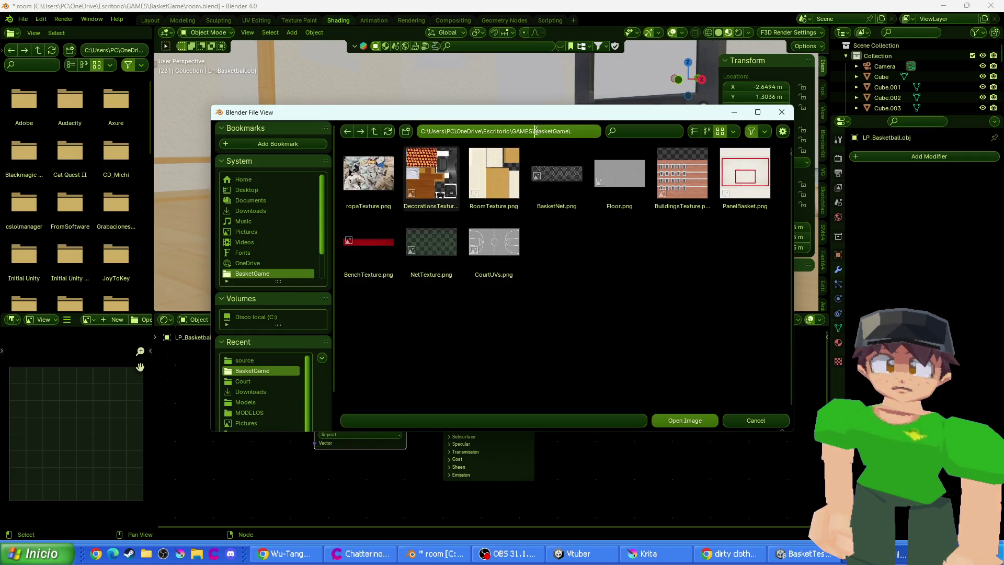
{"action": "key", "text": "BackSpace"}
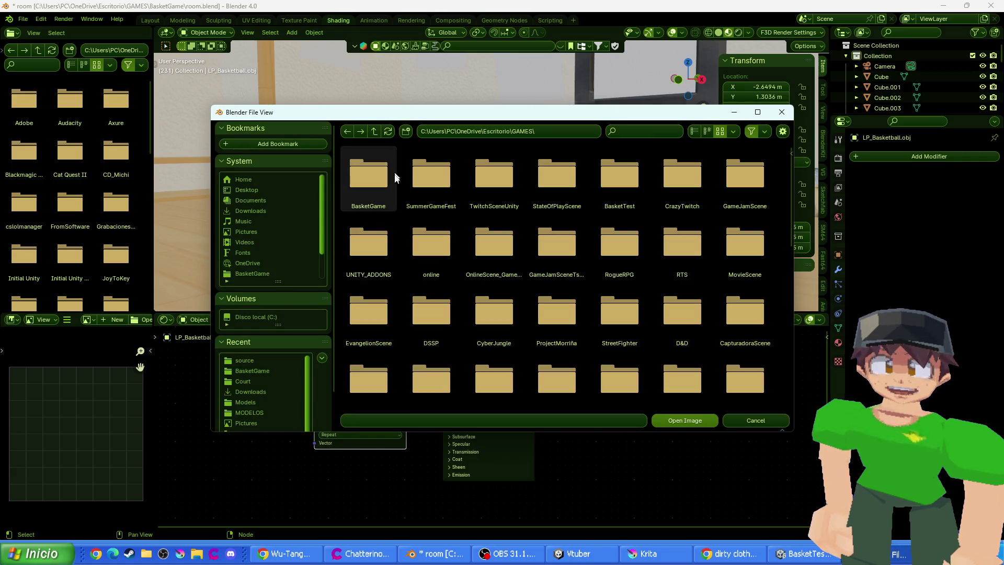
{"action": "left_click", "coordinate": [632, 188]}
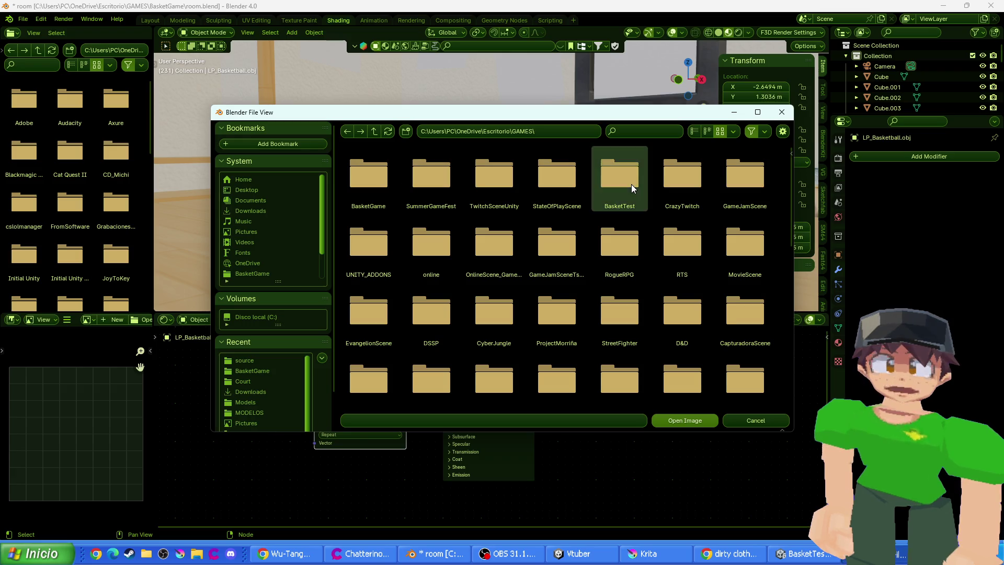
{"action": "double_click", "coordinate": [632, 184]}
{"action": "double_click", "coordinate": [359, 184]}
{"action": "double_click", "coordinate": [375, 177]}
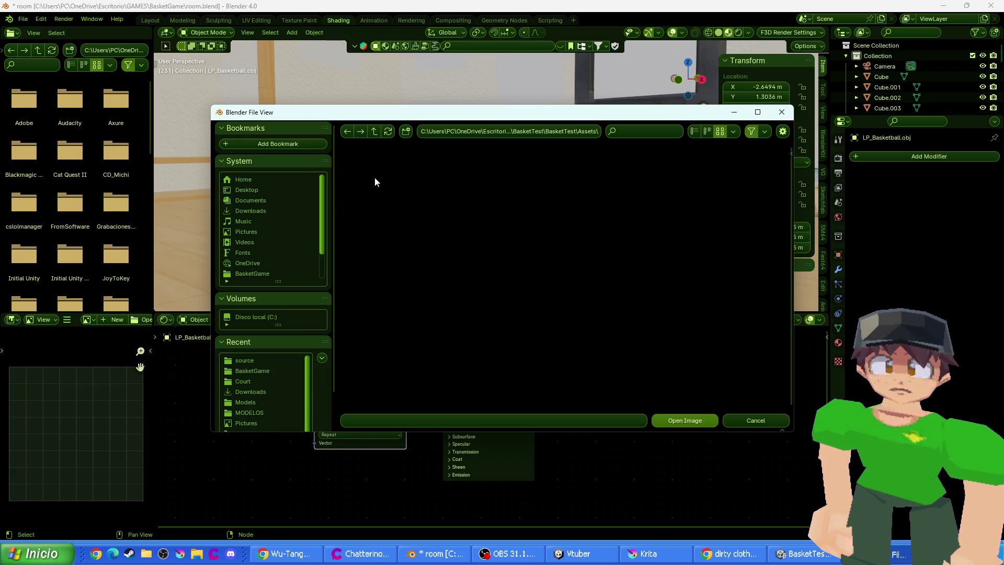
{"action": "double_click", "coordinate": [605, 246]}
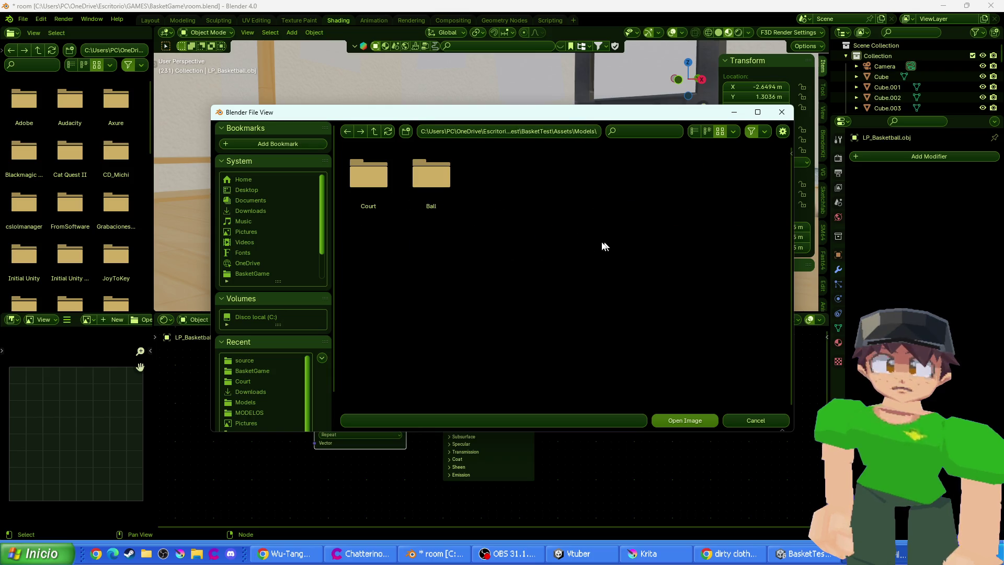
{"action": "double_click", "coordinate": [418, 183]}
{"action": "double_click", "coordinate": [359, 183]}
{"action": "double_click", "coordinate": [431, 177]}
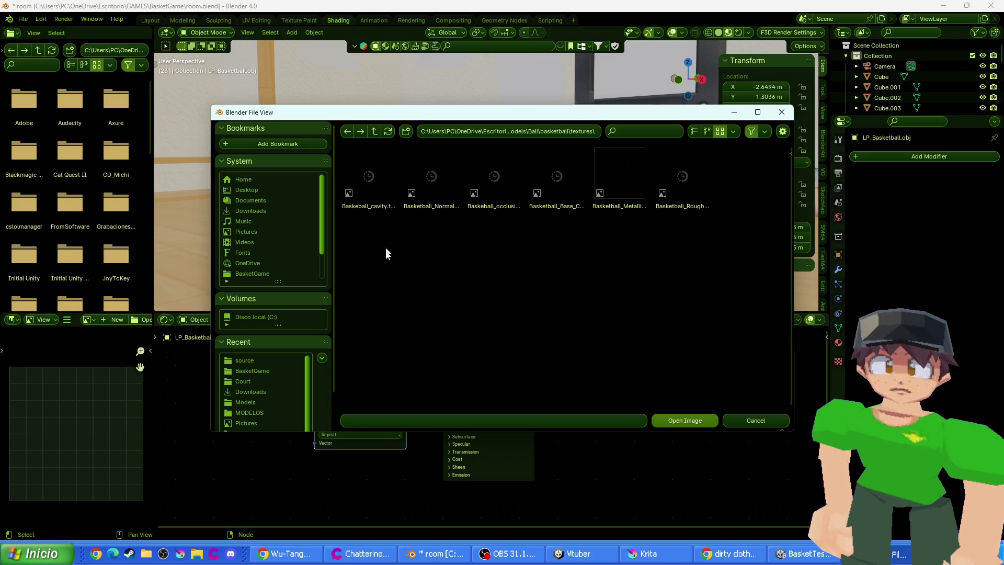
{"action": "double_click", "coordinate": [554, 180]}
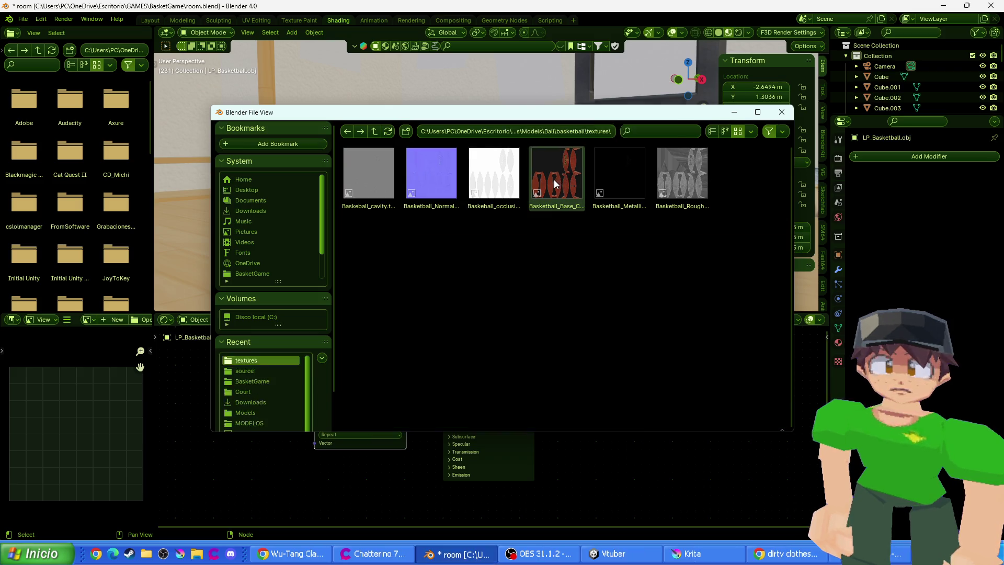
{"action": "scroll", "coordinate": [321, 209], "scroll_direction": "up", "scroll_amount": 5}
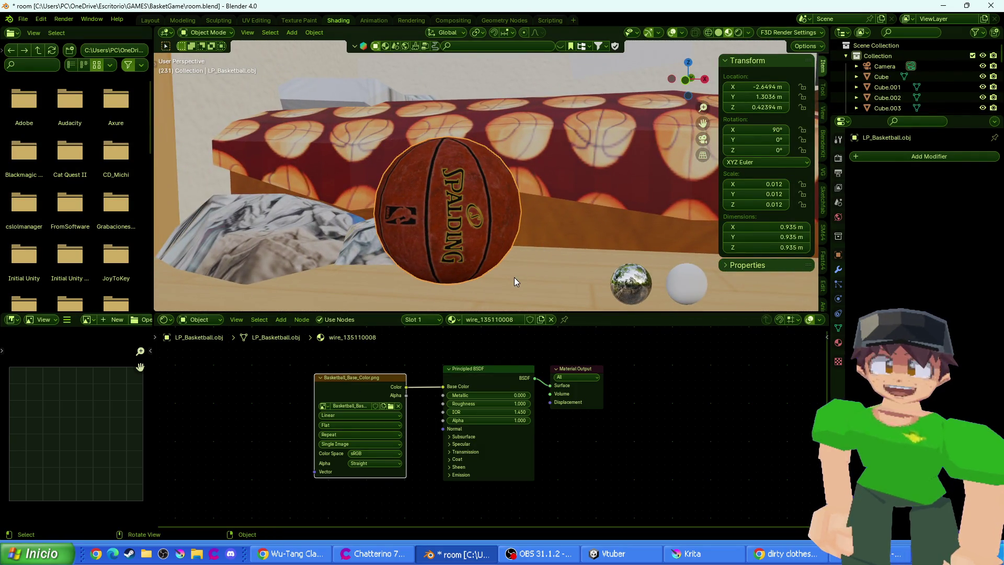
{"action": "key", "text": "r"}
{"action": "key", "text": "y"}
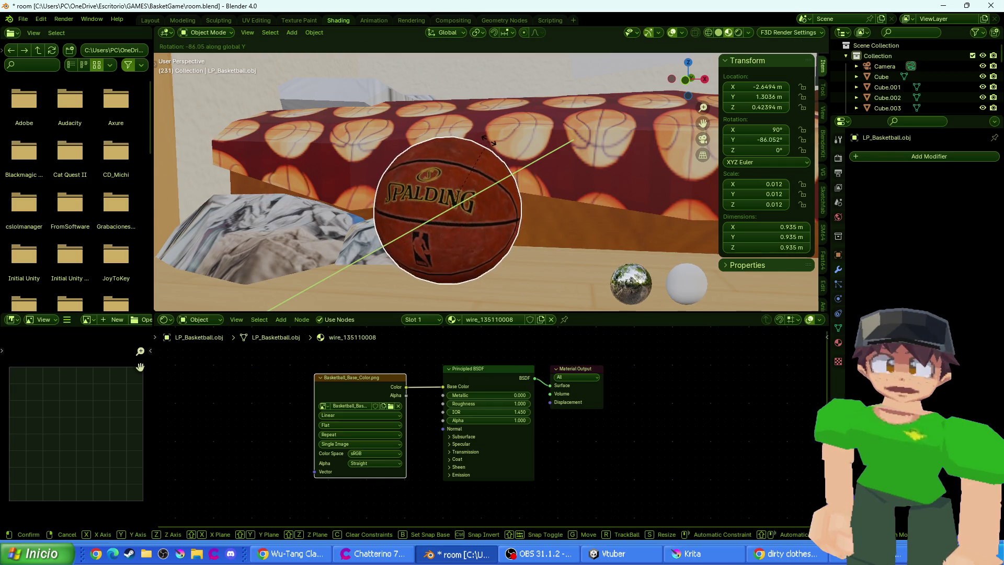
{"action": "left_click", "coordinate": [522, 179]}
{"action": "key", "text": "r"}
{"action": "key", "text": "x"}
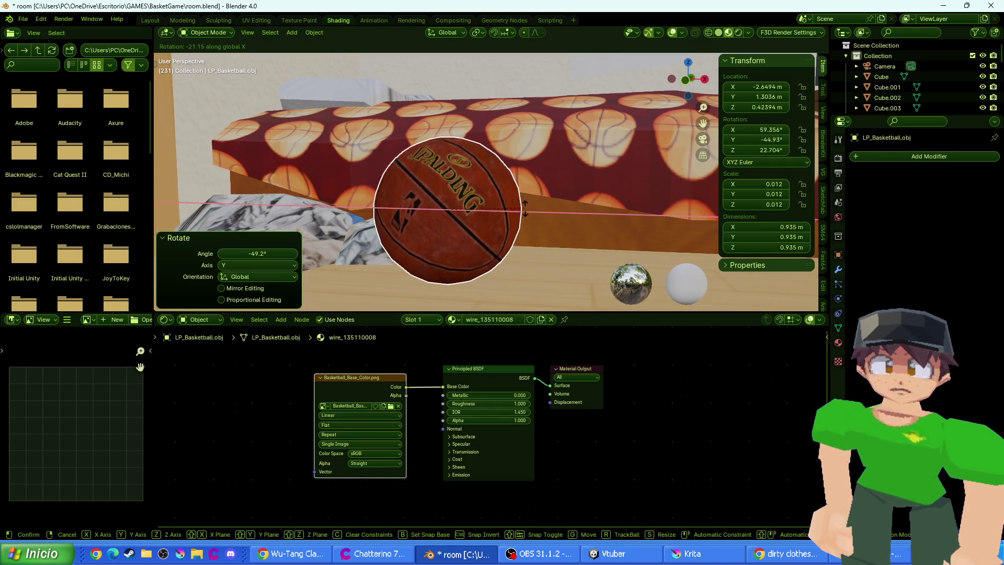
{"action": "left_click", "coordinate": [525, 214]}
{"action": "key", "text": "r"}
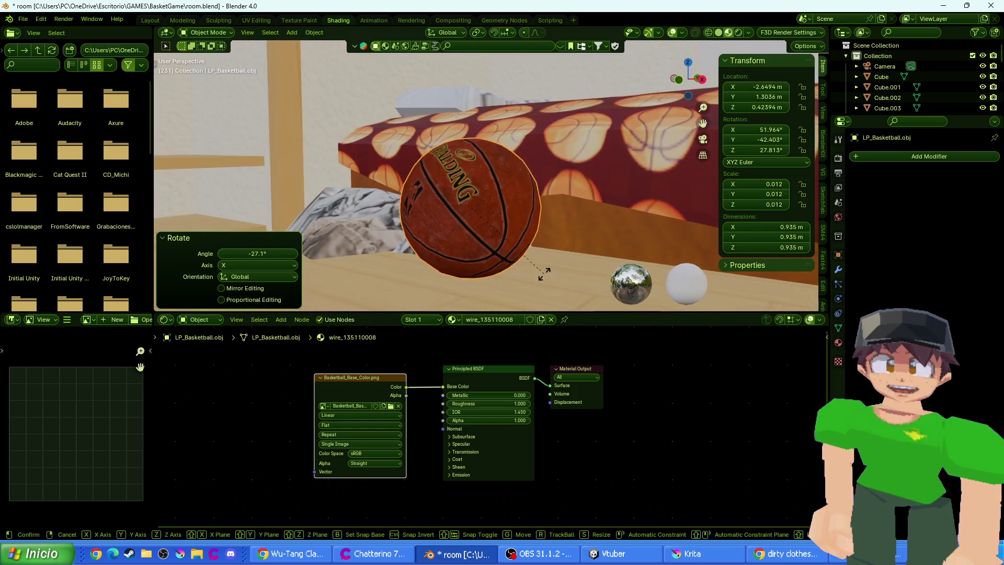
{"action": "key", "text": "z"}
{"action": "left_click", "coordinate": [595, 234]}
{"action": "key", "text": "g"}
{"action": "key", "text": "z"}
{"action": "left_click", "coordinate": [470, 240]}
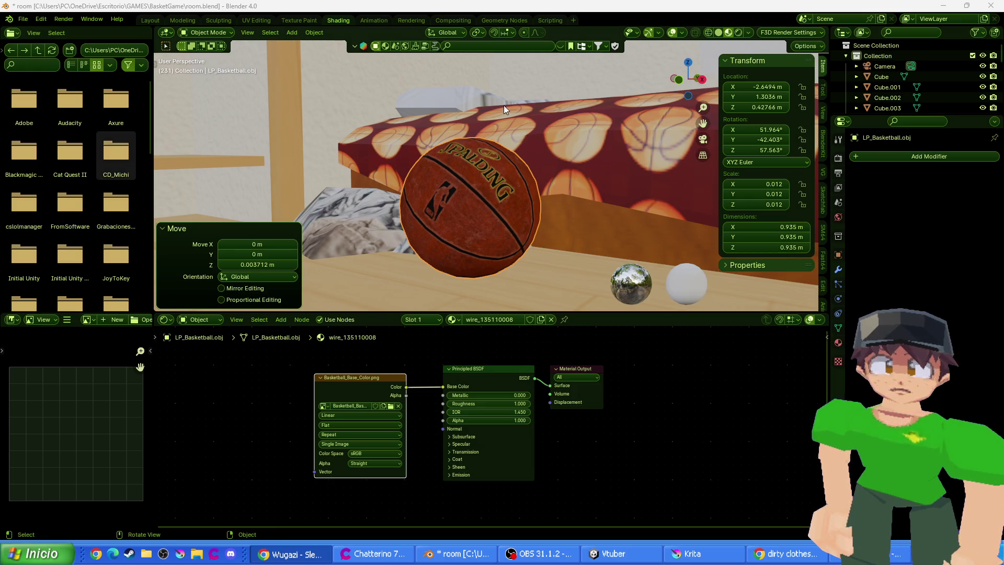
{"action": "scroll", "coordinate": [465, 184], "scroll_direction": "down", "scroll_amount": 4}
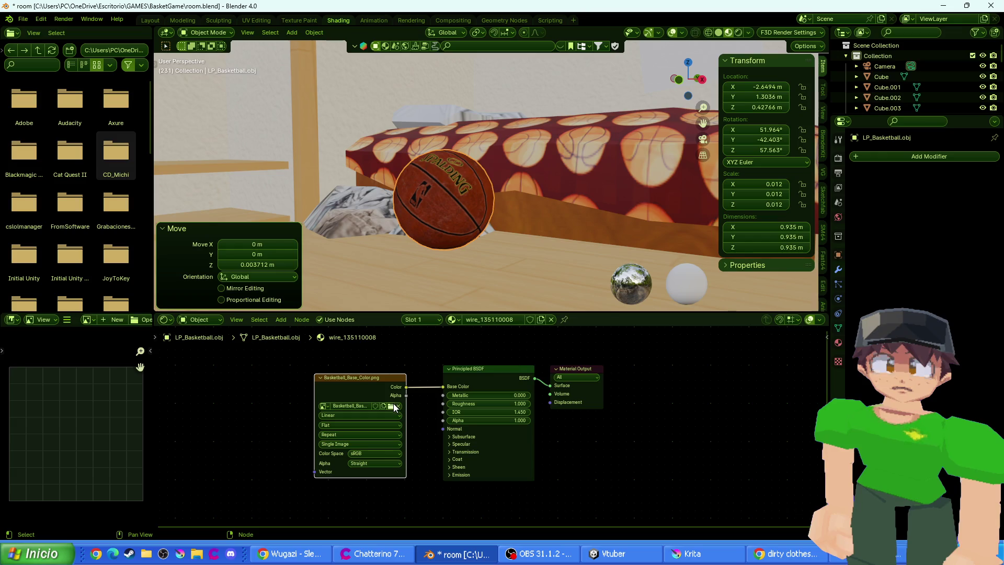
{"action": "left_click", "coordinate": [391, 403]}
{"action": "mouse_move", "coordinate": [553, 178]}
{"action": "left_mouse_down"}
{"action": "mouse_move", "coordinate": [553, 526]}
{"action": "mouse_move", "coordinate": [654, 562]}
{"action": "mouse_move", "coordinate": [648, 557]}
{"action": "left_mouse_up"}
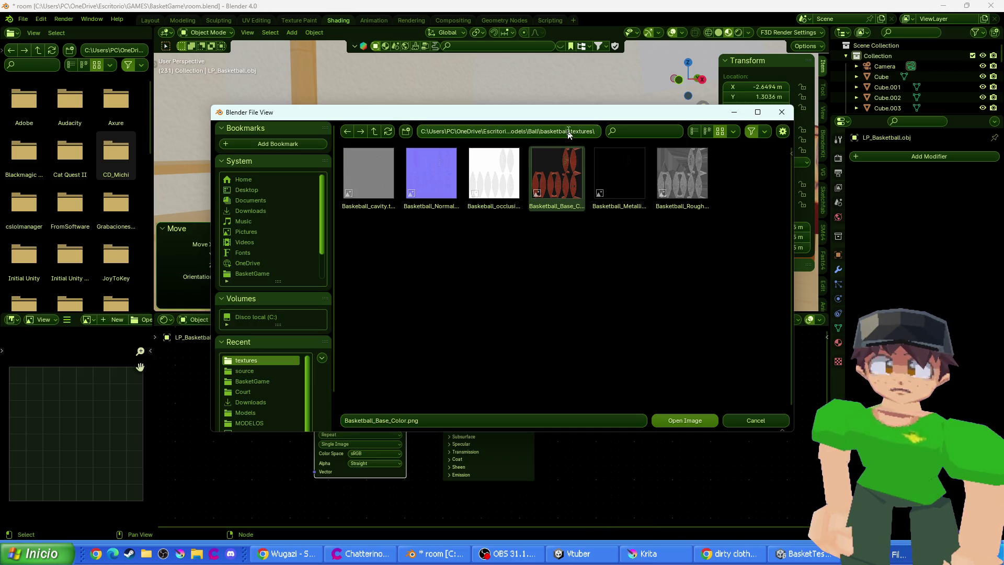
{"action": "left_click", "coordinate": [782, 112]}
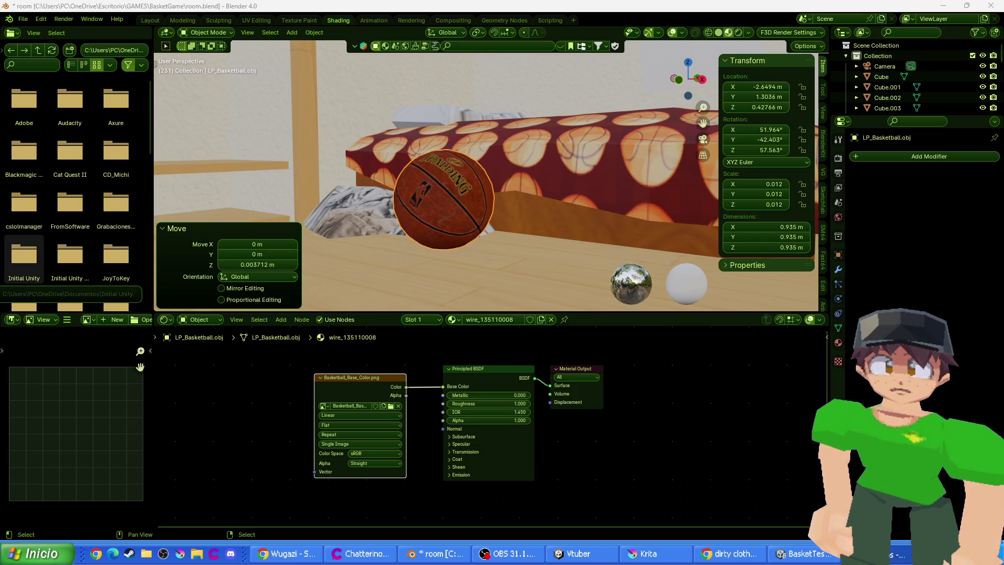
{"action": "left_click_drag", "start_coordinate": [672, 560], "coordinate": [411, 287]}
{"action": "left_click", "coordinate": [441, 318]}
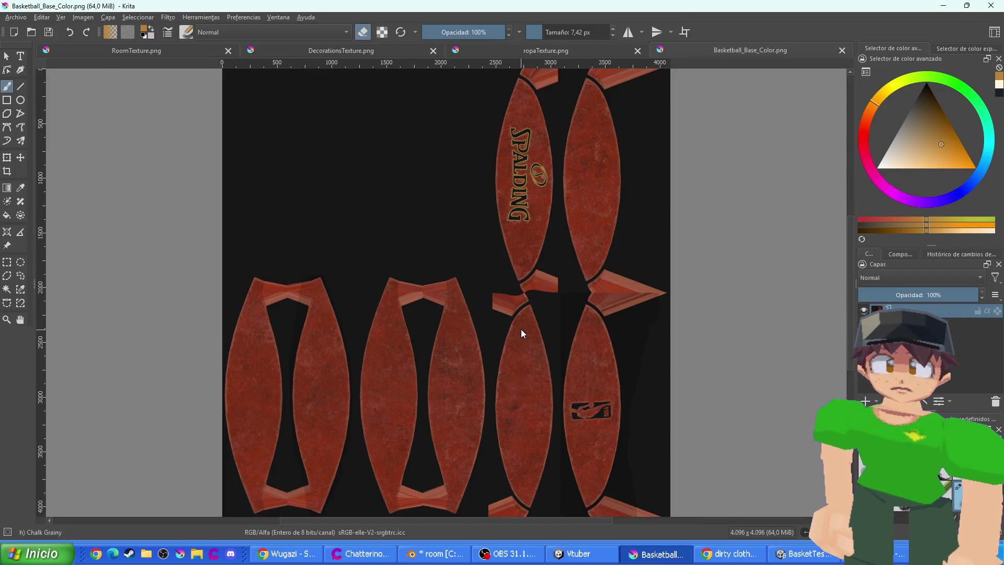
{"action": "mouse_move", "coordinate": [522, 334]}
{"action": "left_mouse_down"}
{"action": "mouse_move", "coordinate": [470, 293]}
{"action": "mouse_move", "coordinate": [448, 218]}
{"action": "left_mouse_up"}
{"action": "scroll", "coordinate": [471, 293], "scroll_direction": "up", "scroll_amount": 1}
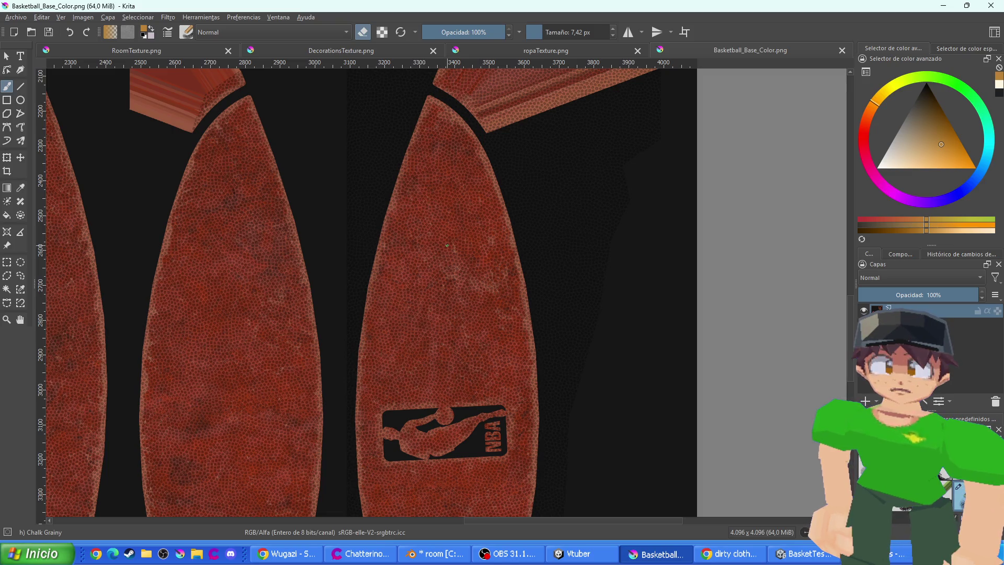
{"action": "scroll", "coordinate": [371, 244], "scroll_direction": "down", "scroll_amount": 2}
{"action": "scroll", "coordinate": [371, 244], "scroll_direction": "left", "scroll_amount": 2}
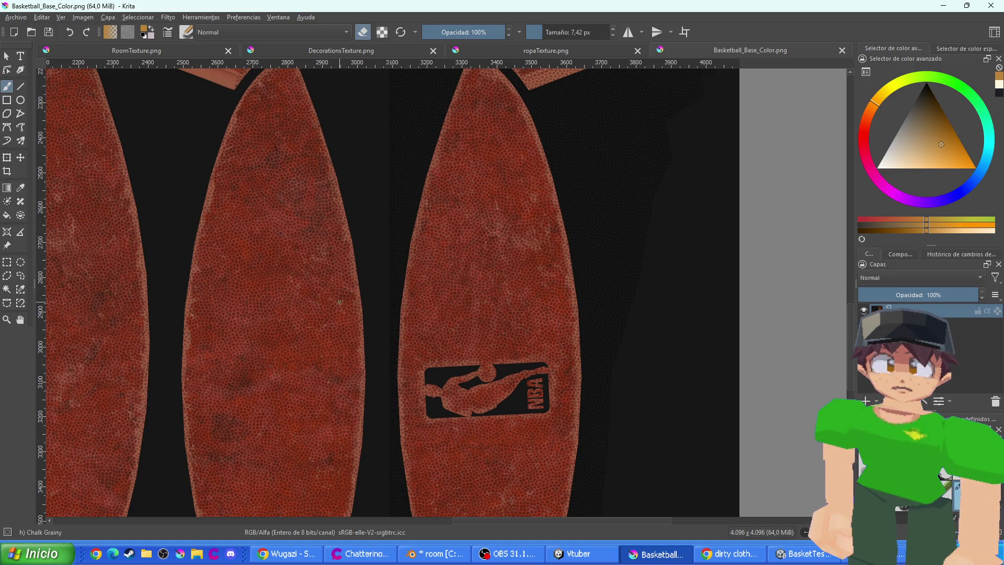
{"action": "scroll", "coordinate": [339, 302], "scroll_direction": "down", "scroll_amount": 3}
{"action": "scroll", "coordinate": [340, 302], "scroll_direction": "left", "scroll_amount": 1}
{"action": "key", "text": "F6"}
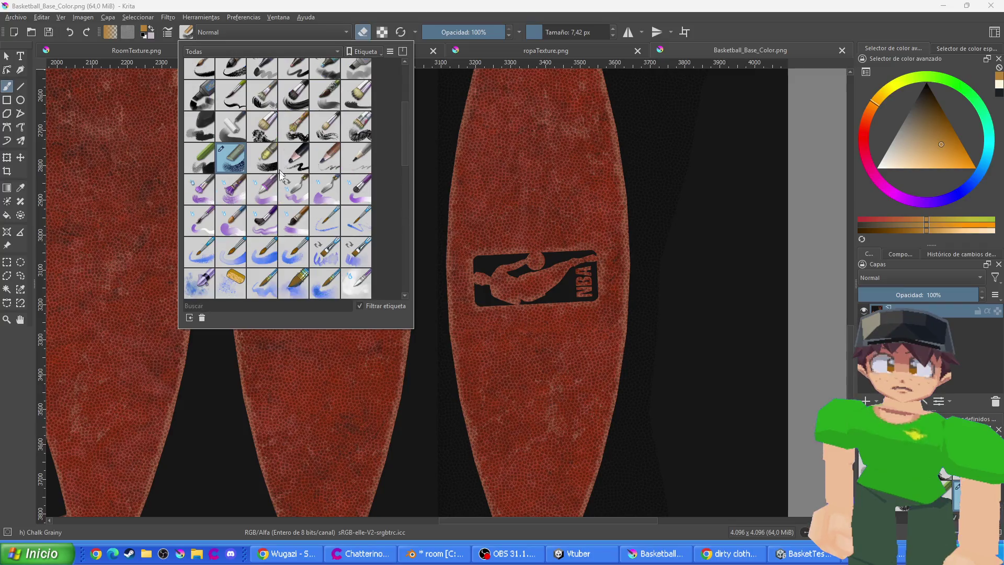
{"action": "scroll", "coordinate": [293, 205], "scroll_direction": "down", "scroll_amount": 6}
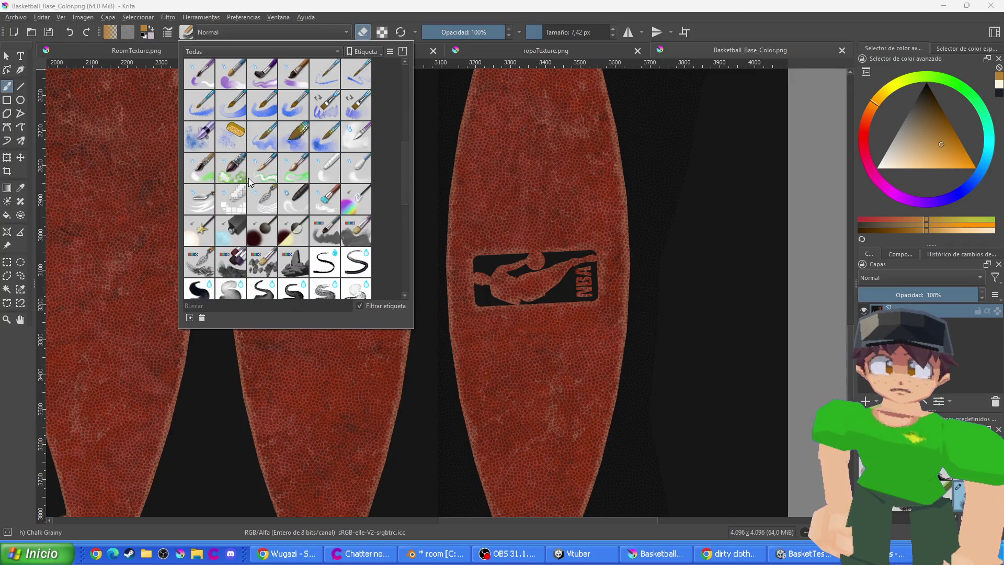
{"action": "scroll", "coordinate": [325, 237], "scroll_direction": "down", "scroll_amount": 4}
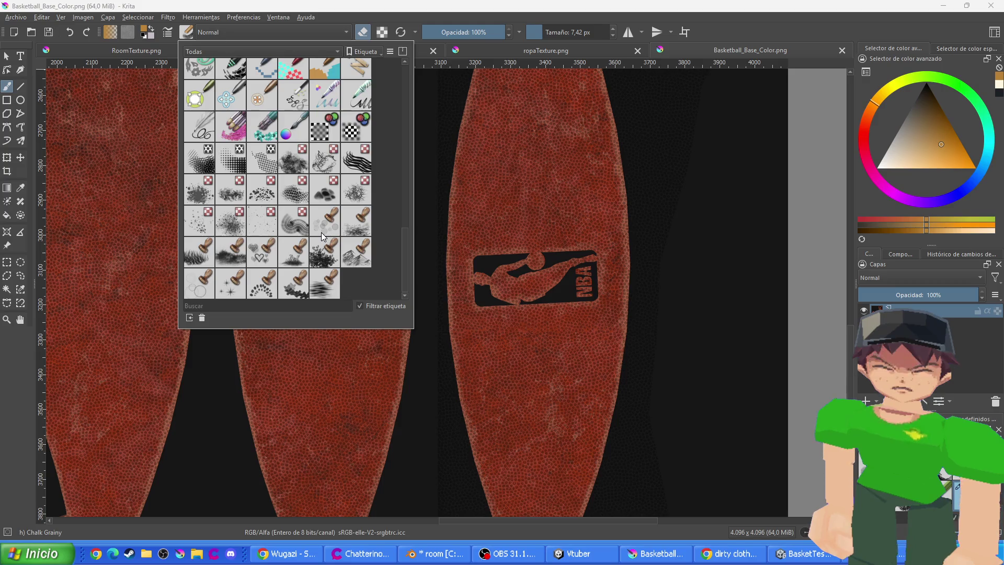
{"action": "scroll", "coordinate": [324, 237], "scroll_direction": "up", "scroll_amount": 3}
{"action": "left_click", "coordinate": [356, 158]}
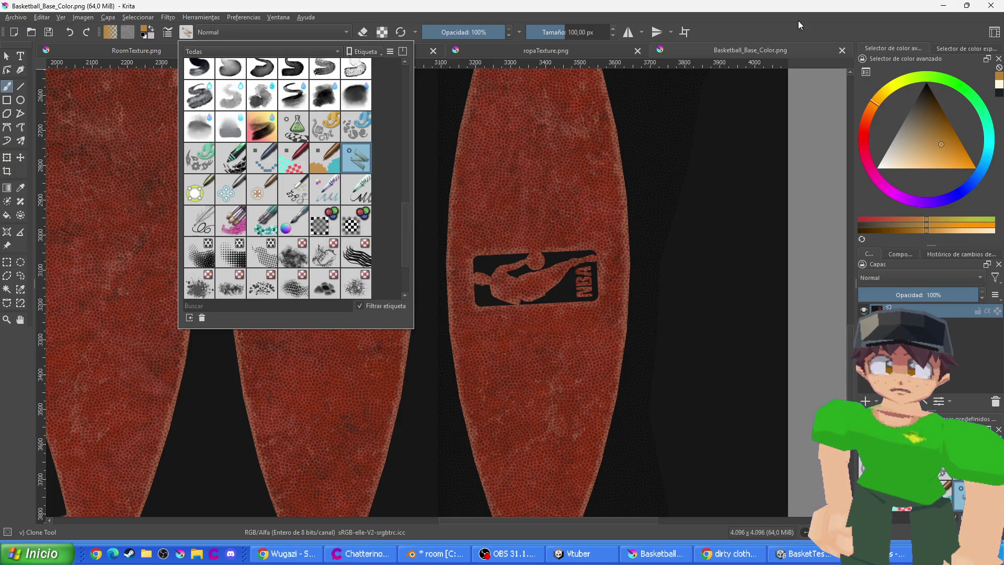
{"action": "left_click", "coordinate": [578, 29]}
{"action": "type", "text": "15"}
{"action": "key", "text": "Return"}
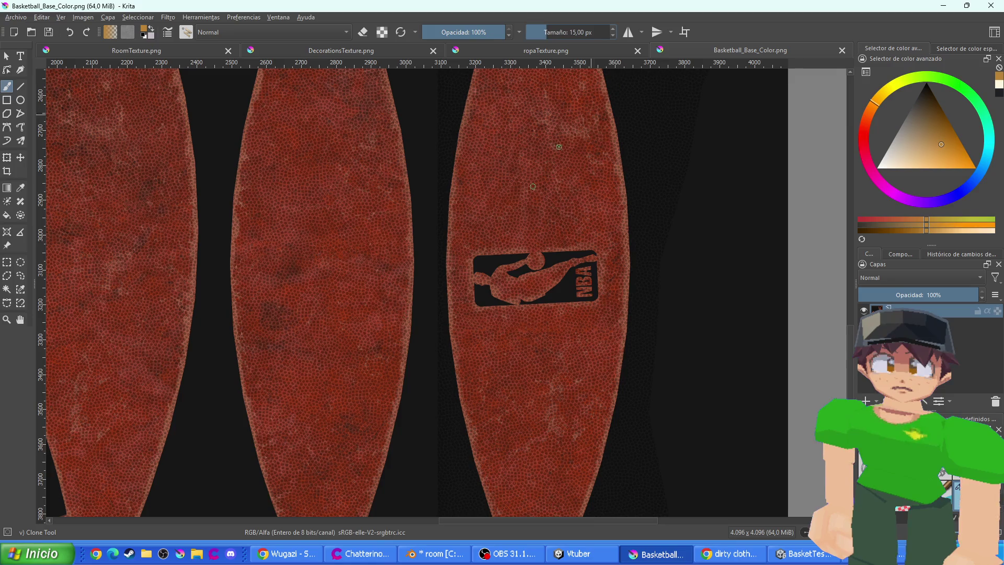
{"action": "scroll", "coordinate": [529, 204], "scroll_direction": "up", "scroll_amount": 3}
{"action": "left_click_drag", "start_coordinate": [465, 325], "coordinate": [528, 322]}
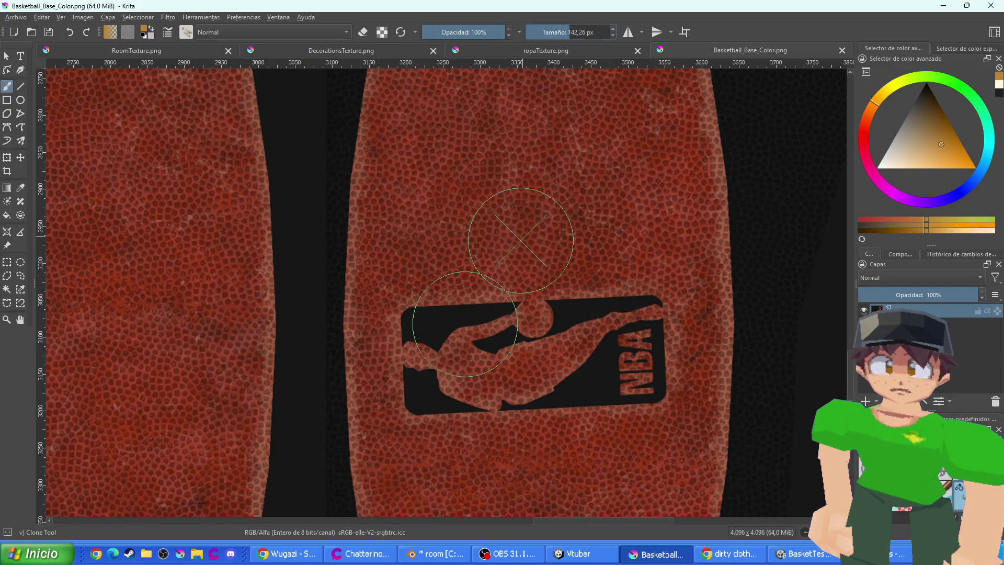
{"action": "left_click", "coordinate": [596, 193], "text": "ctrl"}
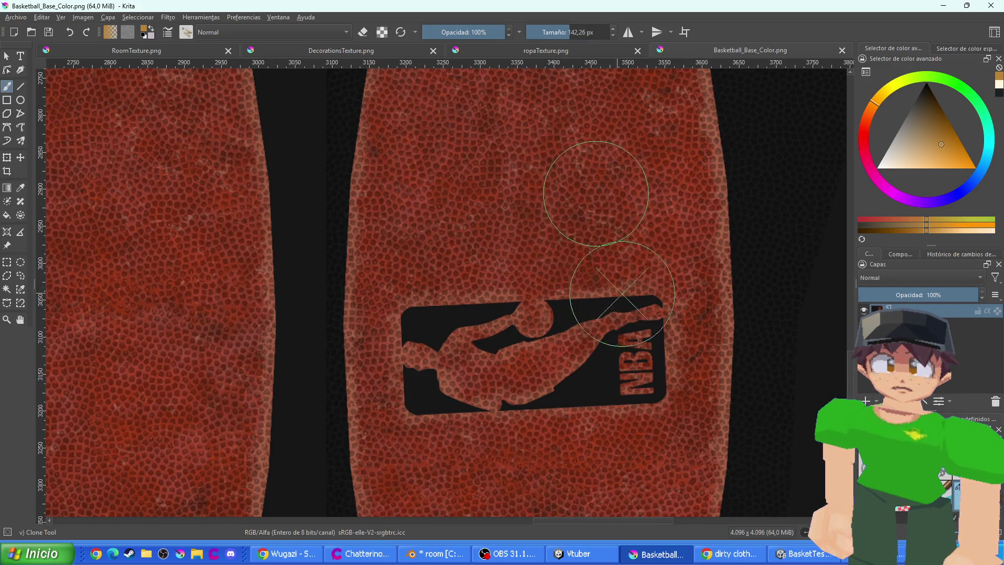
{"action": "mouse_move", "coordinate": [623, 294]}
{"action": "left_mouse_down"}
{"action": "mouse_move", "coordinate": [607, 274]}
{"action": "mouse_move", "coordinate": [634, 352]}
{"action": "mouse_move", "coordinate": [628, 332]}
{"action": "mouse_move", "coordinate": [601, 355]}
{"action": "mouse_move", "coordinate": [573, 340]}
{"action": "mouse_move", "coordinate": [618, 360]}
{"action": "mouse_move", "coordinate": [512, 293]}
{"action": "mouse_move", "coordinate": [558, 316]}
{"action": "mouse_move", "coordinate": [572, 354]}
{"action": "left_mouse_up"}
{"action": "left_click", "coordinate": [607, 223], "text": "ctrl"}
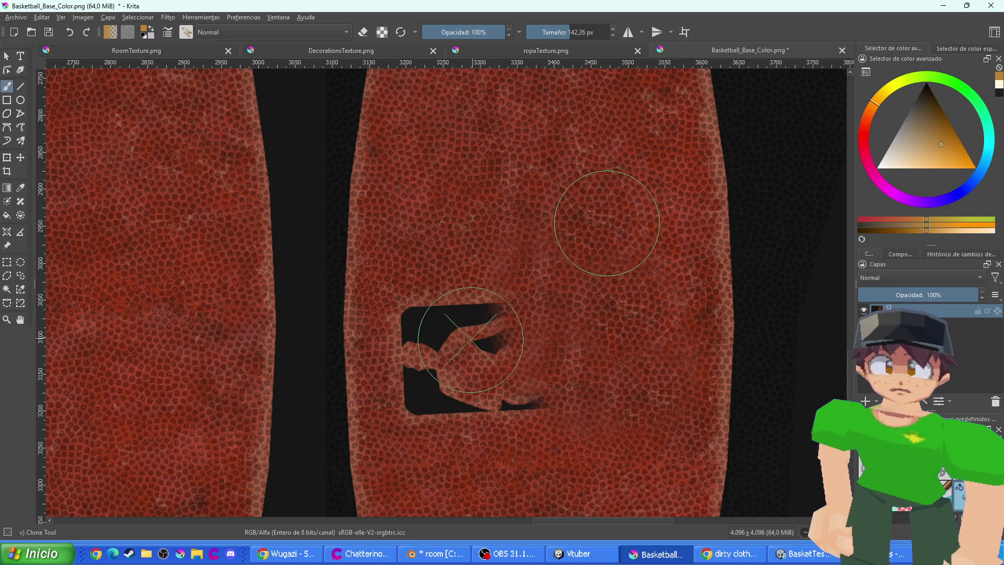
{"action": "mouse_move", "coordinate": [471, 340]}
{"action": "left_mouse_down"}
{"action": "mouse_move", "coordinate": [440, 314]}
{"action": "mouse_move", "coordinate": [419, 335]}
{"action": "mouse_move", "coordinate": [510, 325]}
{"action": "mouse_move", "coordinate": [544, 398]}
{"action": "left_mouse_up"}
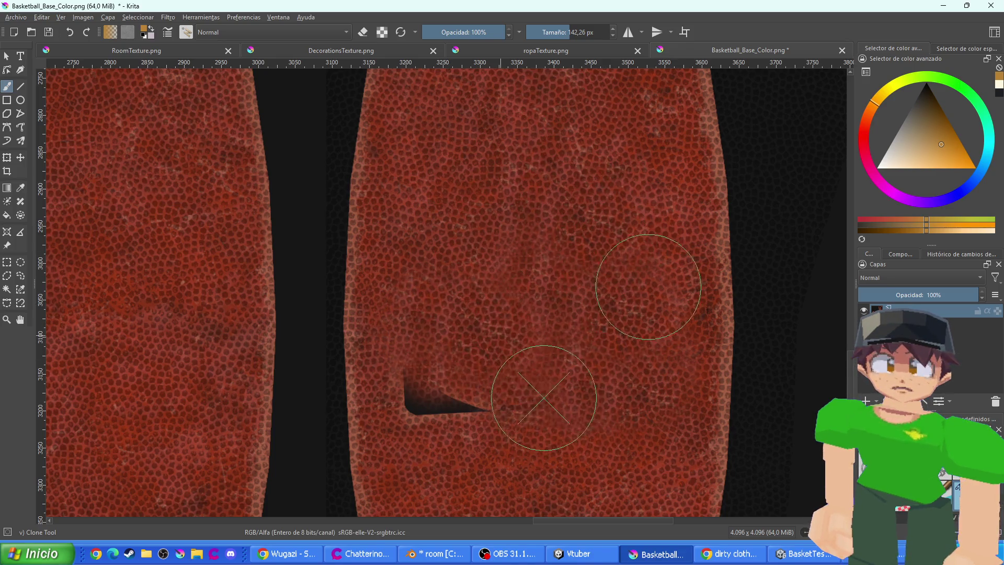
{"action": "scroll", "coordinate": [485, 356], "scroll_direction": "down", "scroll_amount": 6}
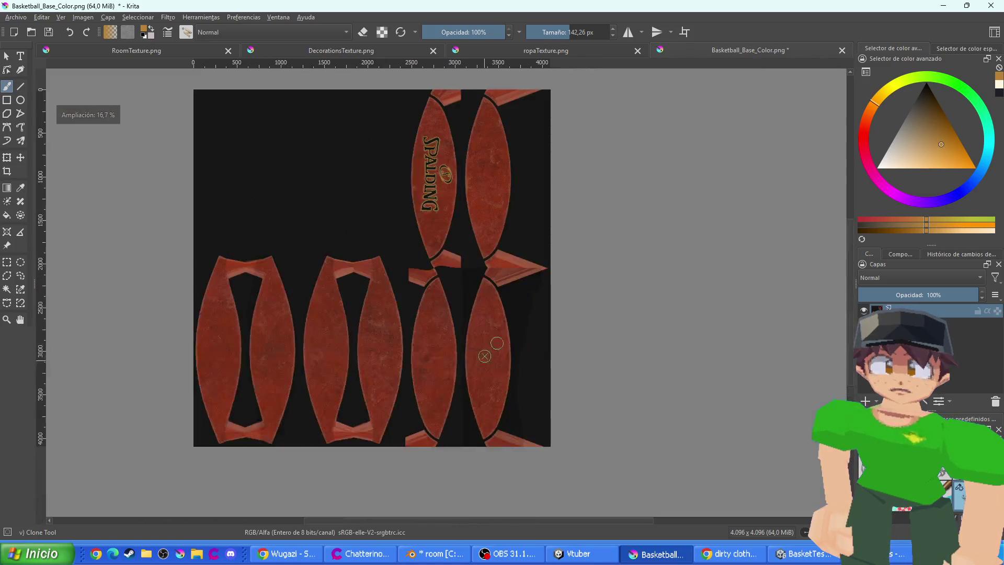
{"action": "scroll", "coordinate": [460, 314], "scroll_direction": "up", "scroll_amount": 6}
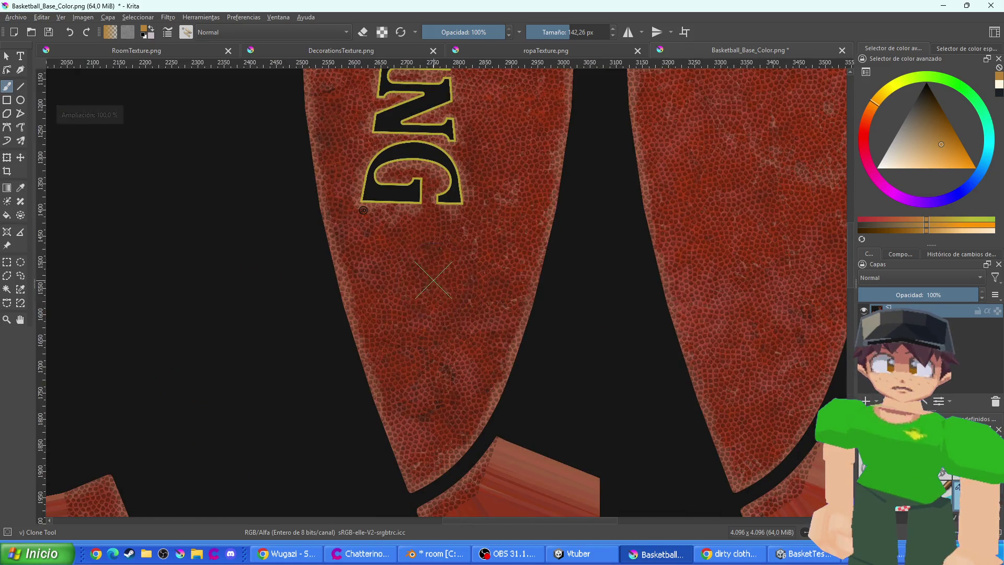
{"action": "scroll", "coordinate": [433, 280], "scroll_direction": "up", "scroll_amount": 1}
{"action": "mouse_move", "coordinate": [418, 147]}
{"action": "left_mouse_down"}
{"action": "mouse_move", "coordinate": [409, 164]}
{"action": "mouse_move", "coordinate": [387, 159]}
{"action": "mouse_move", "coordinate": [413, 195]}
{"action": "mouse_move", "coordinate": [459, 131]}
{"action": "mouse_move", "coordinate": [369, 144]}
{"action": "mouse_move", "coordinate": [366, 197]}
{"action": "mouse_move", "coordinate": [397, 164]}
{"action": "left_mouse_up"}
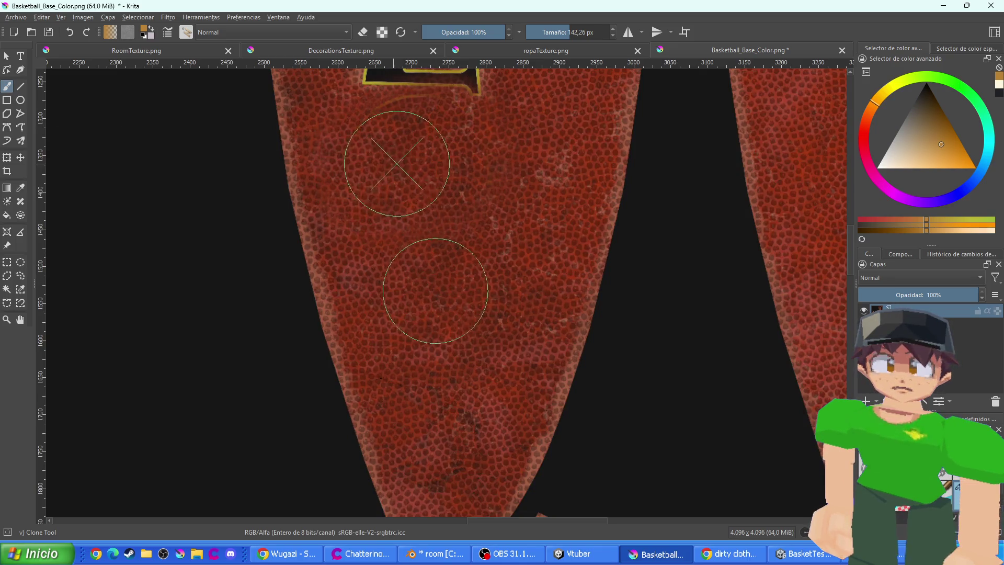
{"action": "scroll", "coordinate": [438, 293], "scroll_direction": "up", "scroll_amount": 5}
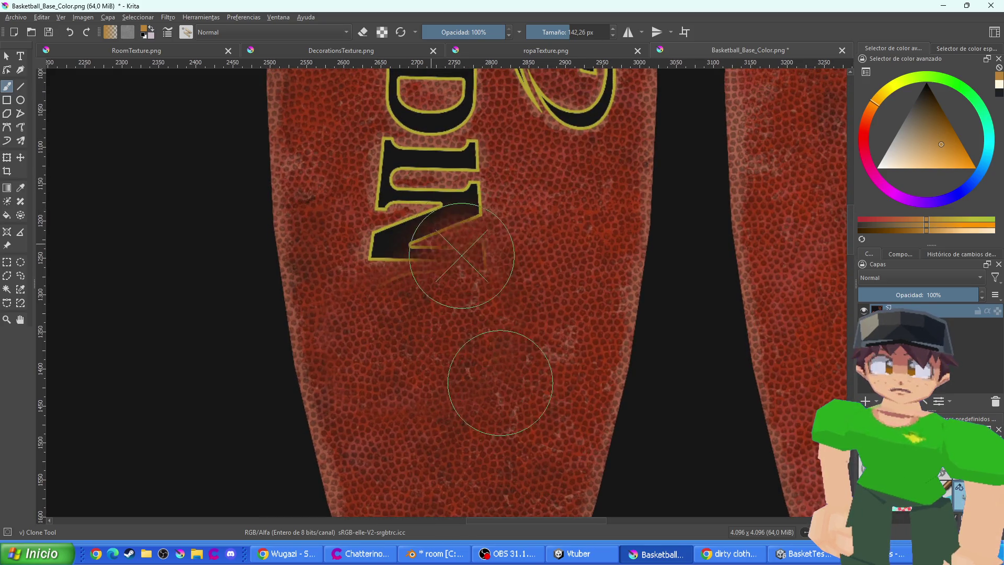
{"action": "mouse_move", "coordinate": [461, 256]}
{"action": "left_mouse_down"}
{"action": "mouse_move", "coordinate": [404, 225]}
{"action": "mouse_move", "coordinate": [392, 291]}
{"action": "mouse_move", "coordinate": [404, 179]}
{"action": "mouse_move", "coordinate": [438, 200]}
{"action": "mouse_move", "coordinate": [437, 168]}
{"action": "mouse_move", "coordinate": [471, 180]}
{"action": "left_mouse_up"}
{"action": "scroll", "coordinate": [440, 230], "scroll_direction": "up", "scroll_amount": 3}
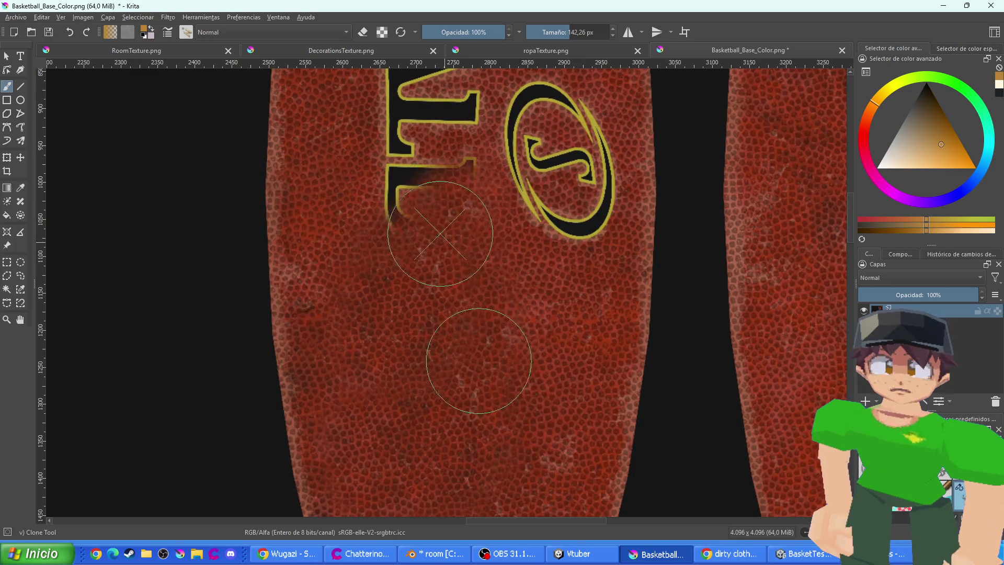
{"action": "mouse_move", "coordinate": [441, 233]}
{"action": "left_mouse_down"}
{"action": "mouse_move", "coordinate": [419, 189]}
{"action": "mouse_move", "coordinate": [296, 231]}
{"action": "mouse_move", "coordinate": [545, 211]}
{"action": "left_mouse_up"}
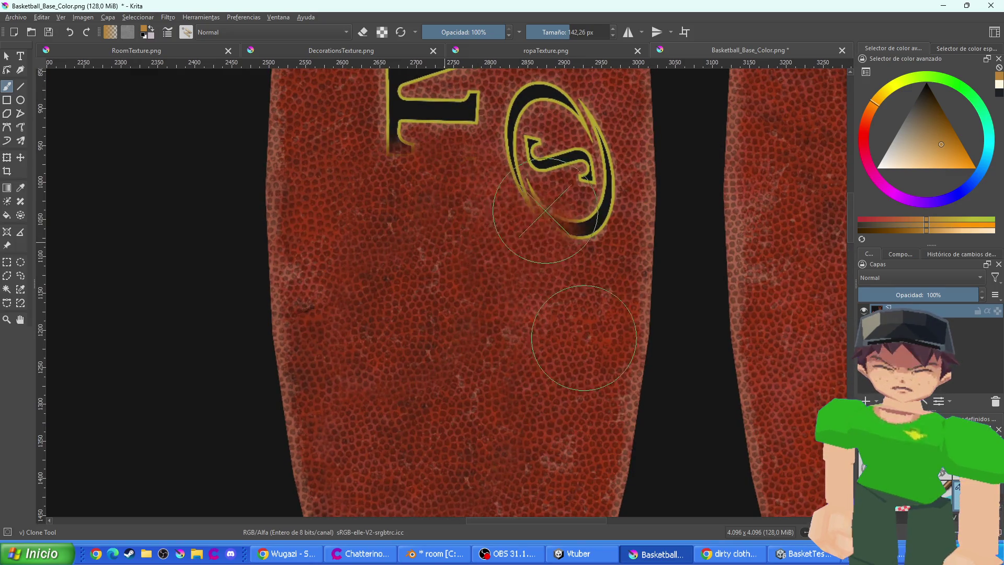
{"action": "left_click", "coordinate": [450, 412], "text": "ctrl"}
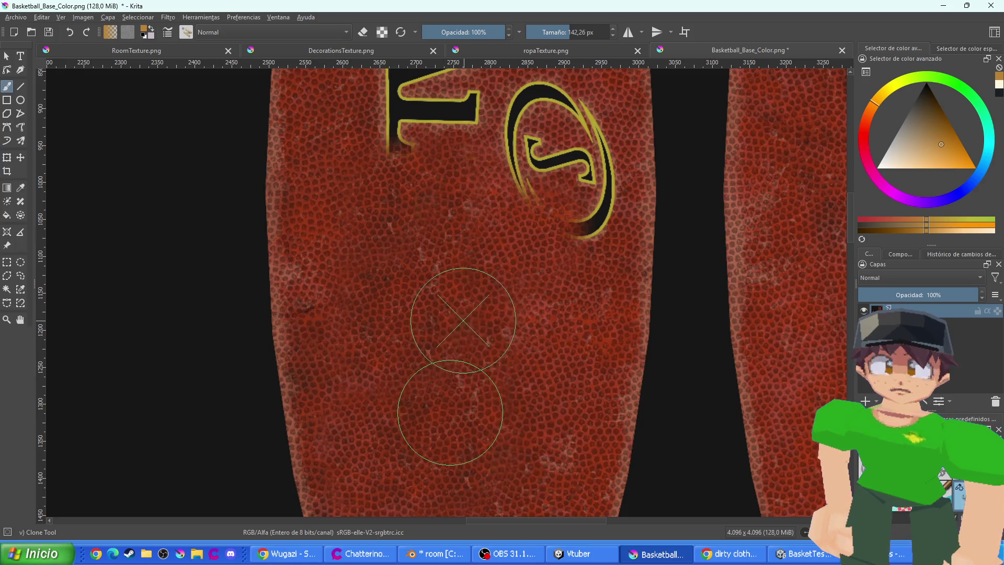
{"action": "mouse_move", "coordinate": [576, 230]}
{"action": "left_mouse_down"}
{"action": "mouse_move", "coordinate": [555, 157]}
{"action": "mouse_move", "coordinate": [572, 231]}
{"action": "mouse_move", "coordinate": [562, 128]}
{"action": "mouse_move", "coordinate": [489, 174]}
{"action": "left_mouse_up"}
{"action": "scroll", "coordinate": [431, 238], "scroll_direction": "down", "scroll_amount": 2}
{"action": "scroll", "coordinate": [476, 309], "scroll_direction": "up", "scroll_amount": 1}
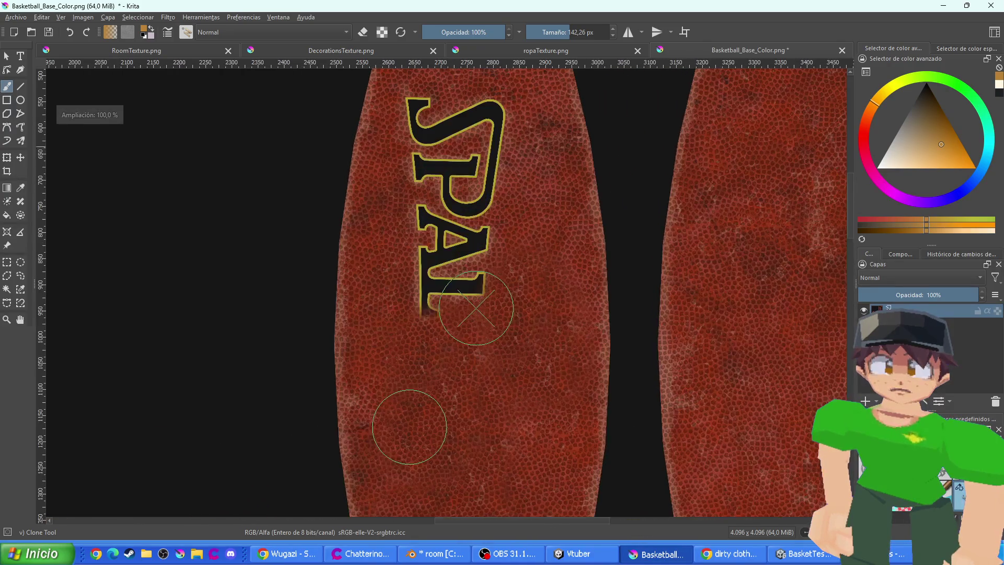
{"action": "scroll", "coordinate": [445, 335], "scroll_direction": "down", "scroll_amount": 1}
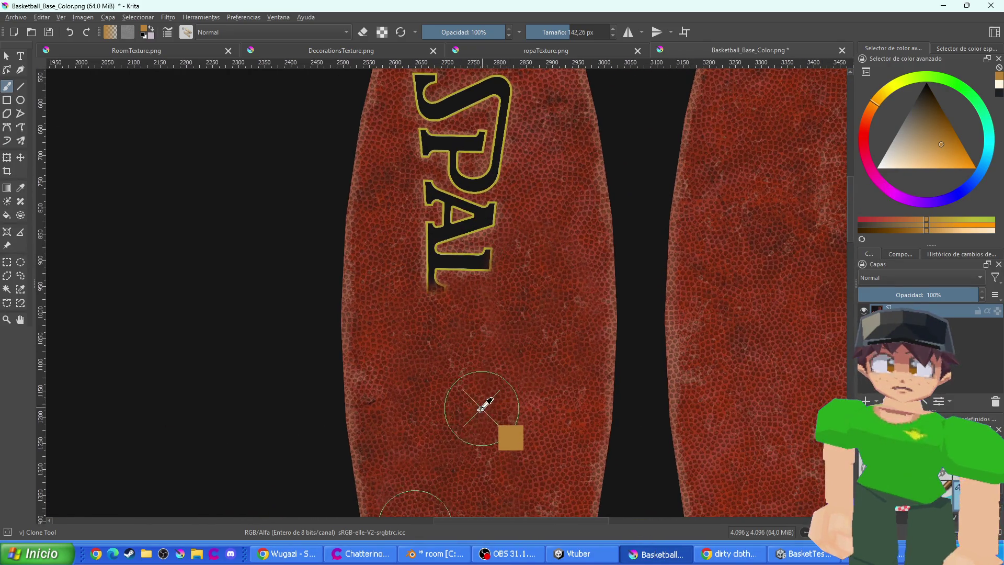
{"action": "left_click", "coordinate": [481, 409], "text": "ctrl"}
{"action": "mouse_move", "coordinate": [404, 179]}
{"action": "left_mouse_down"}
{"action": "mouse_move", "coordinate": [415, 268]}
{"action": "mouse_move", "coordinate": [443, 283]}
{"action": "mouse_move", "coordinate": [471, 273]}
{"action": "mouse_move", "coordinate": [444, 167]}
{"action": "mouse_move", "coordinate": [442, 186]}
{"action": "mouse_move", "coordinate": [489, 143]}
{"action": "mouse_move", "coordinate": [482, 90]}
{"action": "mouse_move", "coordinate": [448, 168]}
{"action": "mouse_move", "coordinate": [434, 81]}
{"action": "left_mouse_up"}
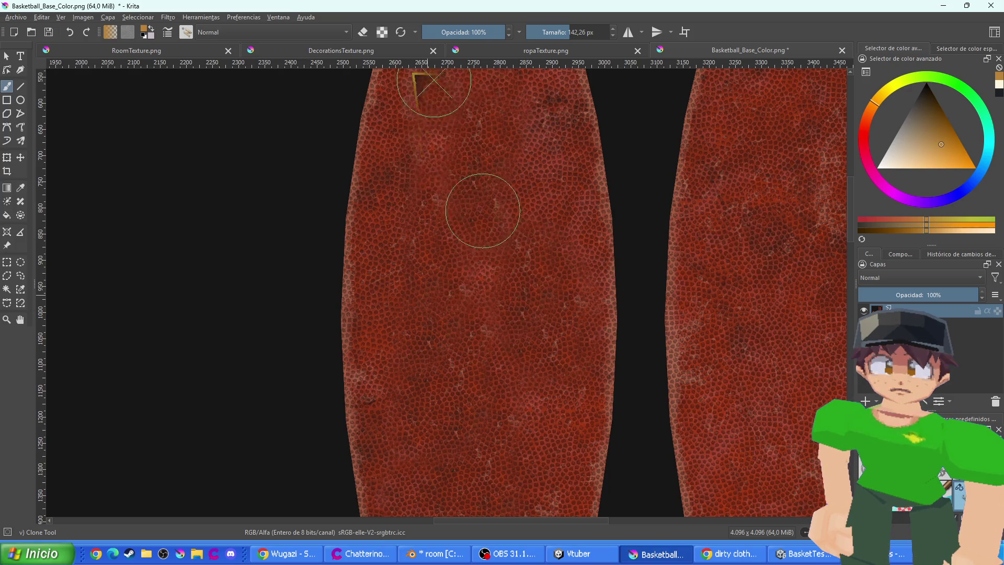
{"action": "scroll", "coordinate": [466, 243], "scroll_direction": "down", "scroll_amount": 4}
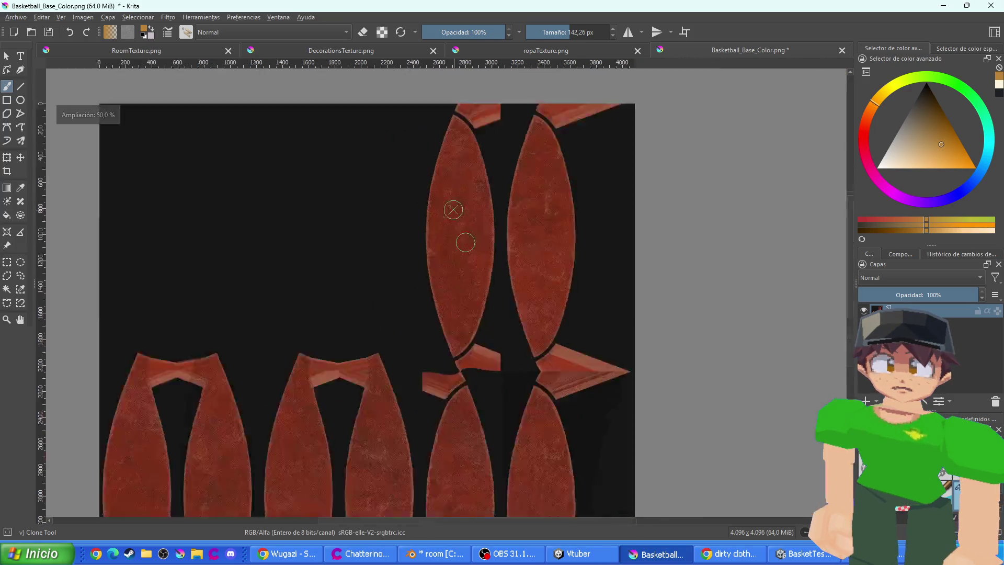
{"action": "scroll", "coordinate": [453, 210], "scroll_direction": "down", "scroll_amount": 2}
{"action": "scroll", "coordinate": [478, 224], "scroll_direction": "up", "scroll_amount": 2}
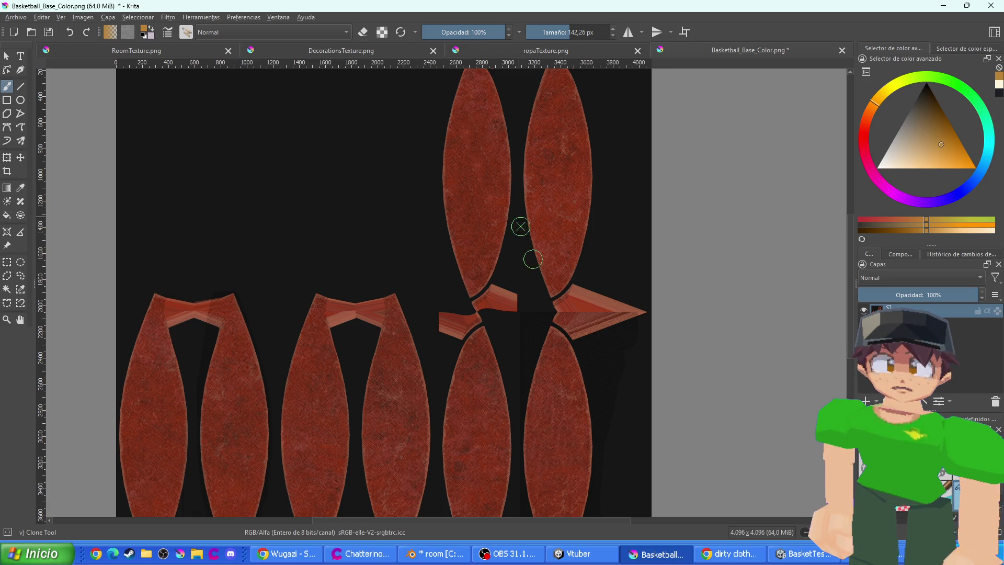
{"action": "key", "text": "ctrl+s"}
{"action": "key", "text": "Return"}
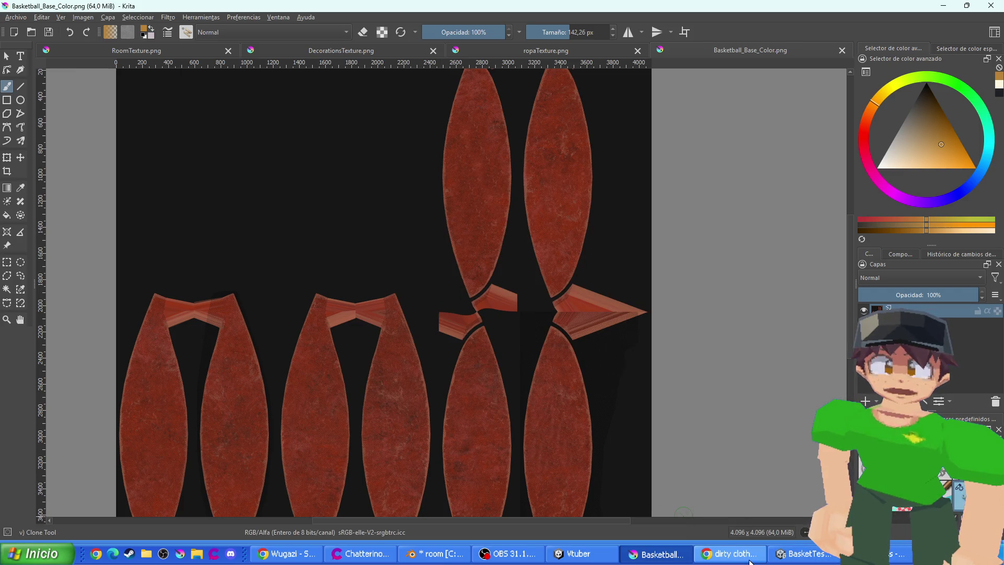
{"action": "left_click", "coordinate": [803, 554]}
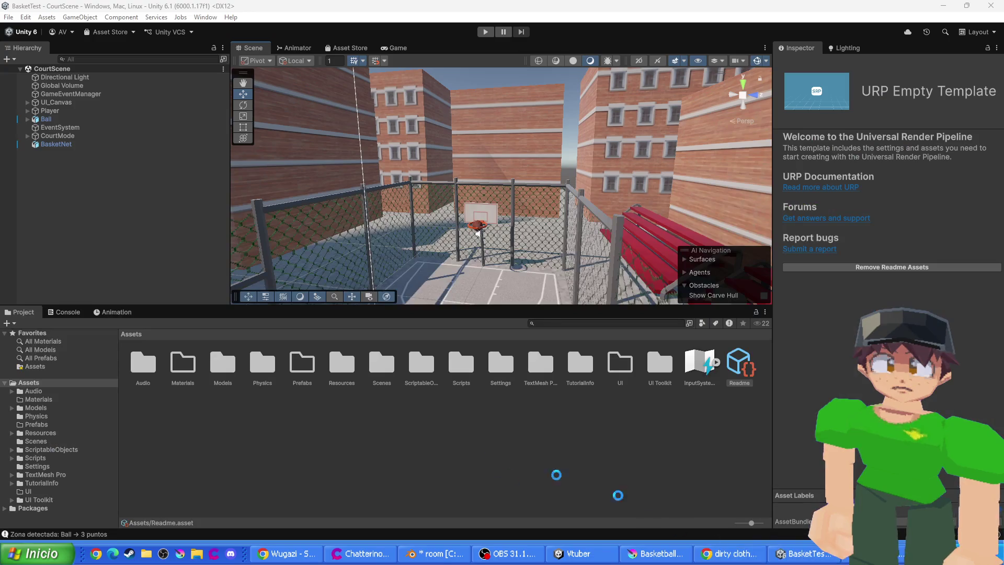
{"action": "scroll", "coordinate": [470, 241], "scroll_direction": "up", "scroll_amount": 3}
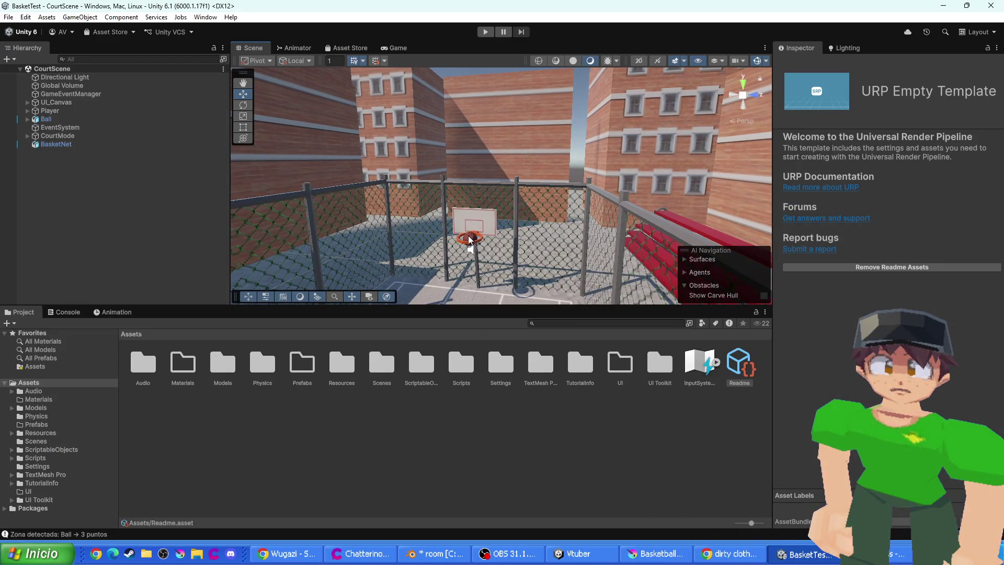
{"action": "left_click", "coordinate": [470, 241]}
{"action": "key", "text": "f"}
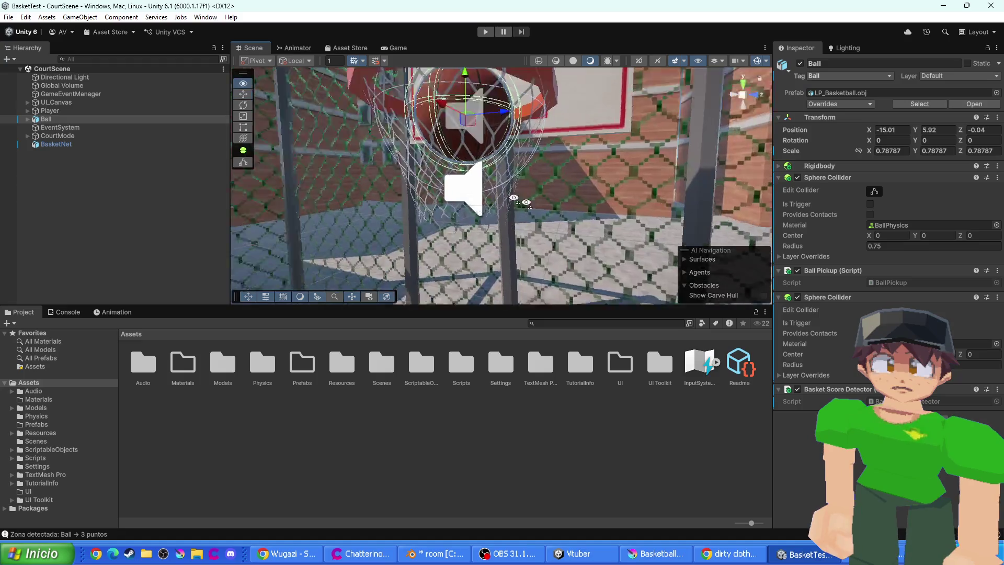
{"action": "left_click_drag", "start_coordinate": [514, 198], "coordinate": [482, 206]}
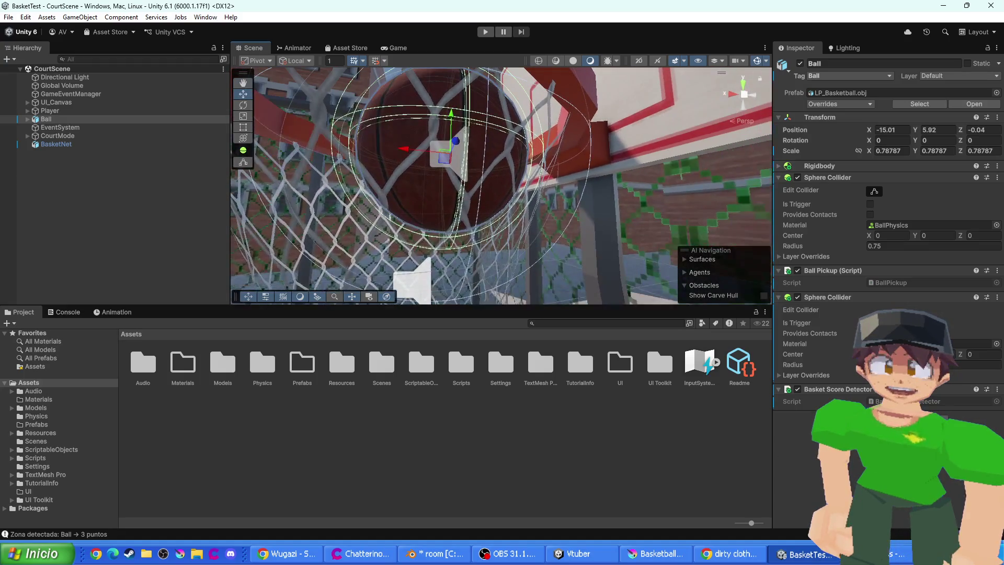
{"action": "left_click", "coordinate": [656, 553]}
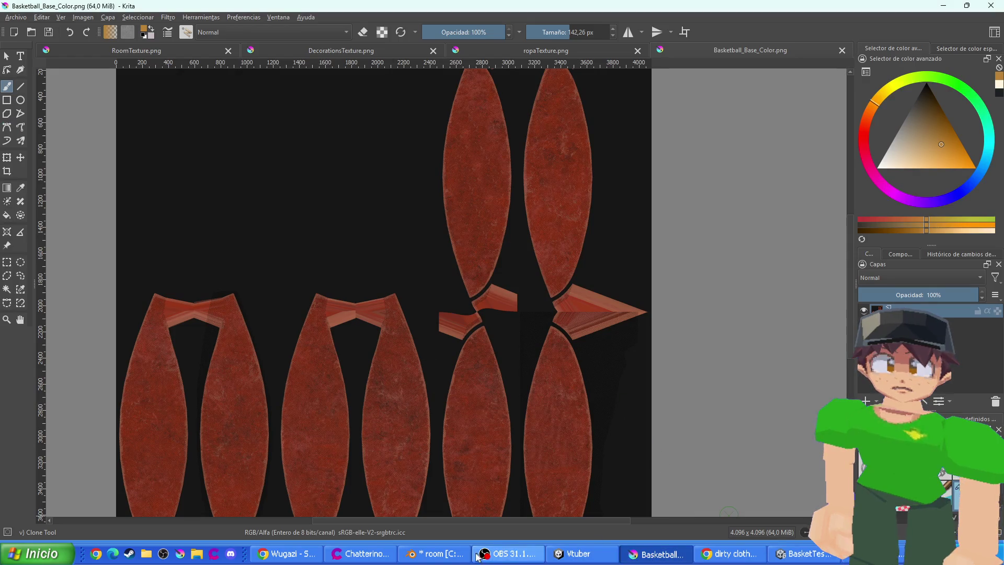
{"action": "left_click", "coordinate": [460, 553]}
{"action": "left_click", "coordinate": [390, 406]}
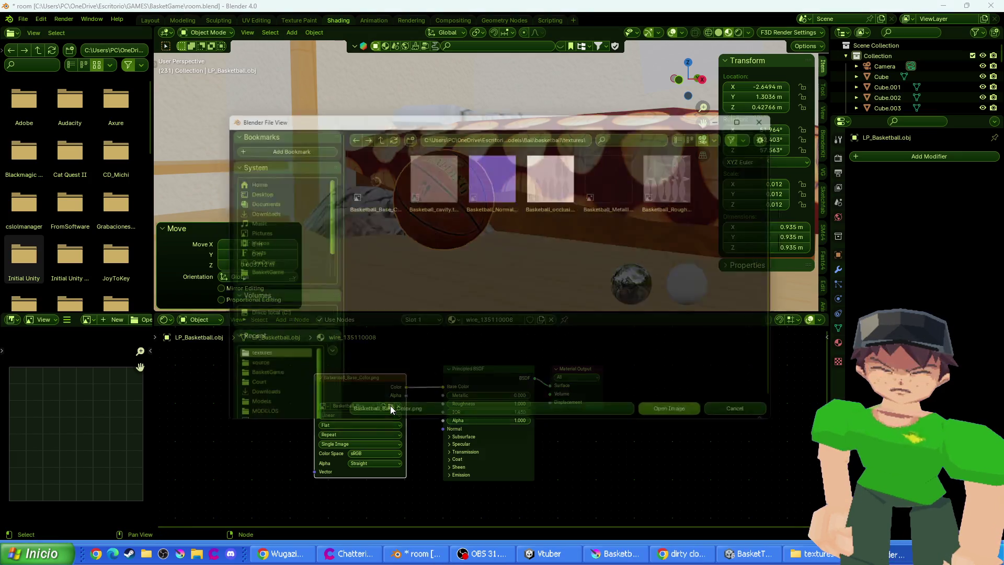
{"action": "double_click", "coordinate": [367, 182]}
{"action": "mouse_move", "coordinate": [465, 199]}
{"action": "left_mouse_down"}
{"action": "mouse_move", "coordinate": [576, 234]}
{"action": "mouse_move", "coordinate": [544, 199]}
{"action": "mouse_move", "coordinate": [470, 215]}
{"action": "left_mouse_up"}
{"action": "key", "text": "ctrl+s"}
{"action": "left_click", "coordinate": [558, 222]}
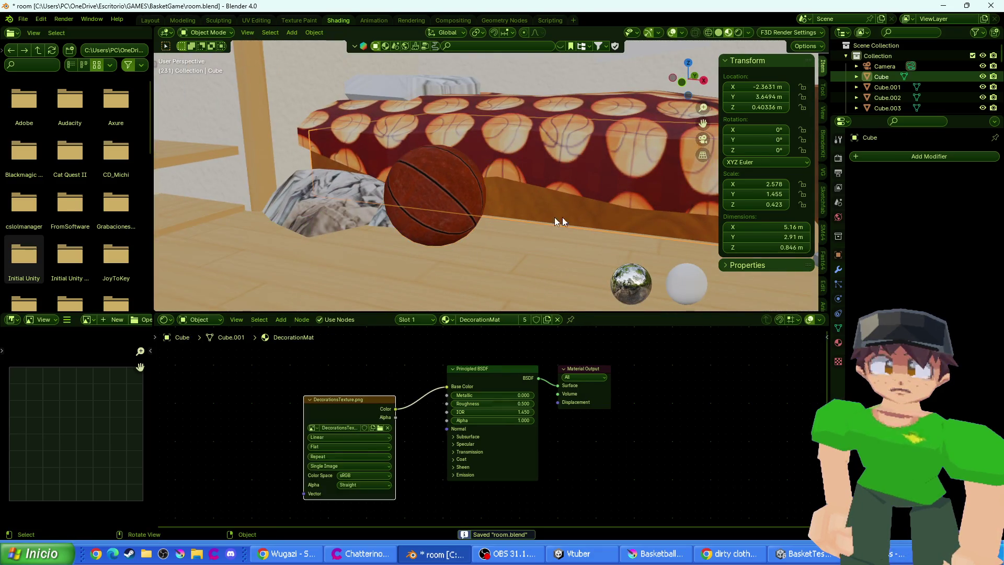
{"action": "key", "text": "F12"}
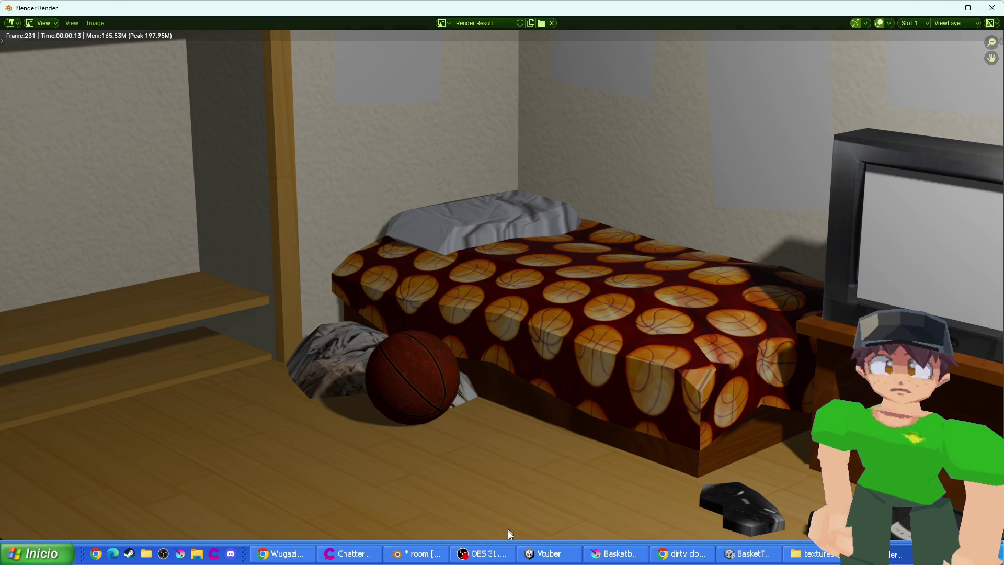
{"action": "left_click", "coordinate": [739, 555]}
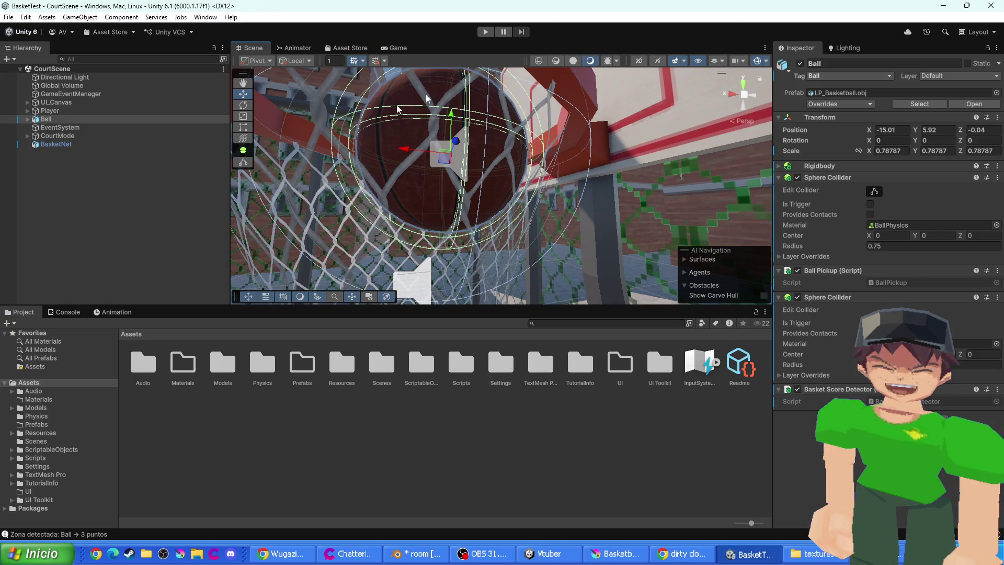
{"action": "left_click", "coordinate": [488, 35]}
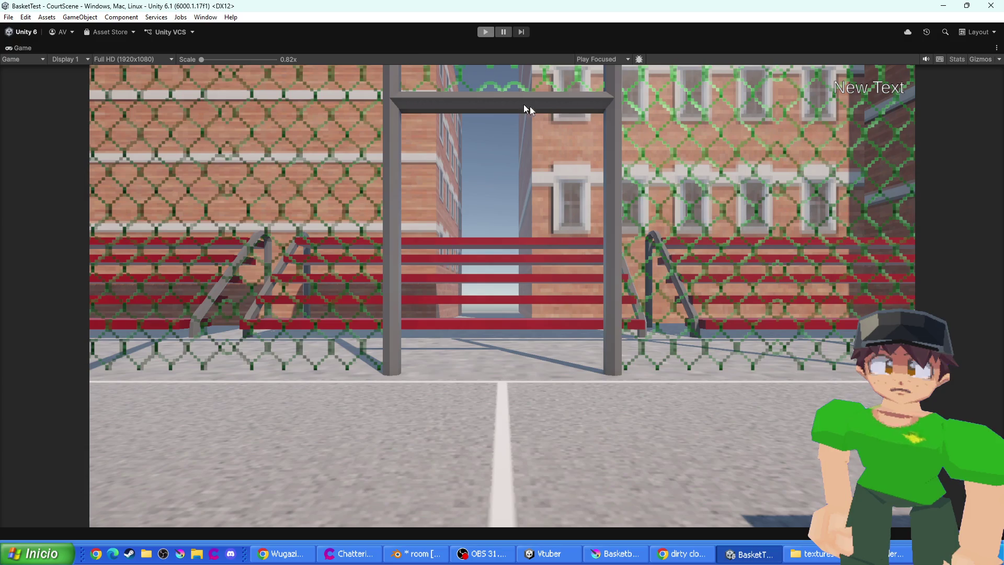
{"action": "left_click", "coordinate": [61, 59]}
{"action": "left_click", "coordinate": [26, 59]}
{"action": "left_click", "coordinate": [26, 59]}
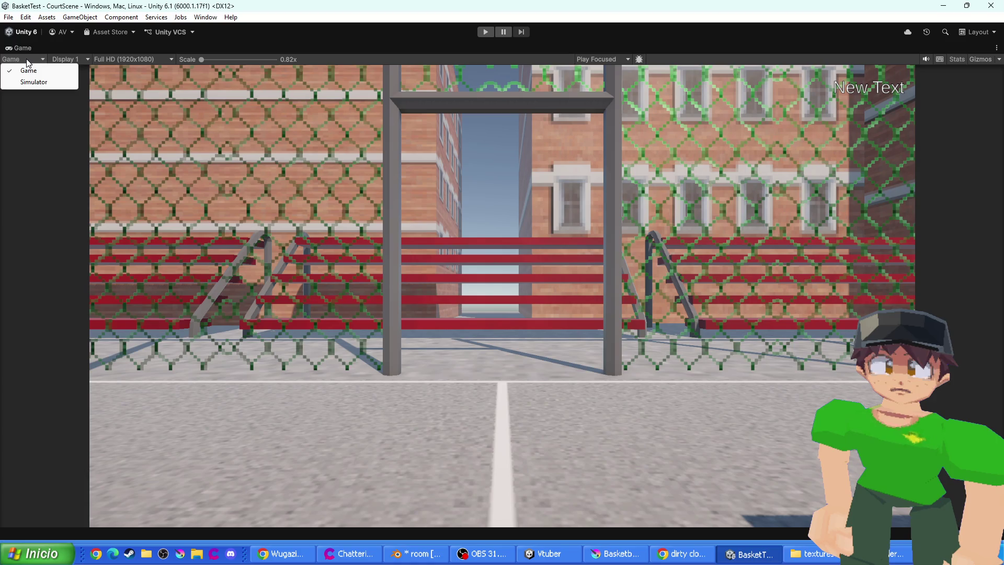
{"action": "left_click", "coordinate": [137, 59]}
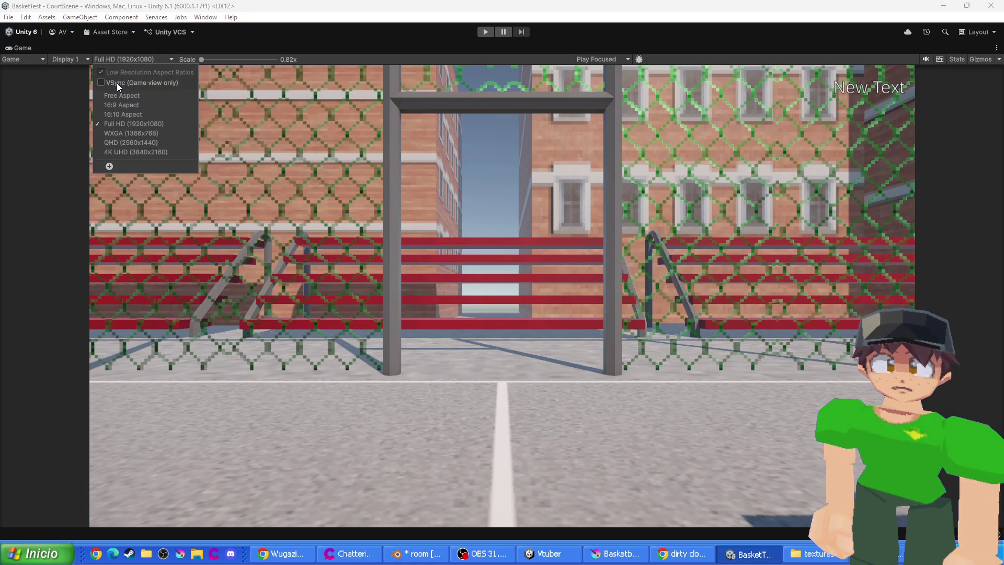
{"action": "left_click", "coordinate": [997, 48]}
{"action": "left_click", "coordinate": [760, 48]}
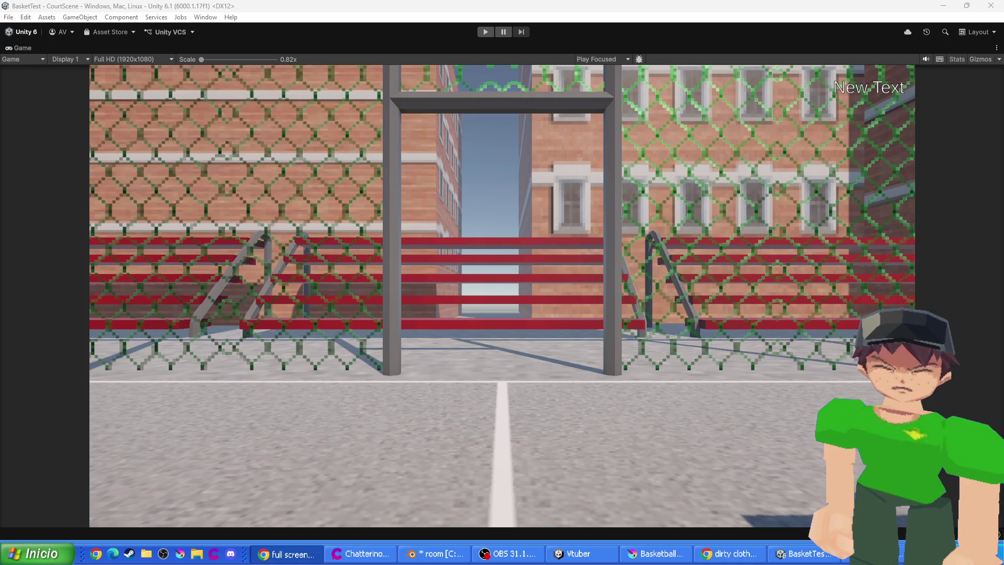
{"action": "left_click", "coordinate": [27, 50]}
{"action": "double_click", "coordinate": [13, 46]}
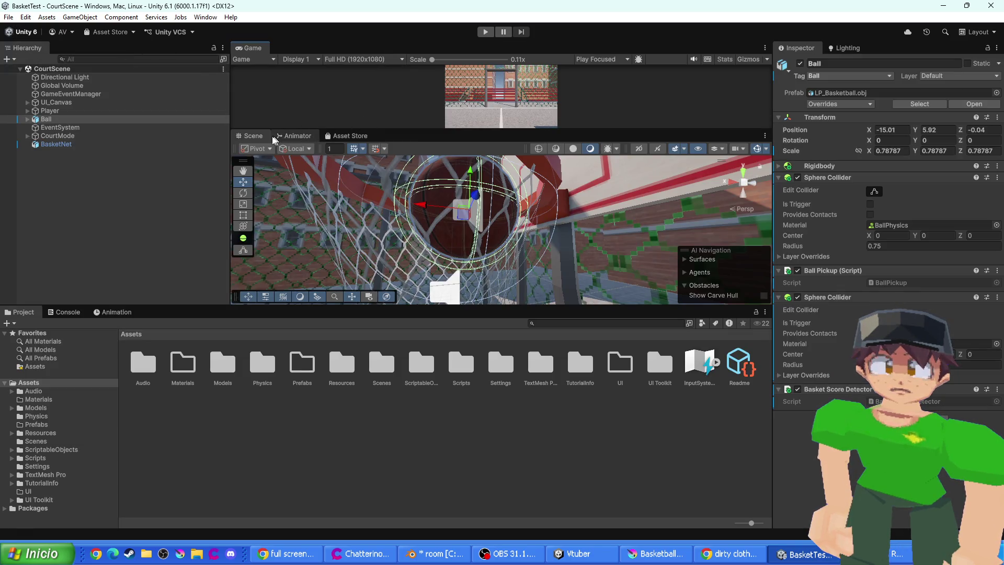
{"action": "mouse_move", "coordinate": [255, 51]}
{"action": "left_mouse_down"}
{"action": "mouse_move", "coordinate": [155, 206]}
{"action": "mouse_move", "coordinate": [90, 337]}
{"action": "mouse_move", "coordinate": [52, 332]}
{"action": "left_mouse_up"}
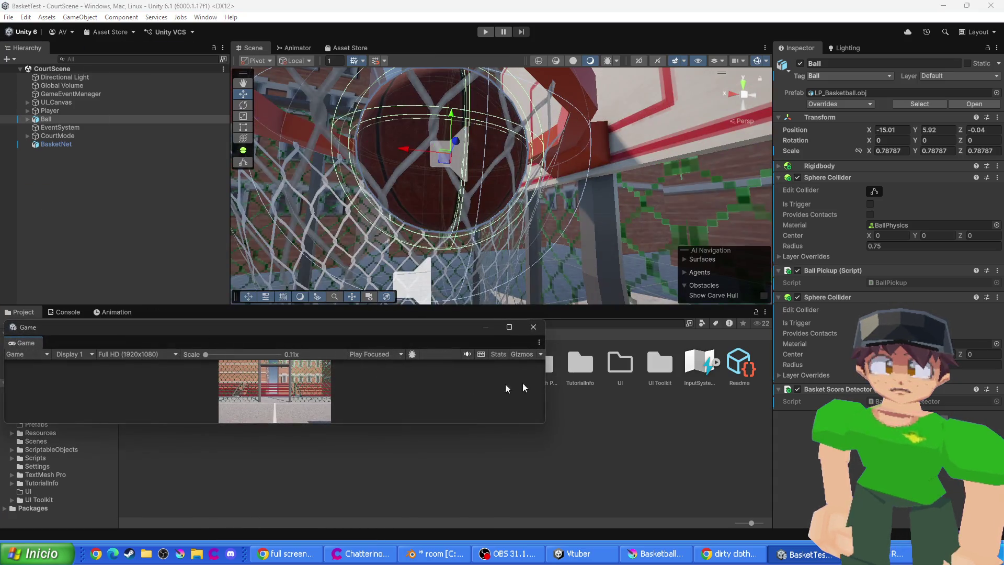
{"action": "left_click", "coordinate": [510, 328]}
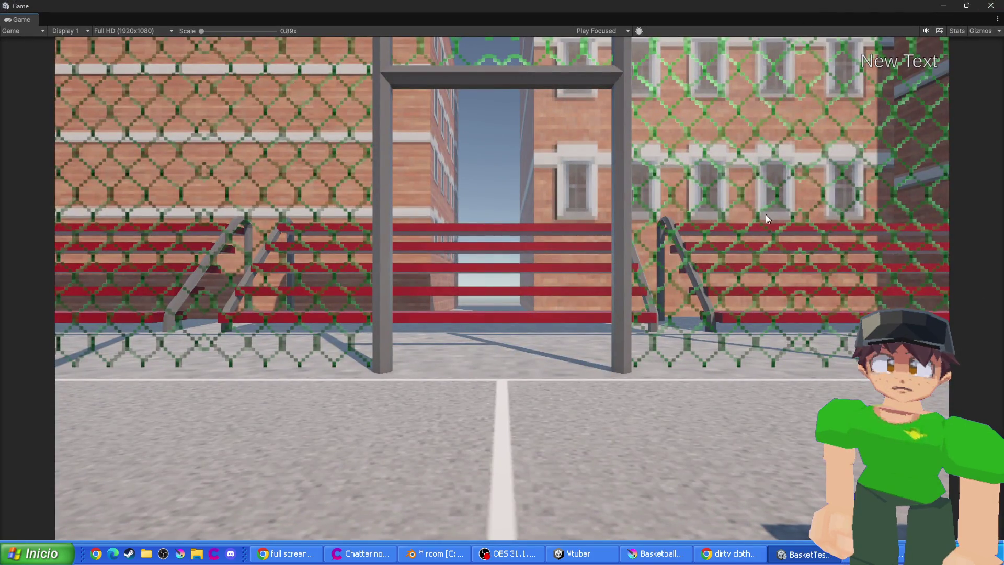
{"action": "key", "text": "alt+Tab"}
{"action": "left_click", "coordinate": [65, 31]}
{"action": "left_click", "coordinate": [112, 31]}
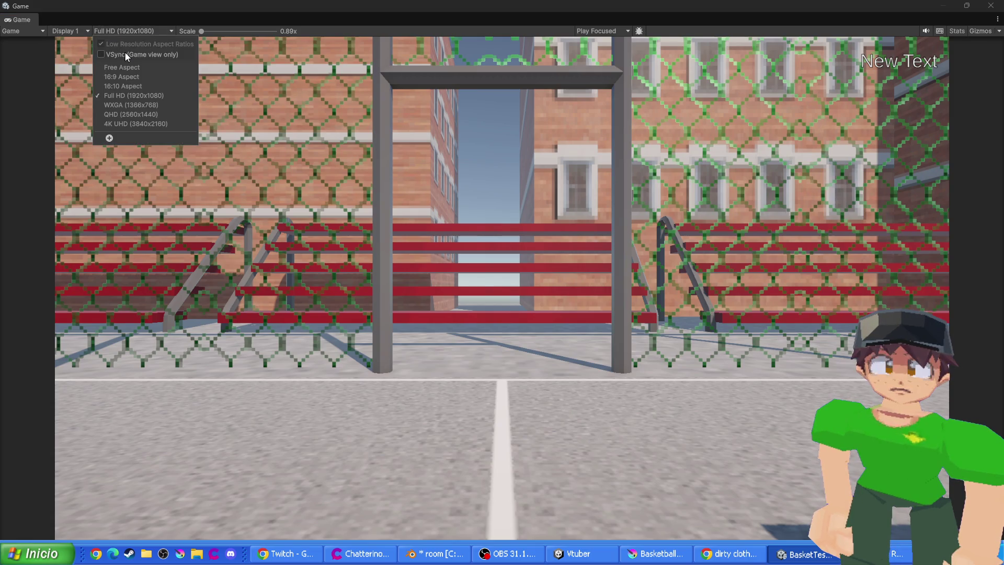
{"action": "left_click", "coordinate": [129, 68]}
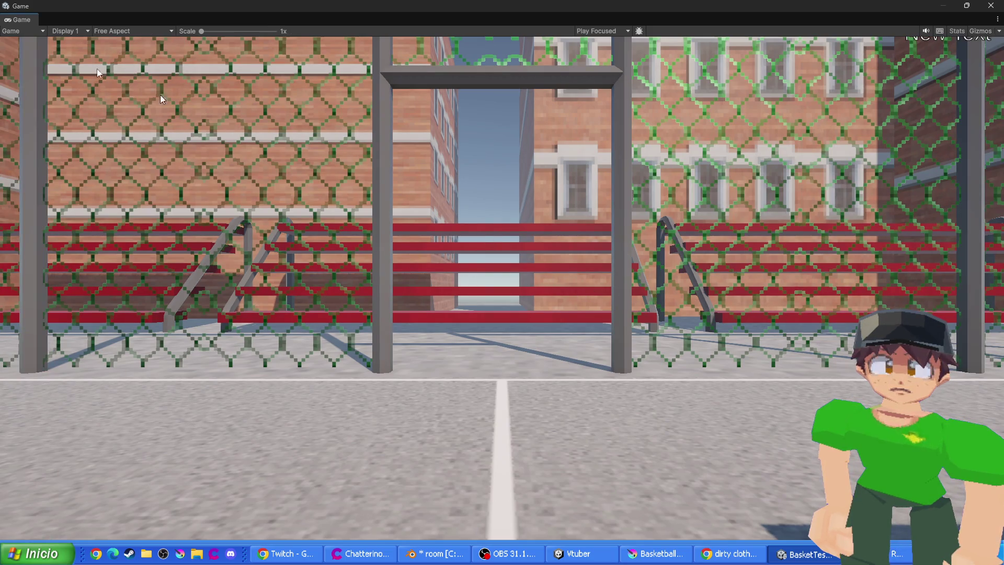
{"action": "left_click", "coordinate": [578, 554]}
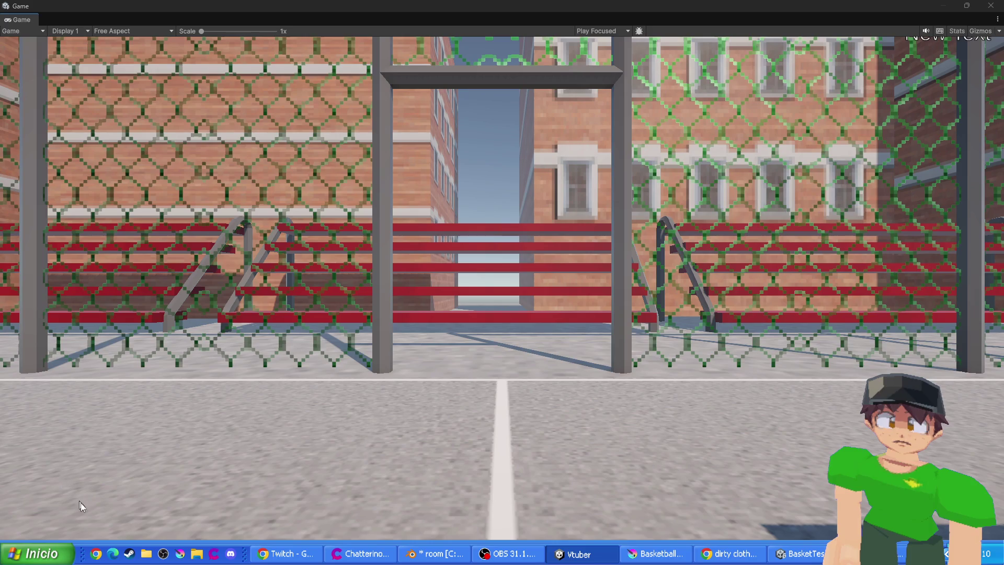
{"action": "key", "text": "alt+Tab"}
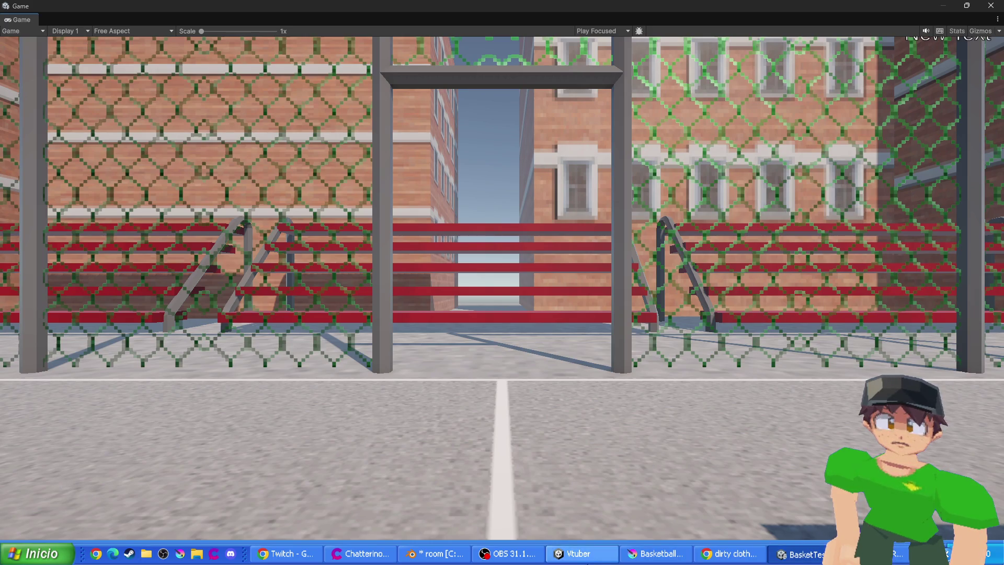
{"action": "double_click", "coordinate": [161, 11]}
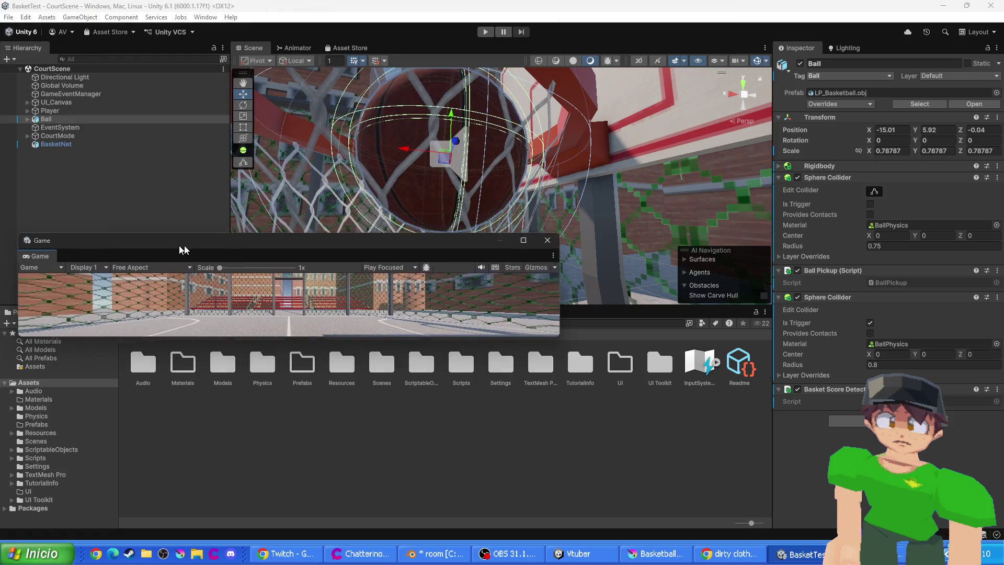
{"action": "key", "text": "ctrl+p"}
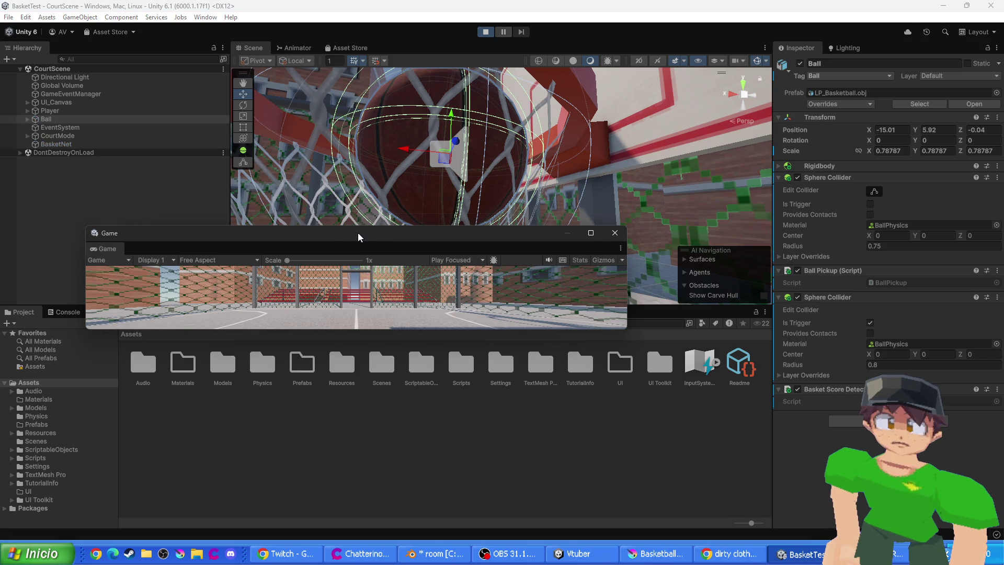
{"action": "left_click_drag", "start_coordinate": [359, 237], "coordinate": [360, 0]}
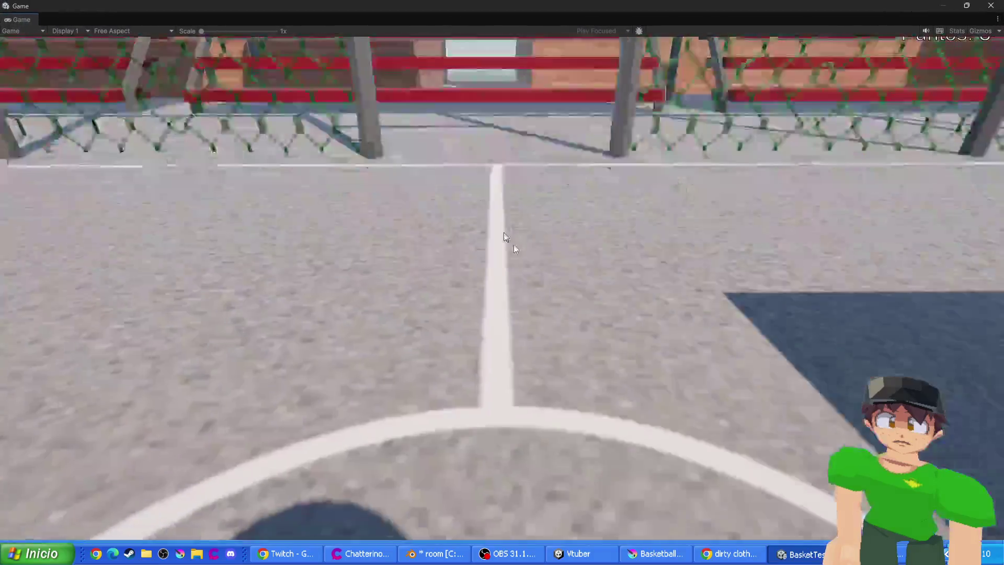
{"action": "left_click", "coordinate": [513, 245]}
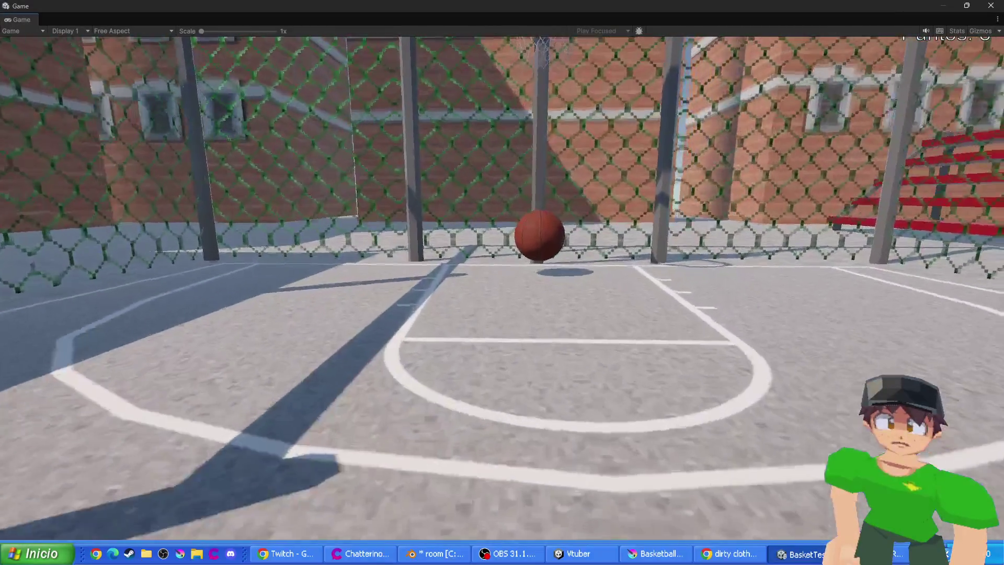
{"action": "key", "text": "w"}
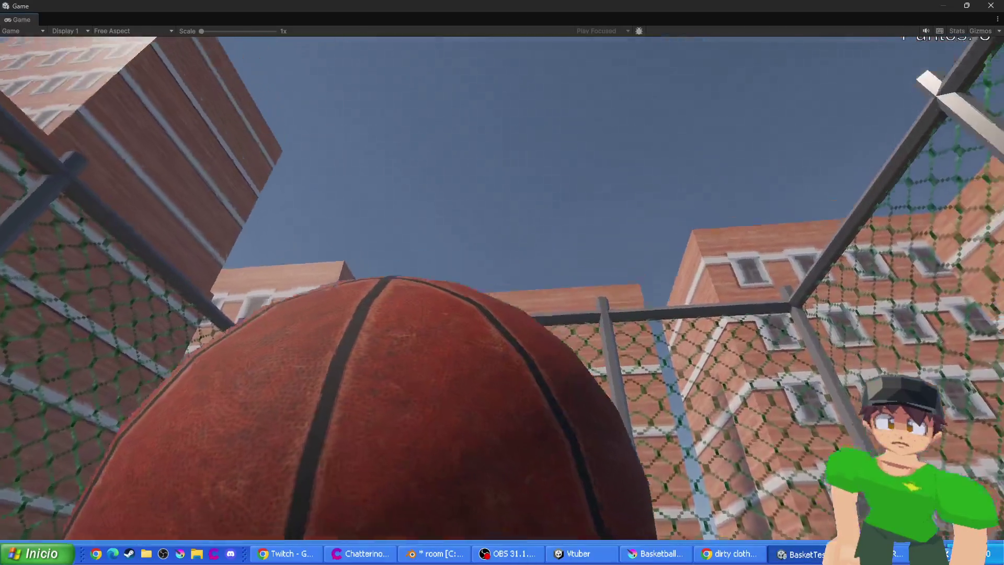
{"action": "left_click", "coordinate": [502, 282]}
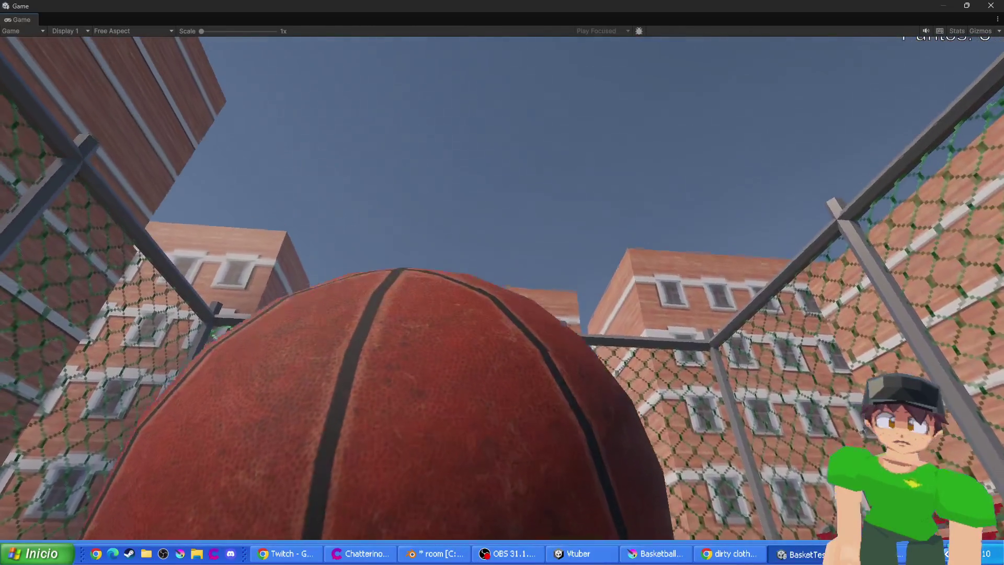
{"action": "left_click", "coordinate": [502, 283]}
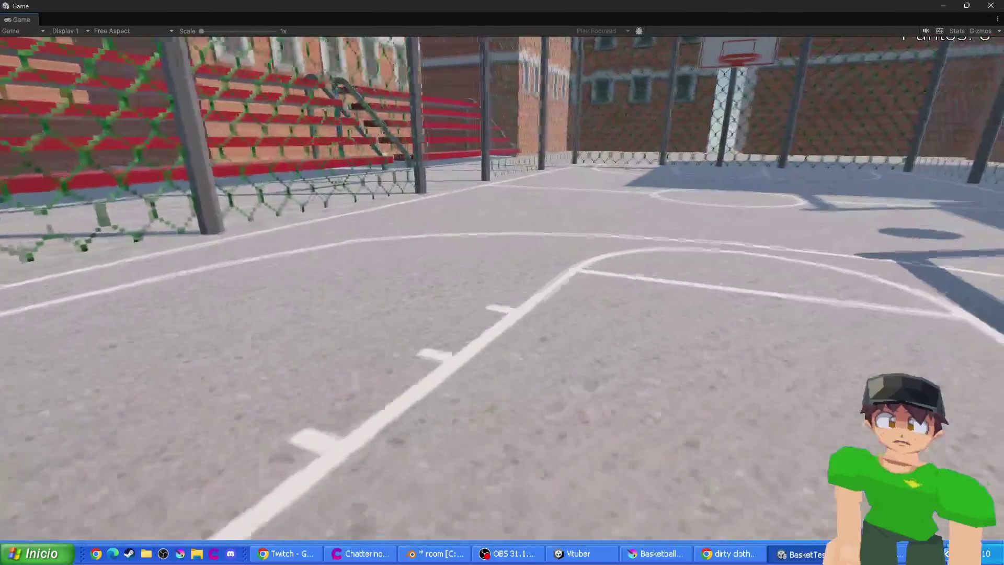
{"action": "key", "text": "w"}
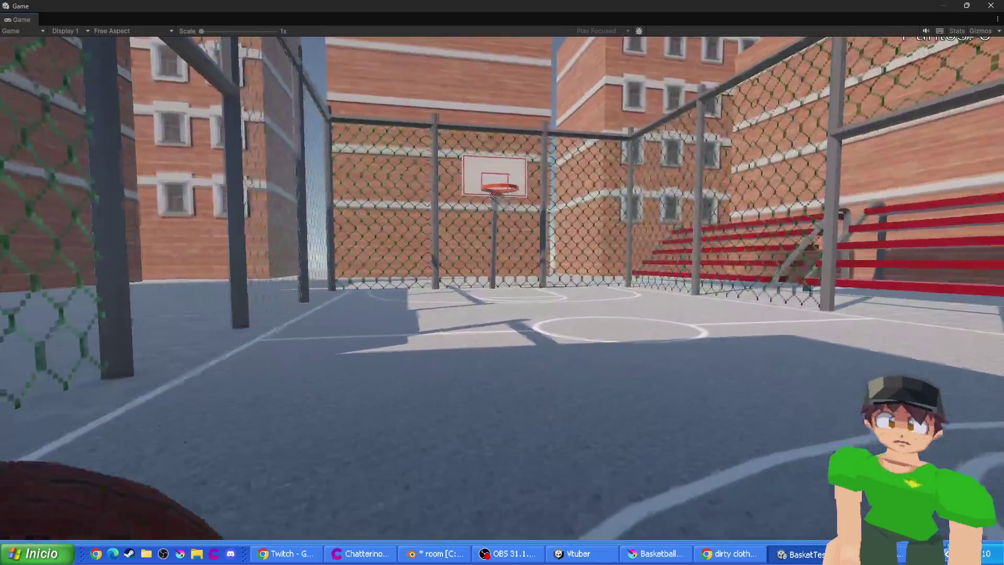
{"action": "key", "text": "w"}
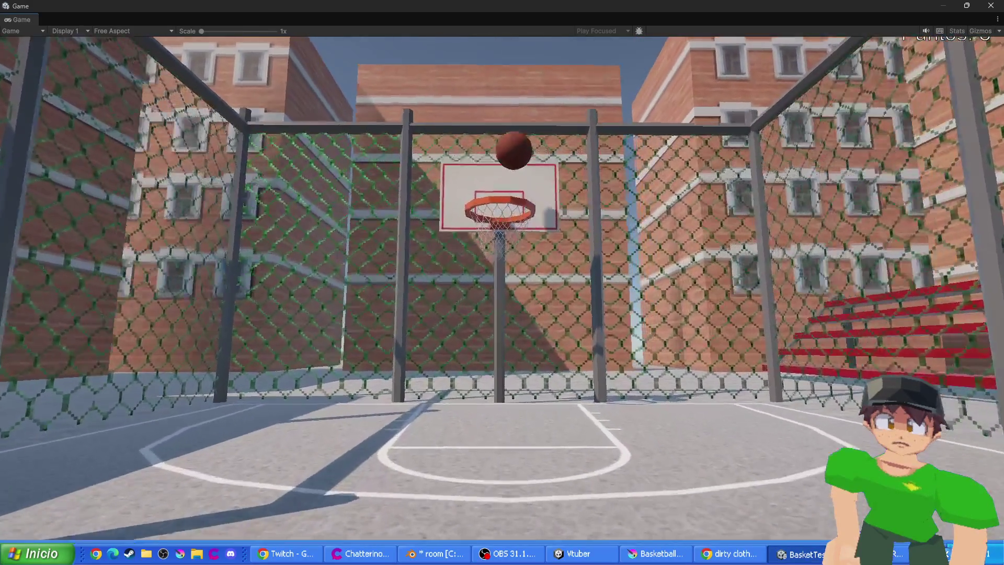
{"action": "key", "text": "w"}
{"action": "key", "text": "s"}
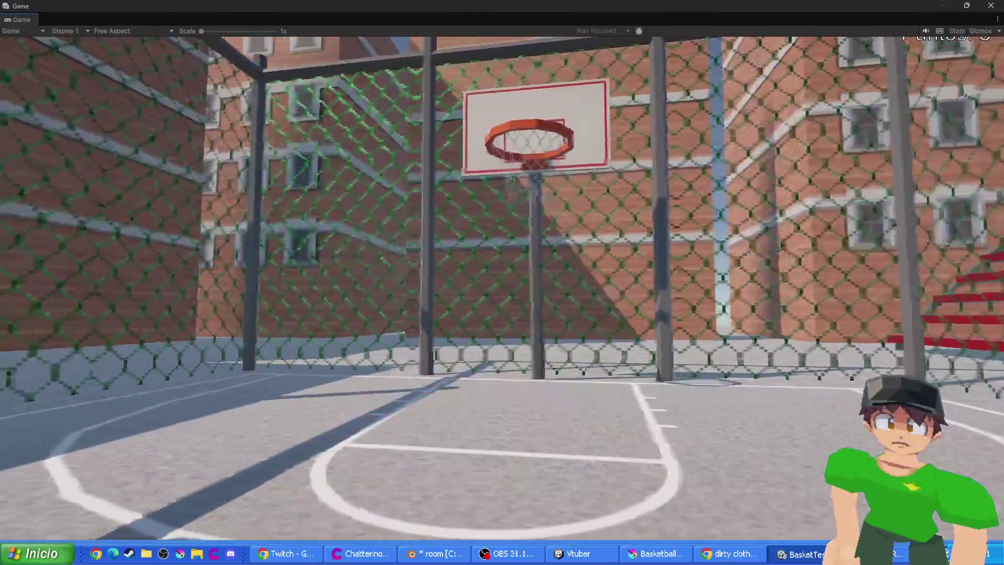
{"action": "key", "text": "d"}
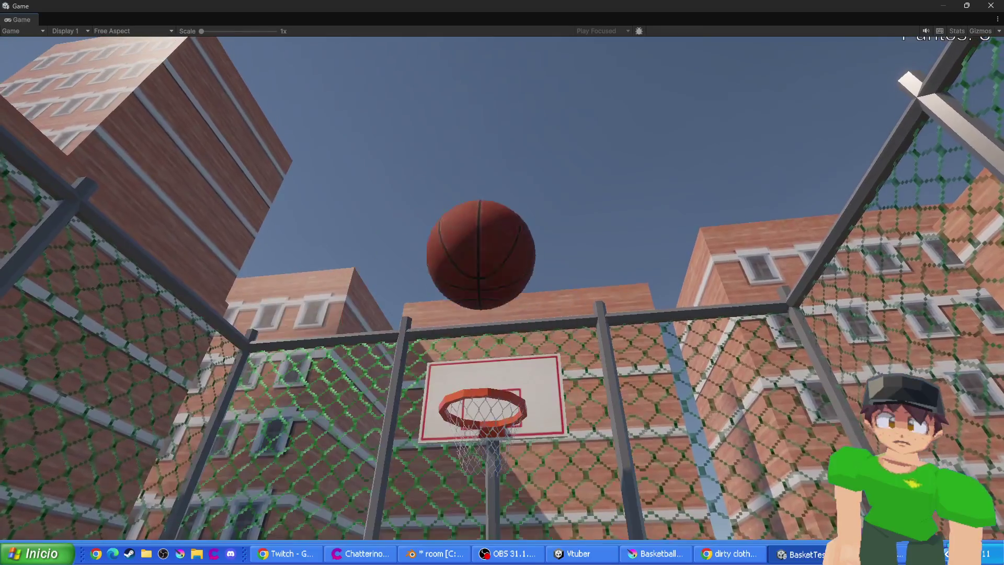
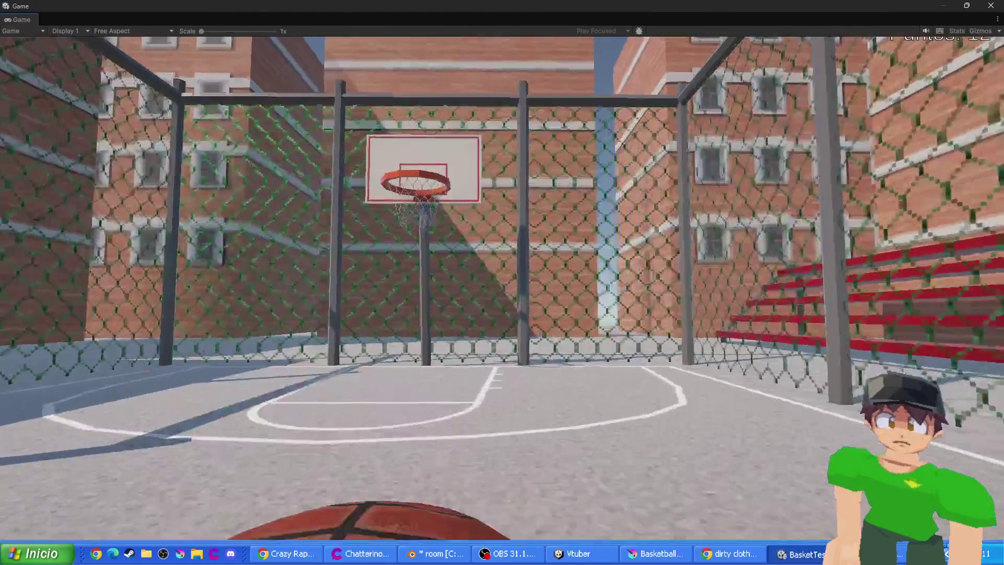
{"action": "key", "text": "w"}
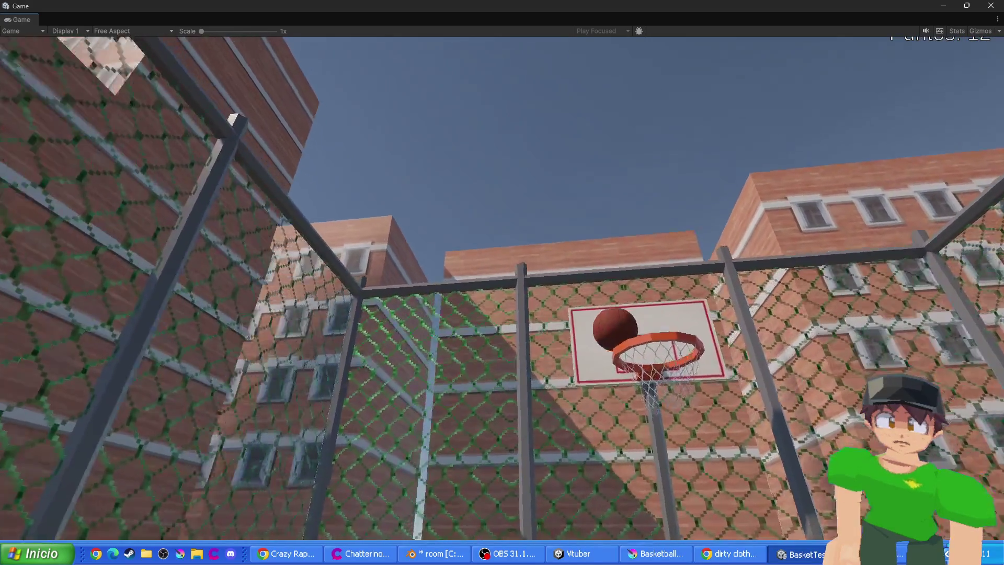
{"action": "key", "text": "w"}
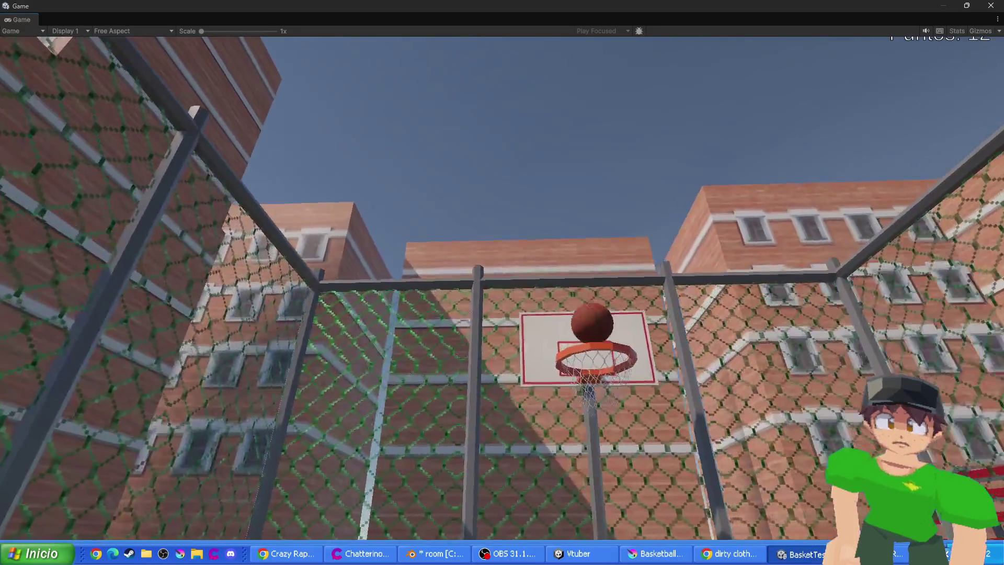
{"action": "key", "text": "w"}
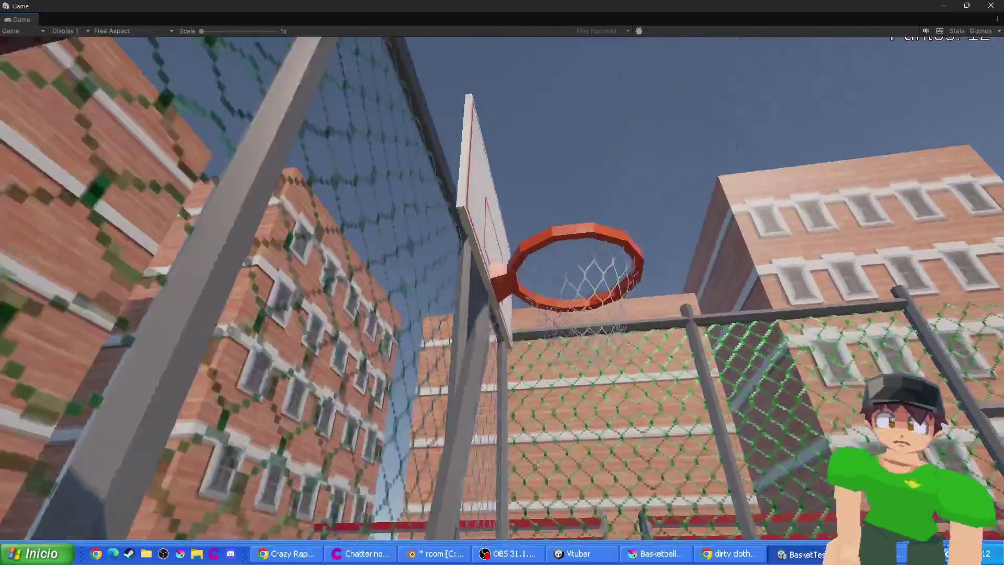
{"action": "key", "text": "w"}
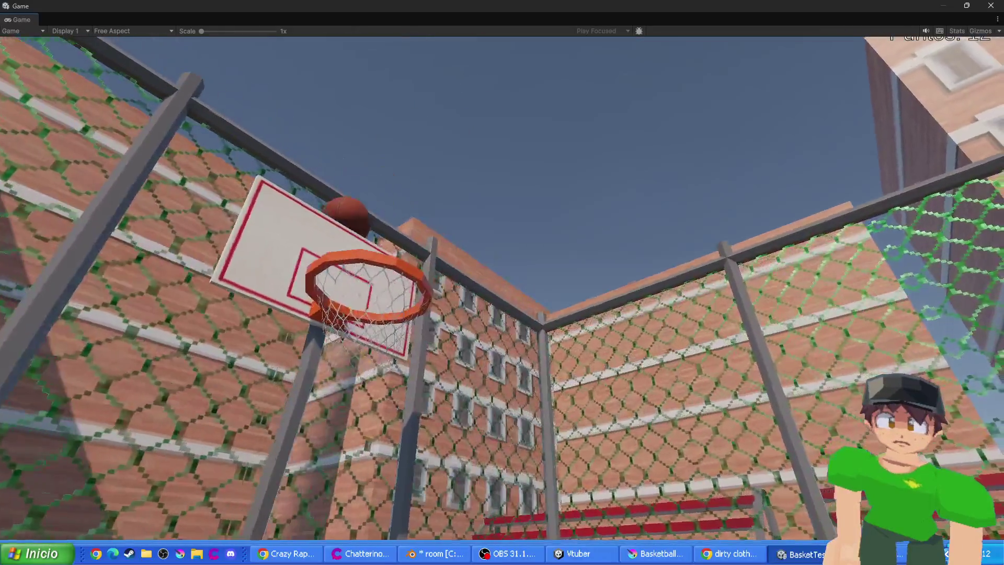
{"action": "key", "text": "s"}
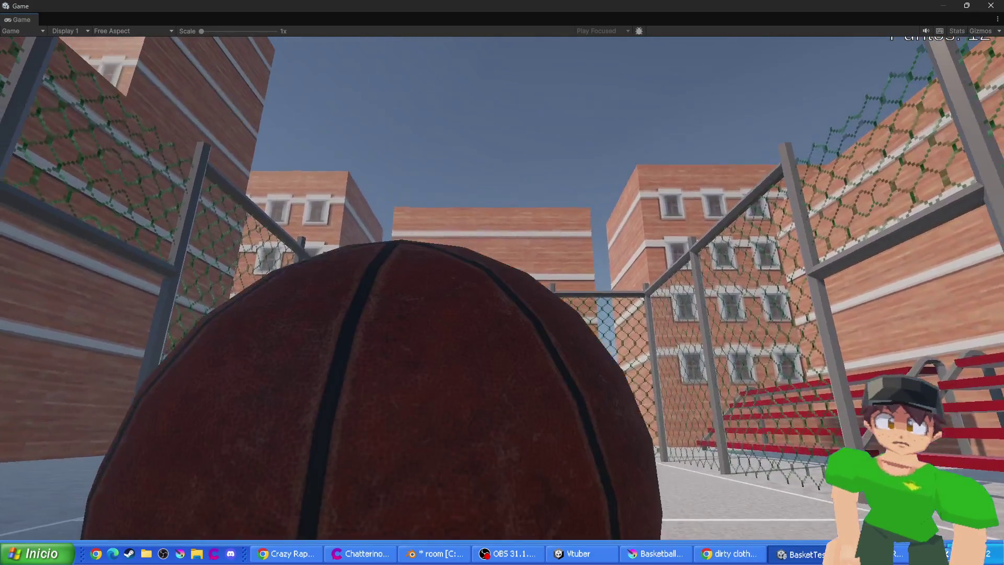
{"action": "left_click", "coordinate": [503, 282]}
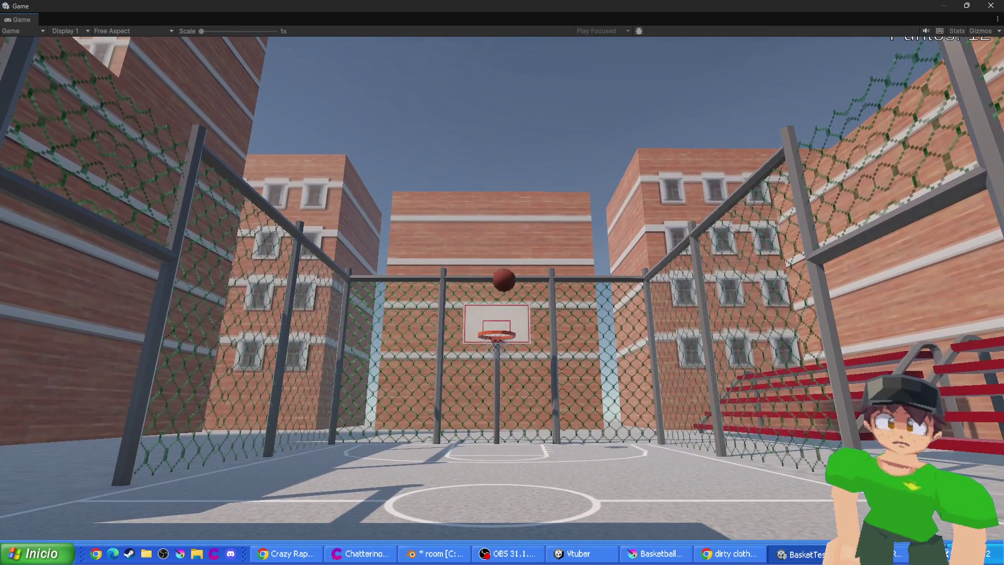
{"action": "key", "text": "w"}
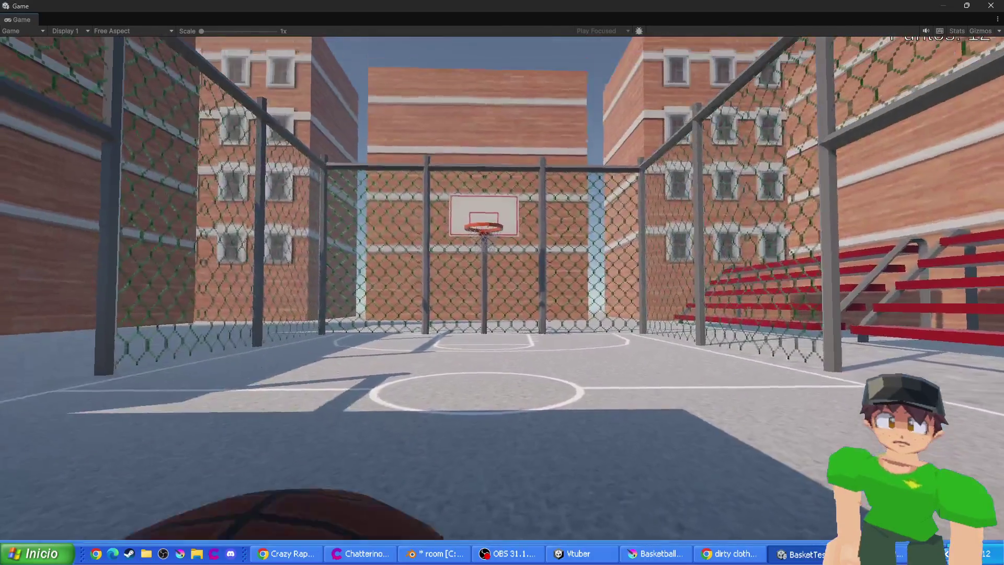
{"action": "key", "text": "space"}
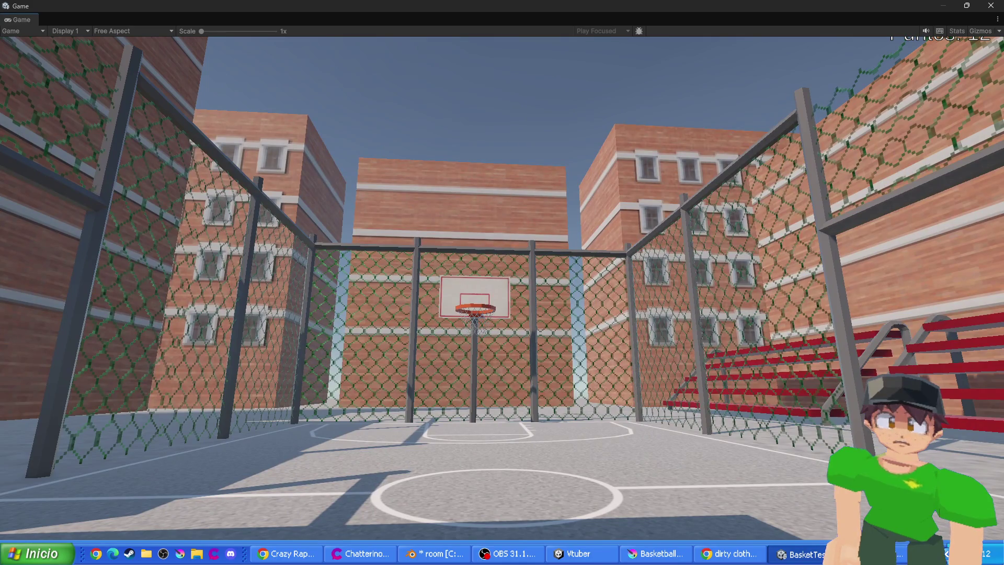
{"action": "key", "text": "w"}
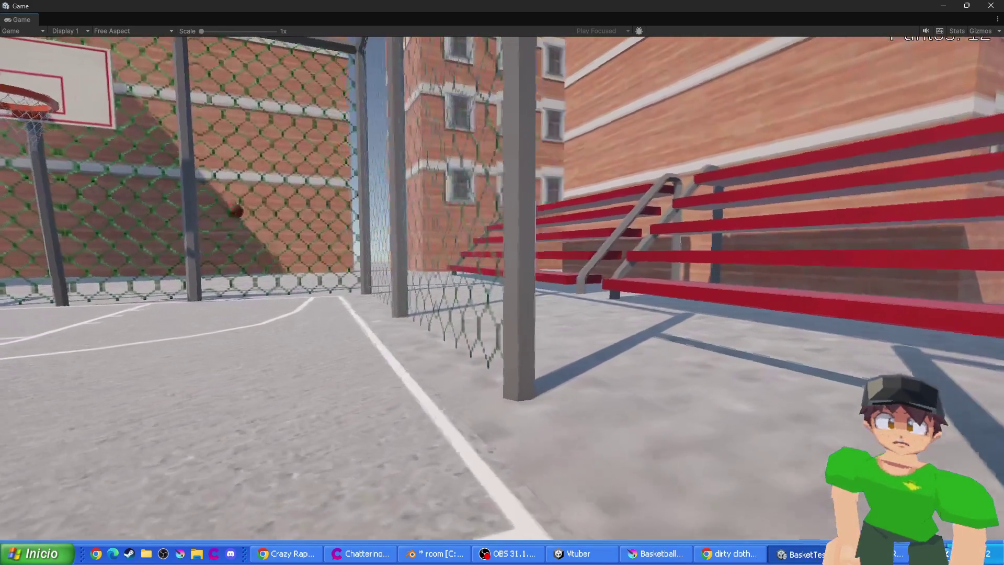
{"action": "key", "text": "w"}
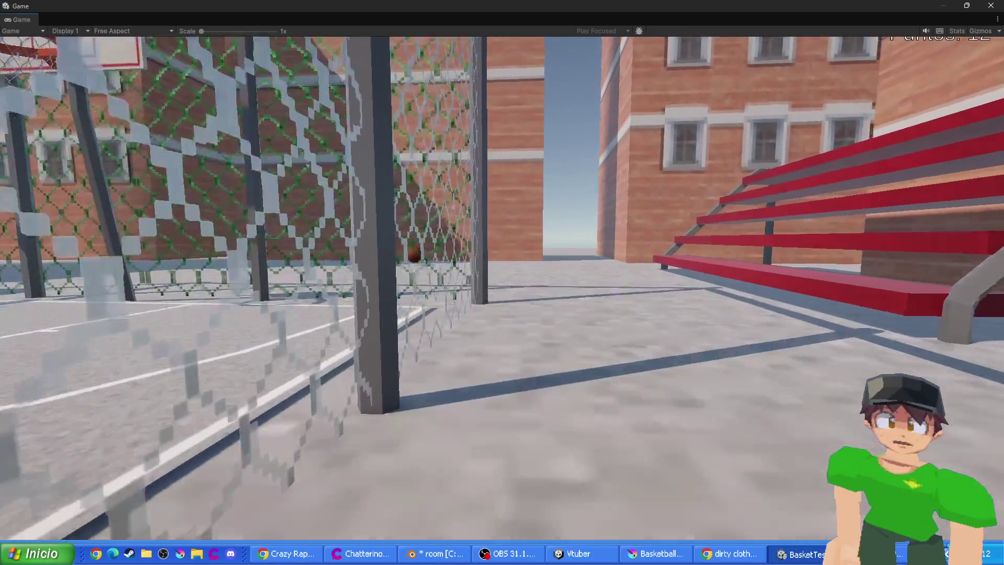
{"action": "key", "text": "w"}
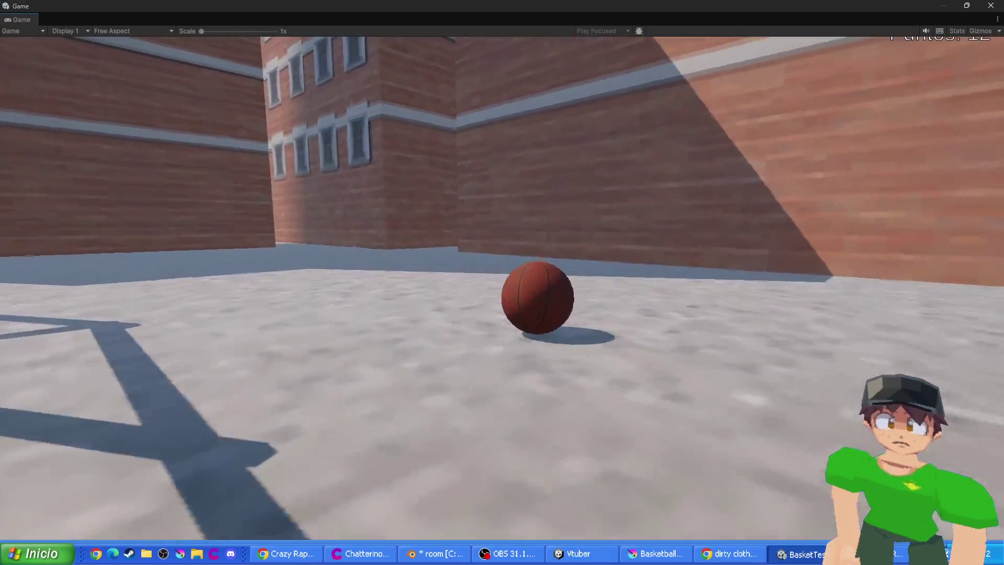
{"action": "key", "text": "w"}
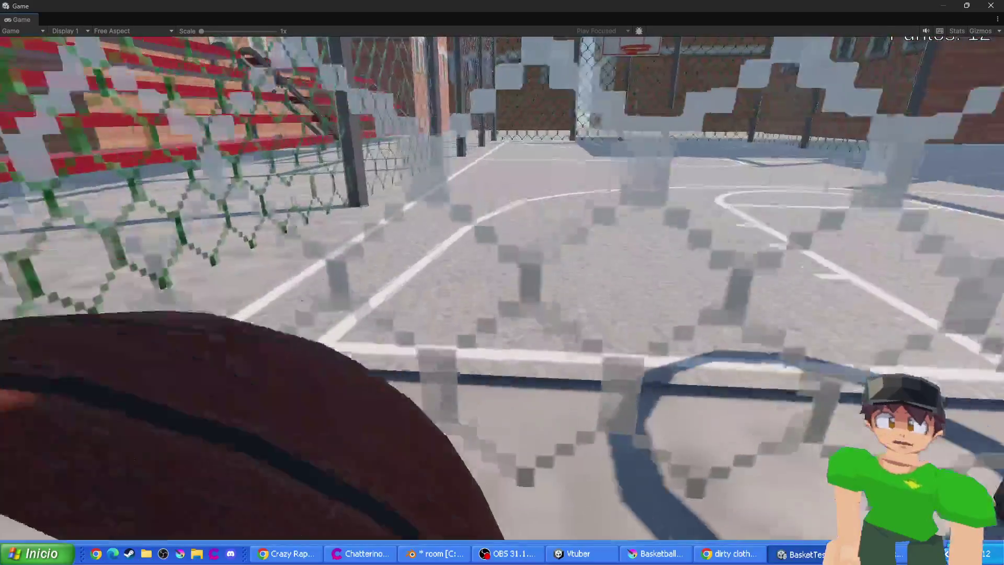
{"action": "key", "text": "w"}
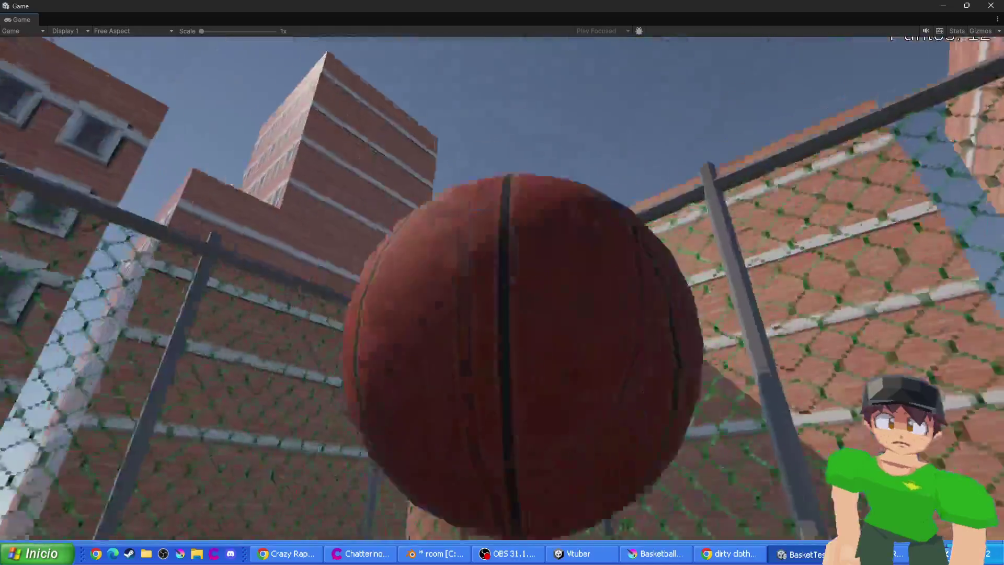
{"action": "key", "text": "w"}
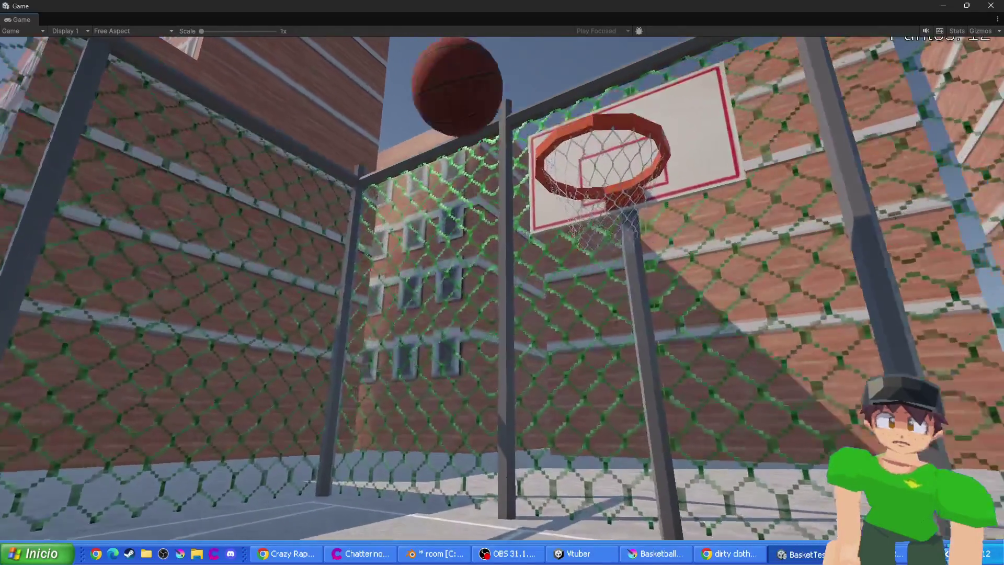
{"action": "key", "text": "w"}
{"action": "key", "text": "w"}
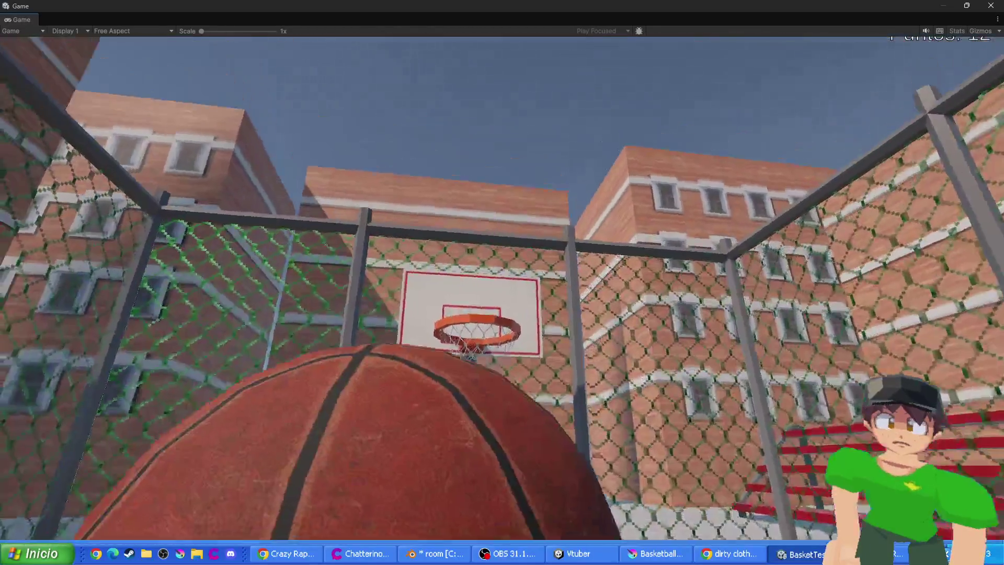
{"action": "key", "text": "w"}
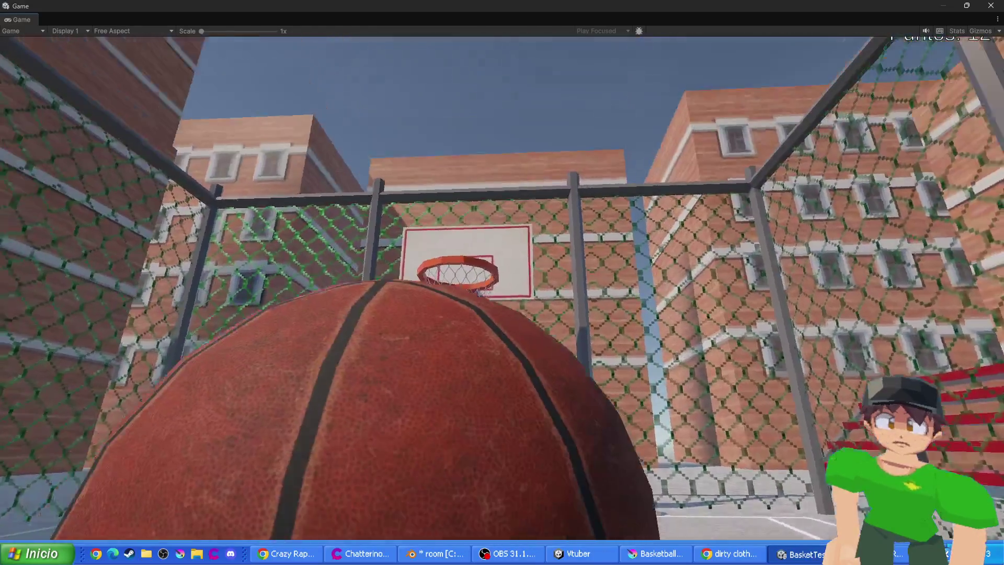
{"action": "key", "text": "space"}
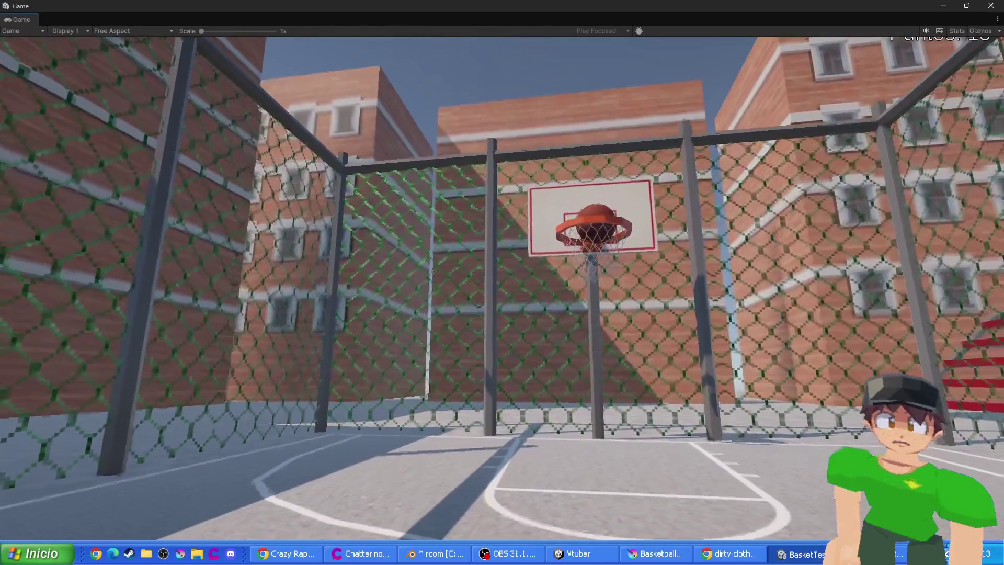
{"action": "key", "text": "w"}
{"action": "key", "text": "w"}
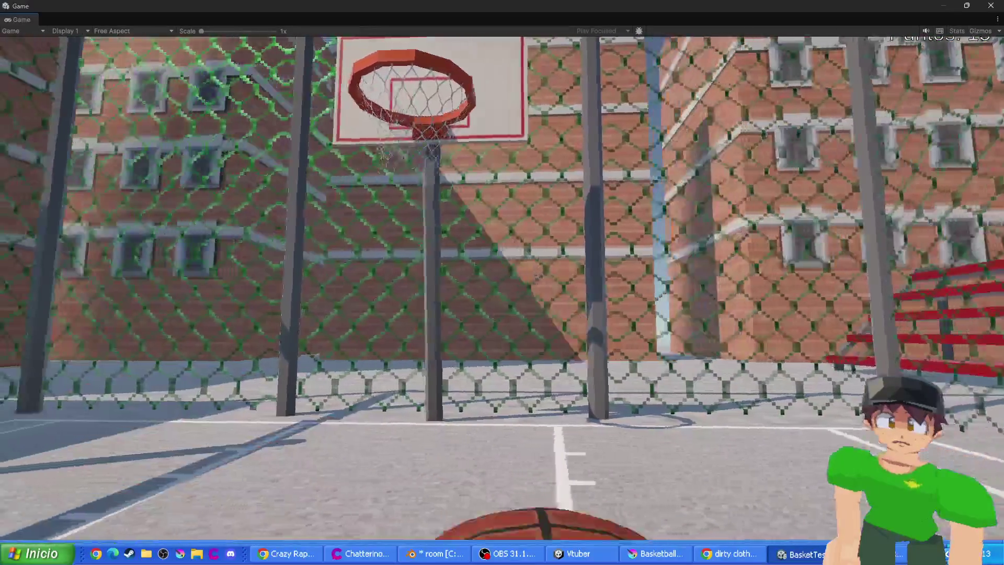
{"action": "key", "text": "space"}
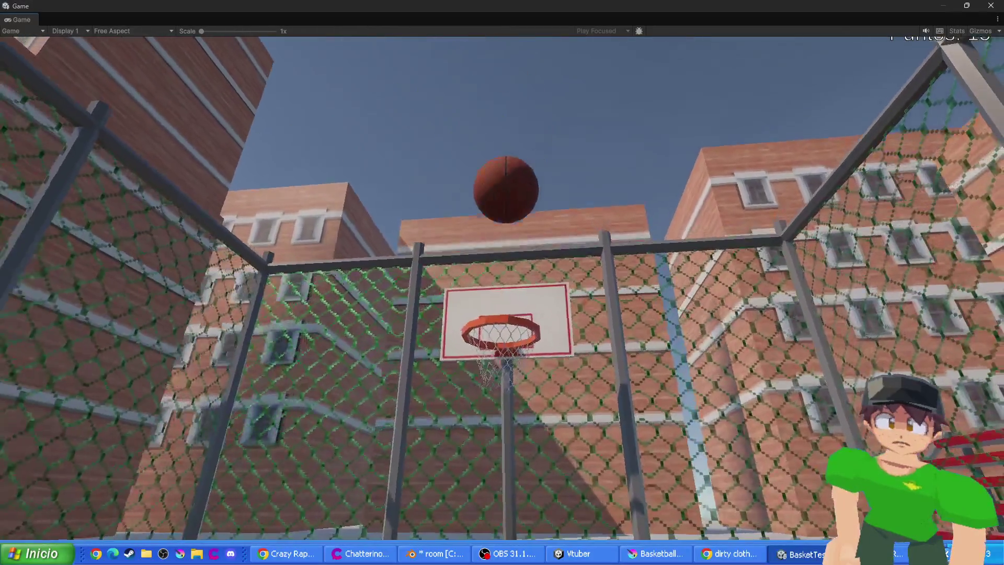
{"action": "key", "text": "w"}
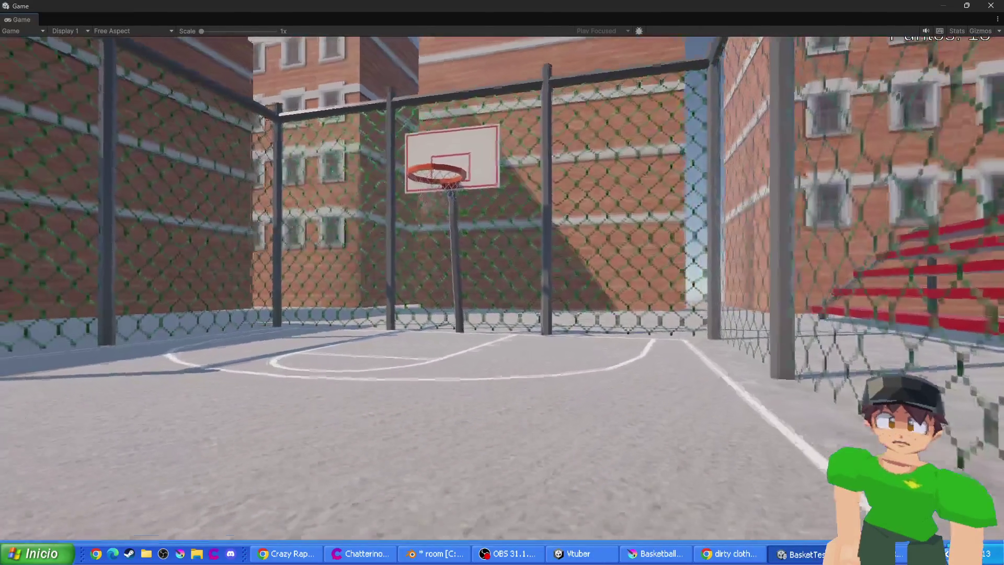
{"action": "key", "text": "w"}
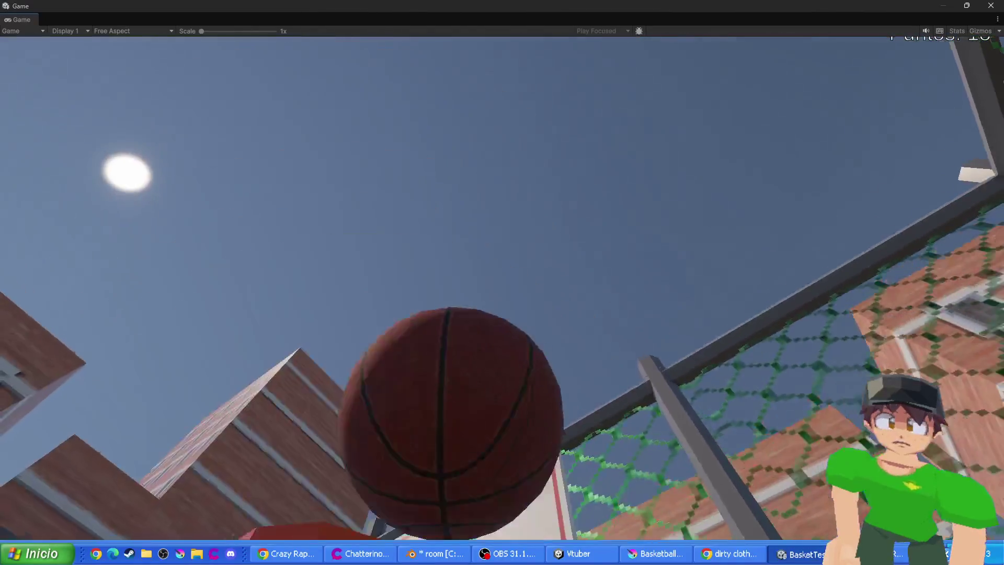
{"action": "key", "text": "space"}
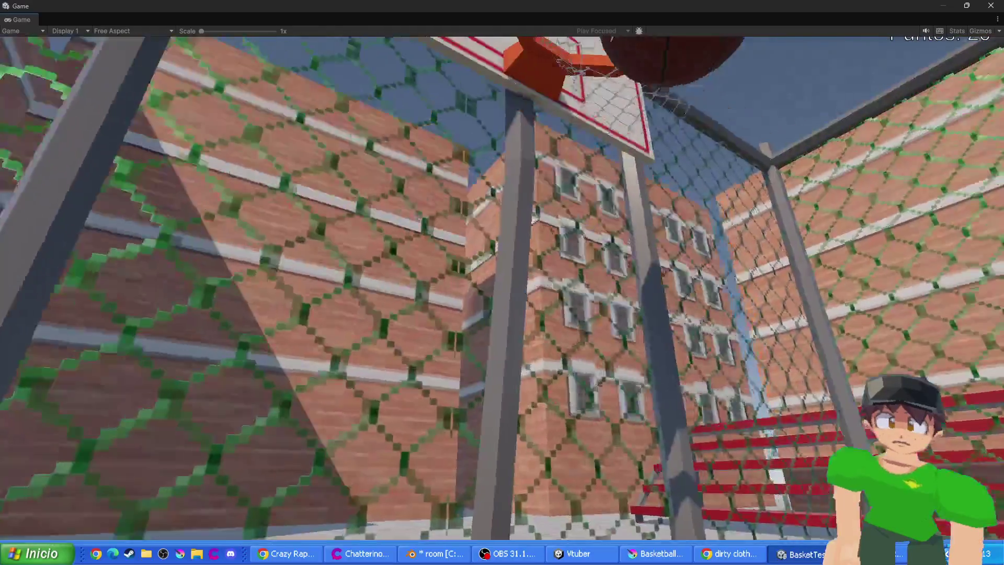
{"action": "key", "text": "space"}
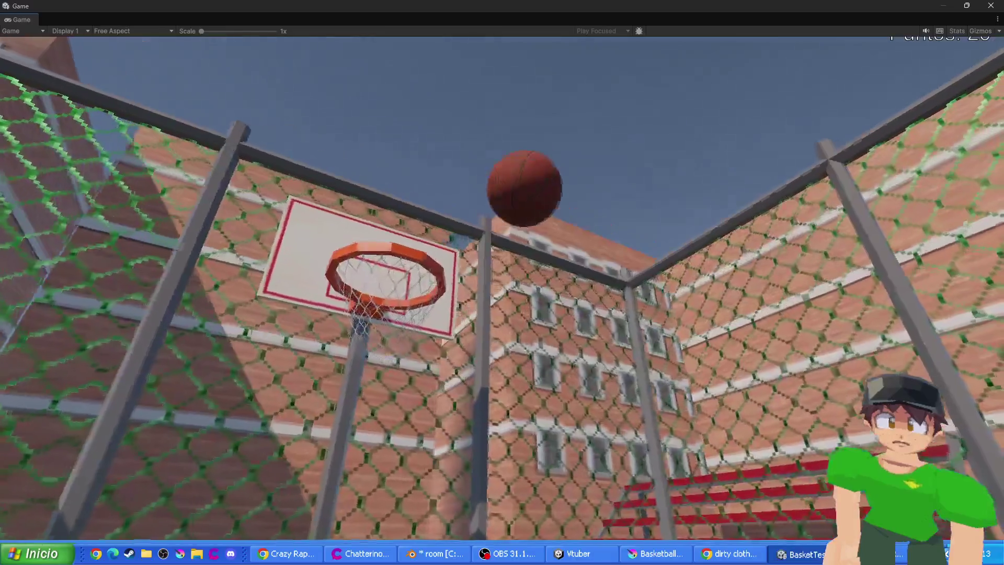
{"action": "key", "text": "space"}
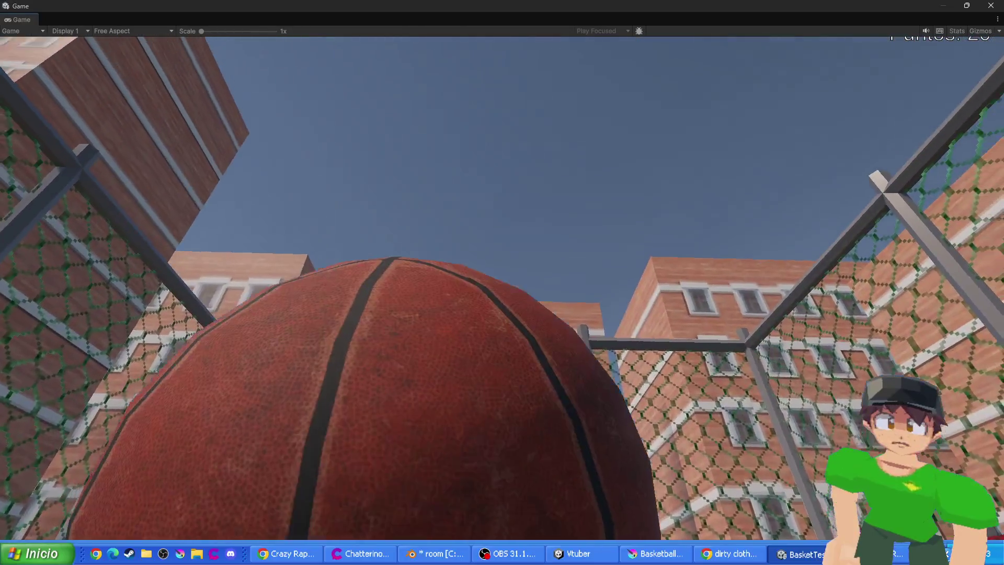
{"action": "key", "text": "space"}
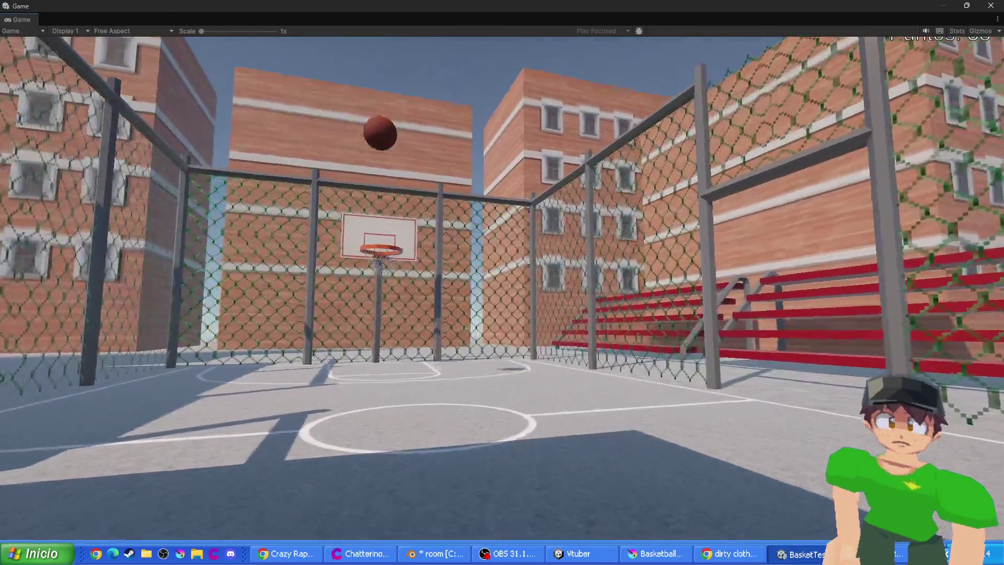
{"action": "key", "text": "w"}
{"action": "key", "text": "w"}
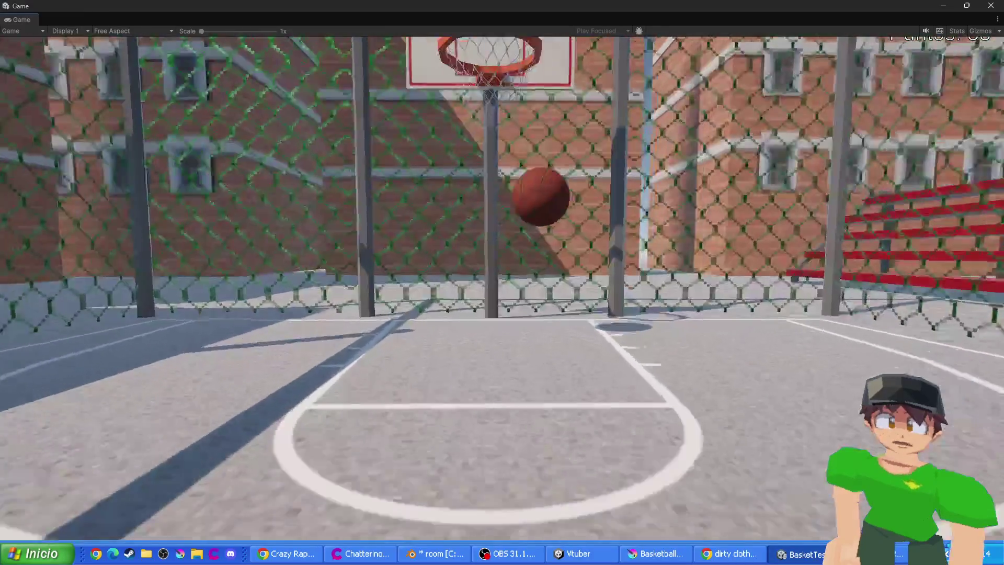
{"action": "key", "text": "w"}
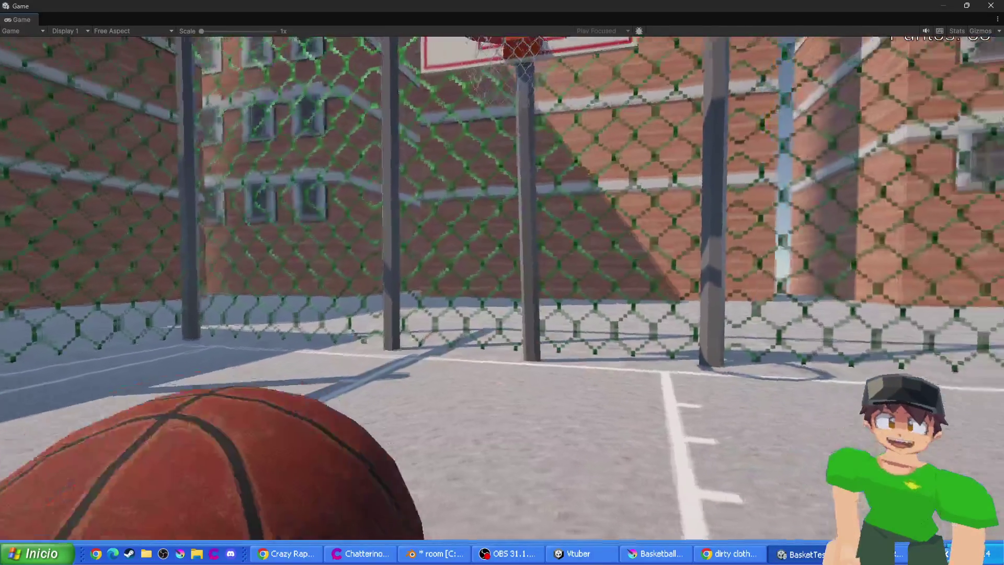
{"action": "key", "text": "space"}
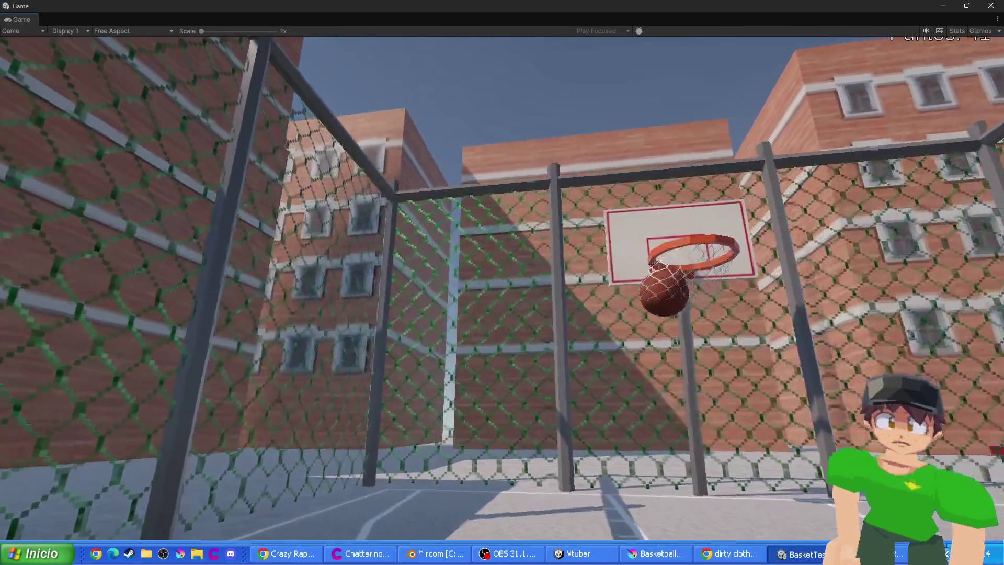
{"action": "key", "text": "w"}
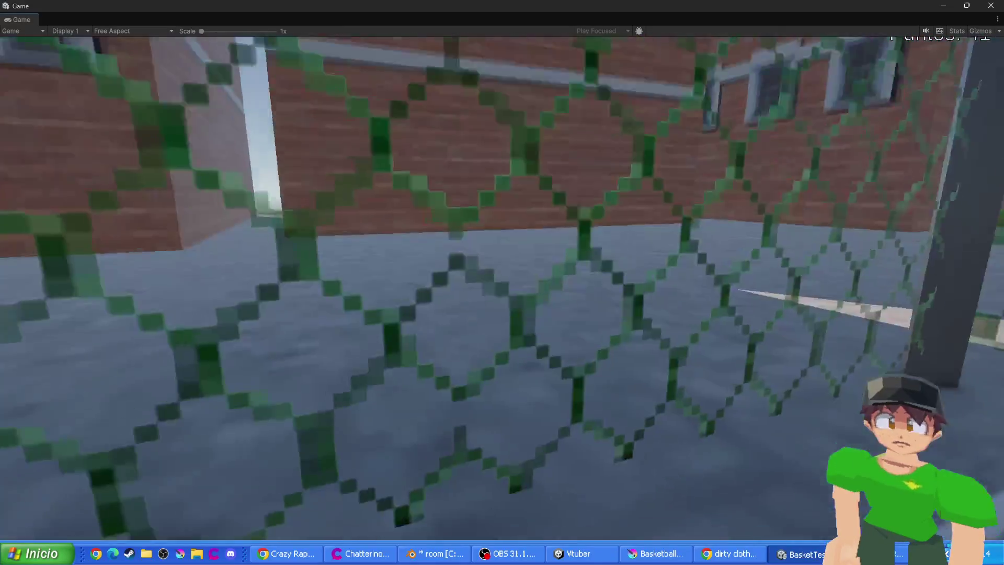
{"action": "key", "text": "w"}
{"action": "key", "text": "s"}
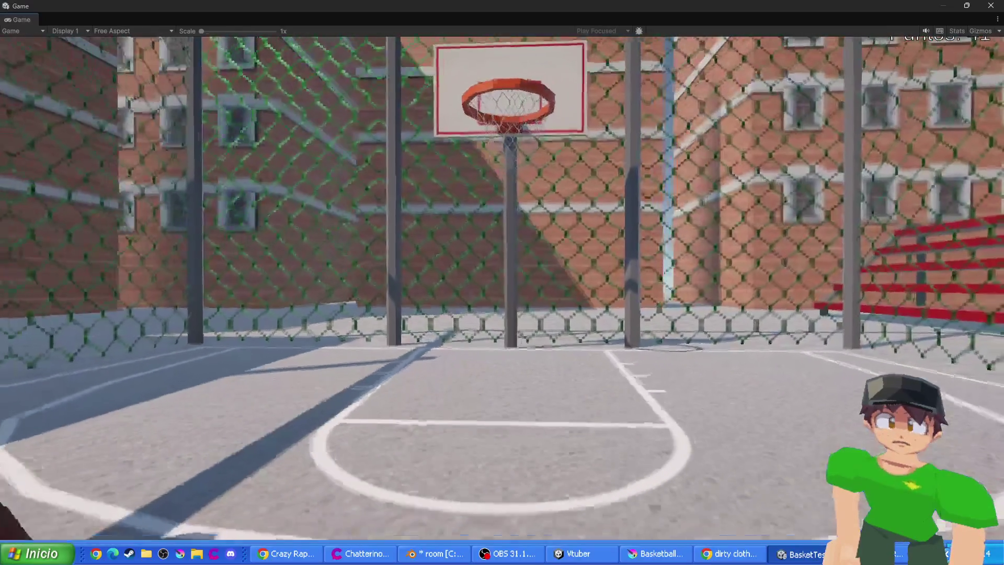
{"action": "key", "text": "space"}
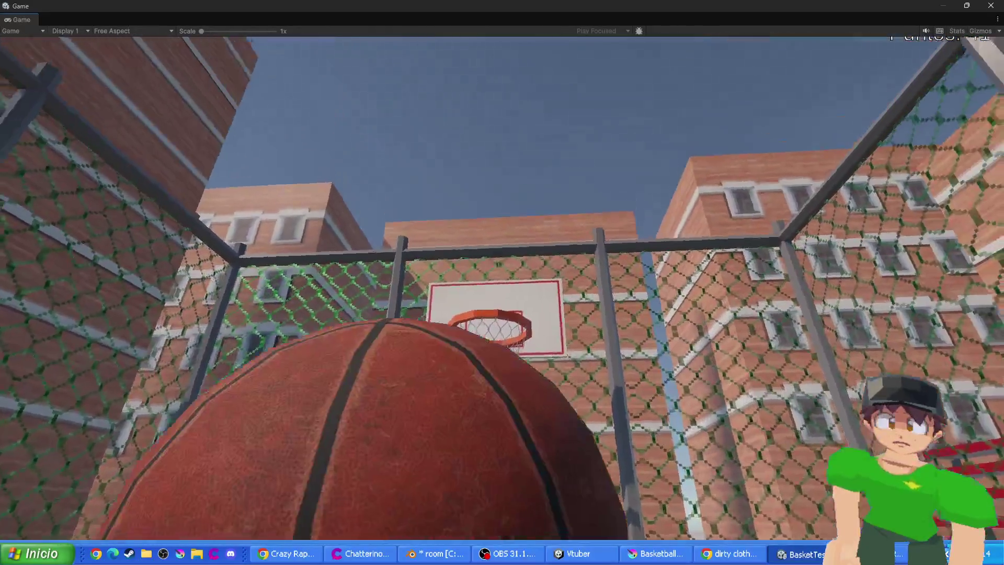
{"action": "key", "text": "space"}
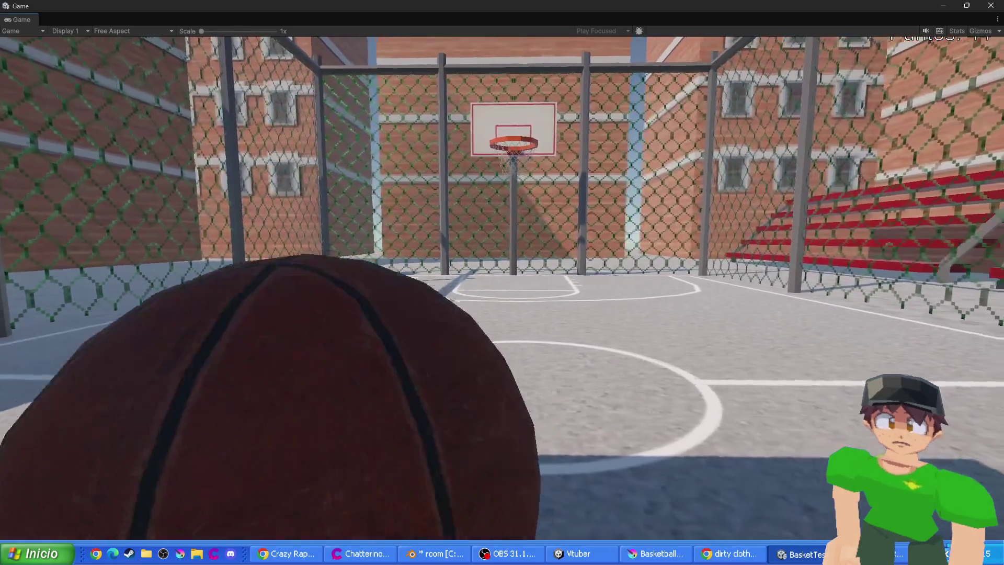
{"action": "key", "text": "w"}
{"action": "key", "text": "w"}
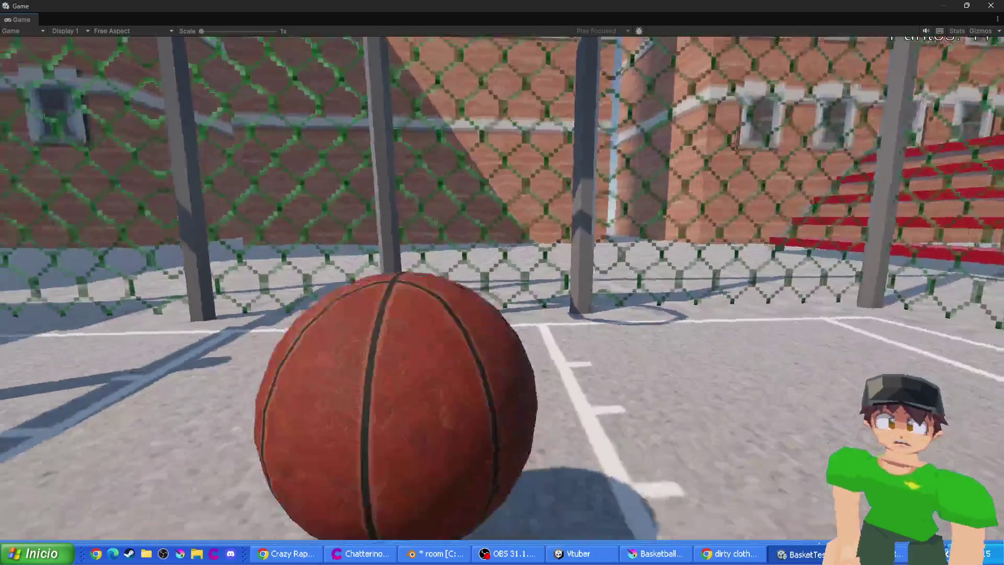
{"action": "mouse_move", "coordinate": [503, 282]}
{"action": "key", "text": "s"}
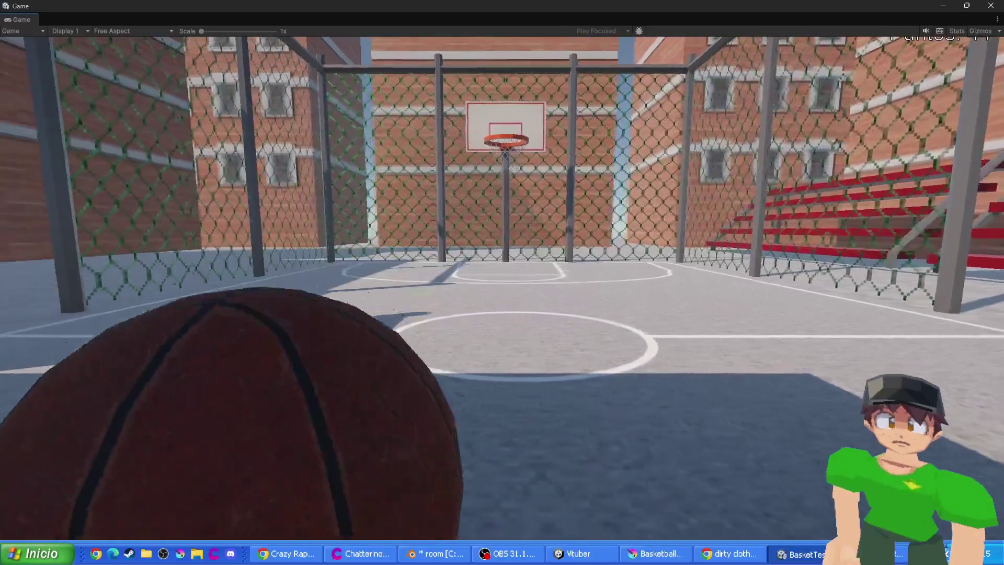
{"action": "key", "text": "w"}
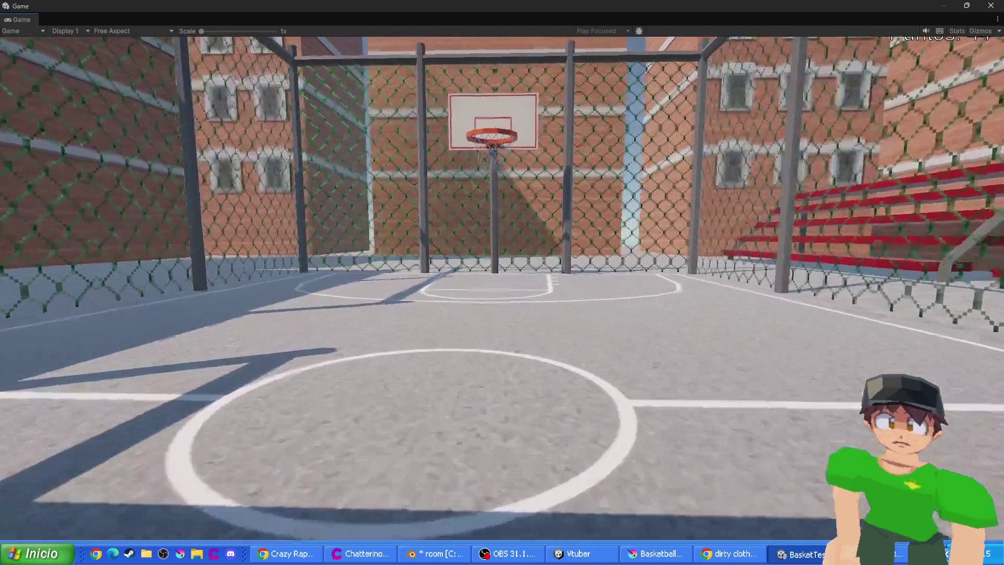
{"action": "key", "text": "w"}
{"action": "key", "text": "space"}
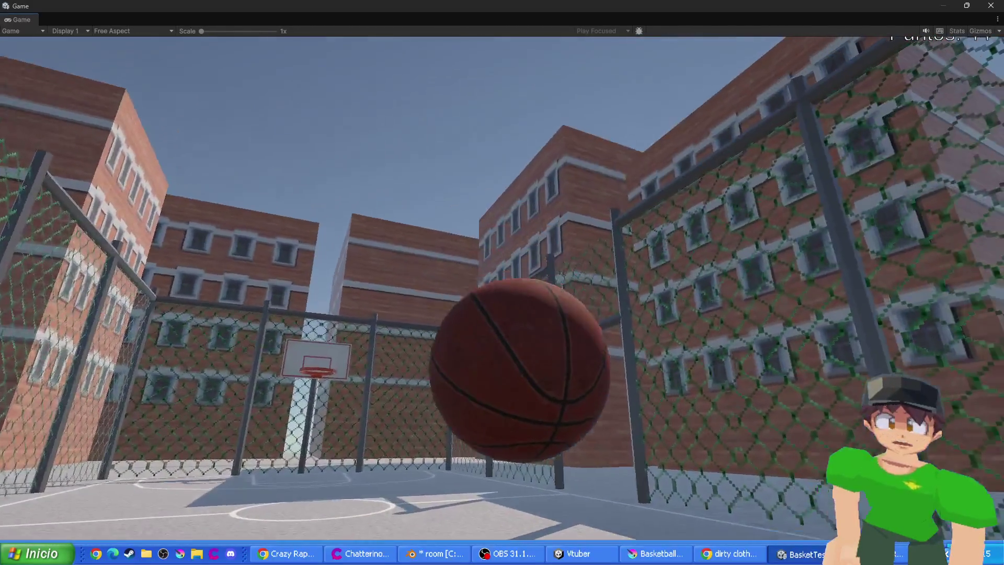
{"action": "key", "text": "w"}
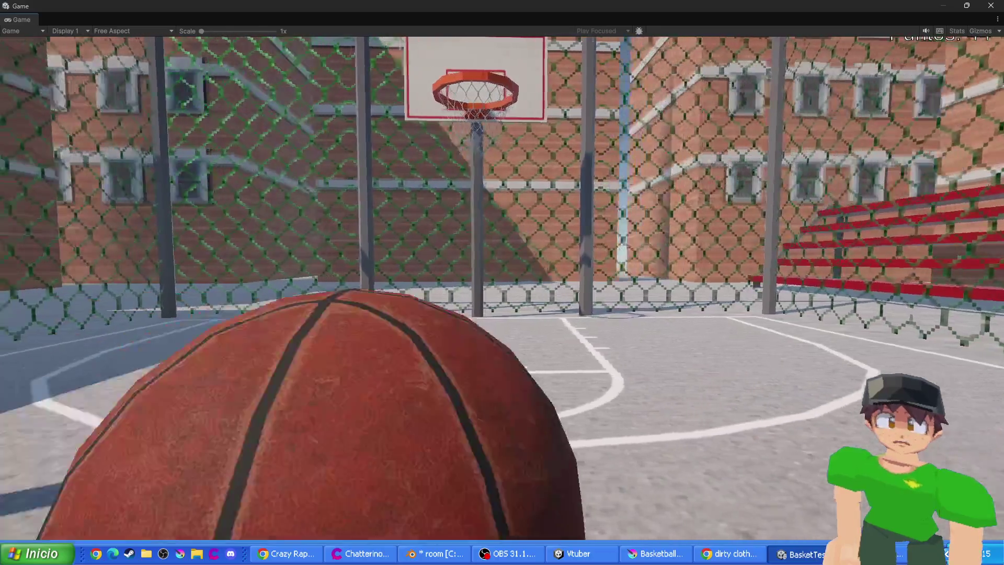
{"action": "left_click", "coordinate": [502, 283]}
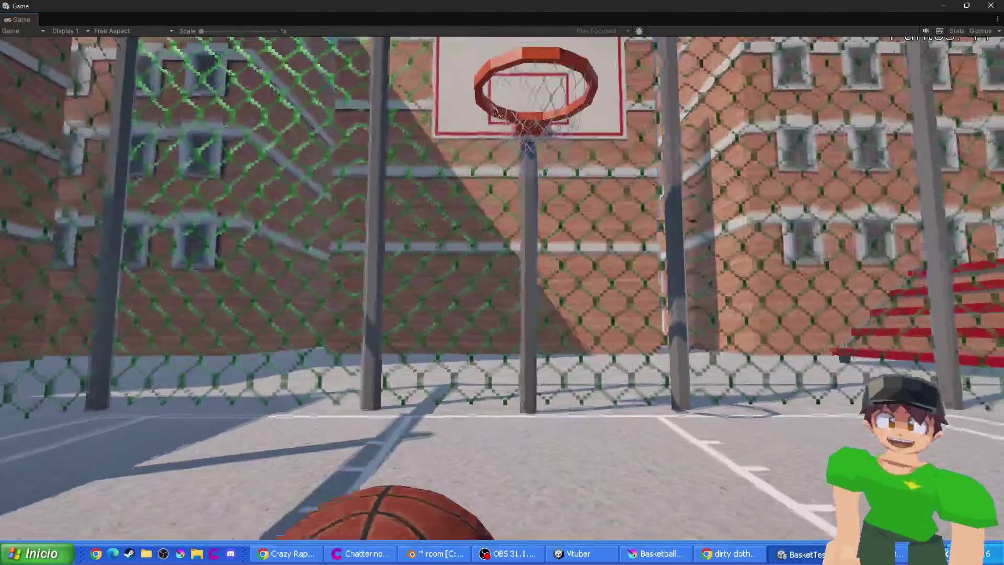
{"action": "key", "text": "space"}
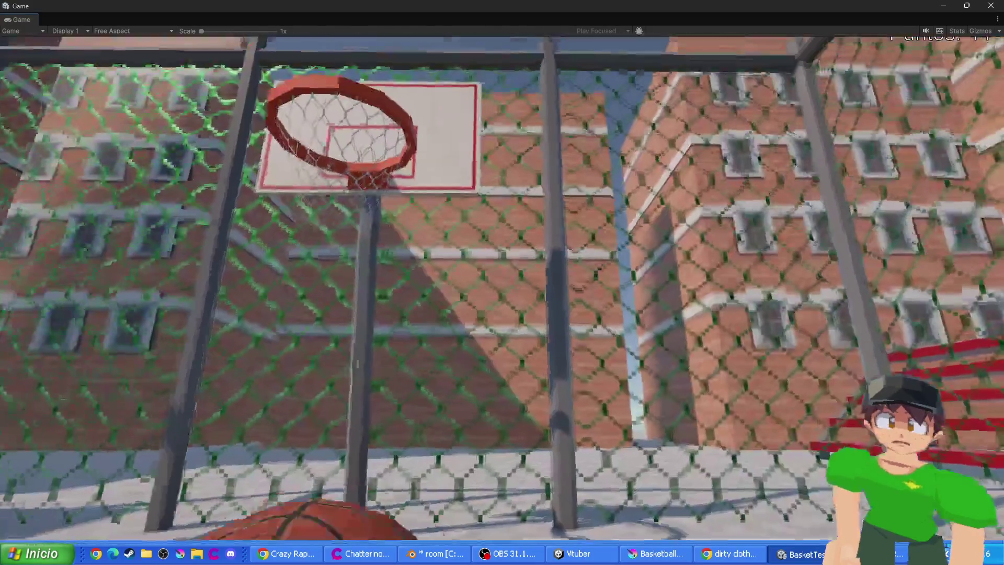
{"action": "key", "text": "space"}
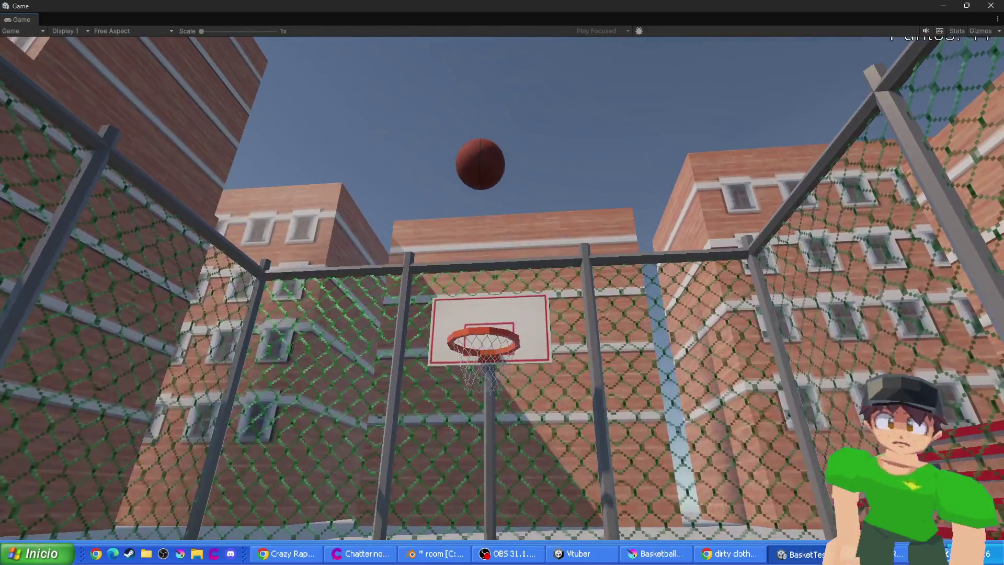
{"action": "key", "text": "space"}
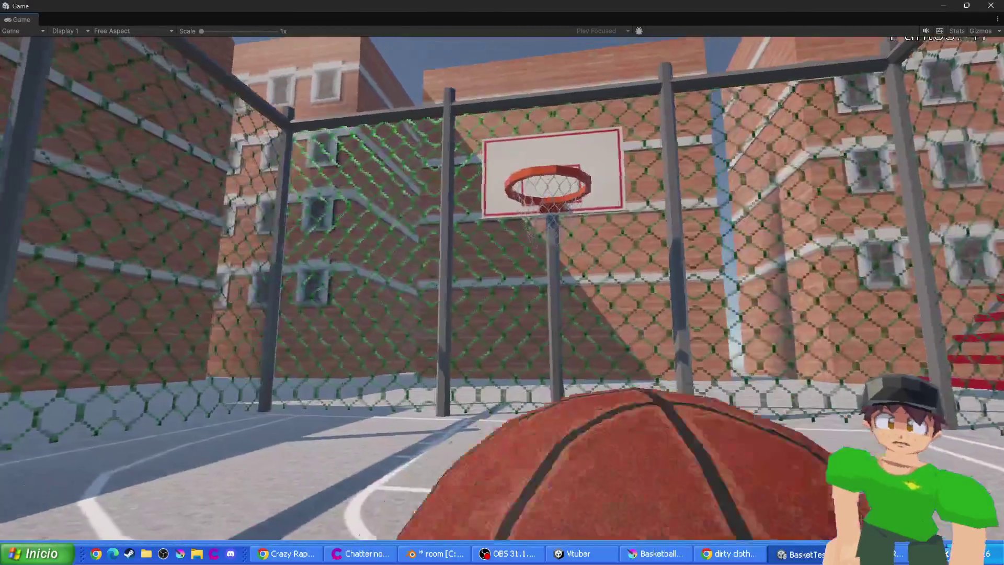
{"action": "key", "text": "space"}
{"action": "key", "text": "space"}
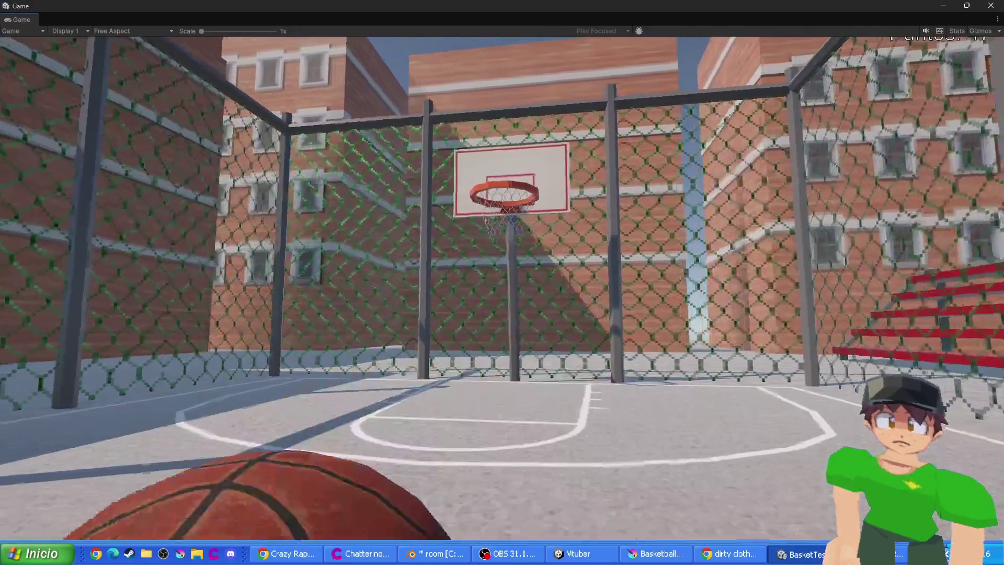
{"action": "key", "text": "space"}
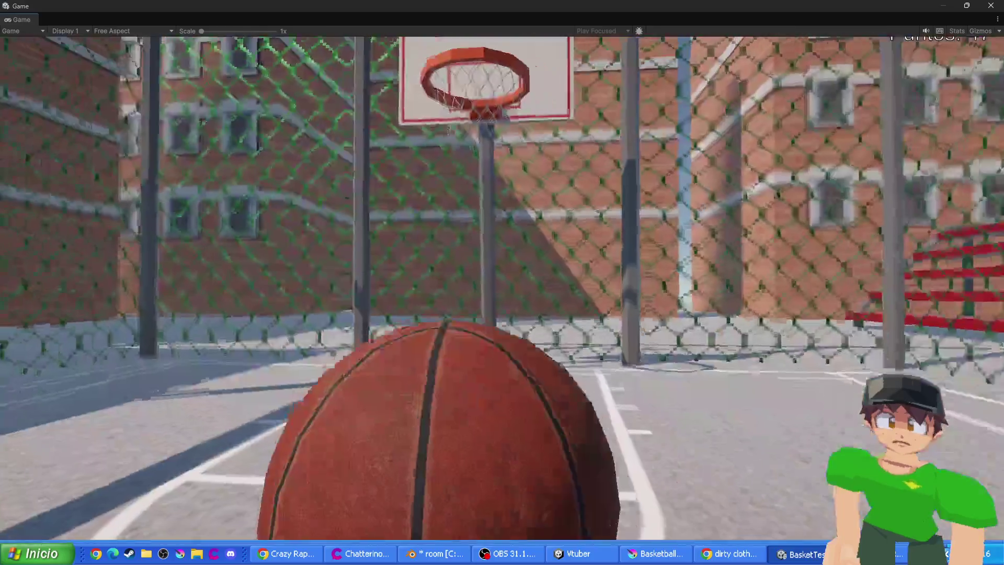
{"action": "key", "text": "space"}
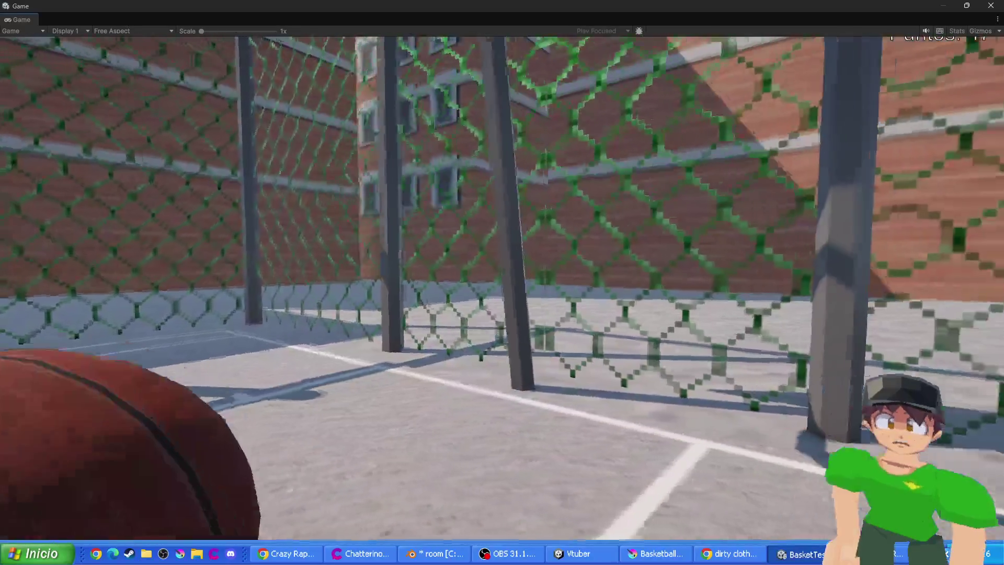
{"action": "key", "text": "space"}
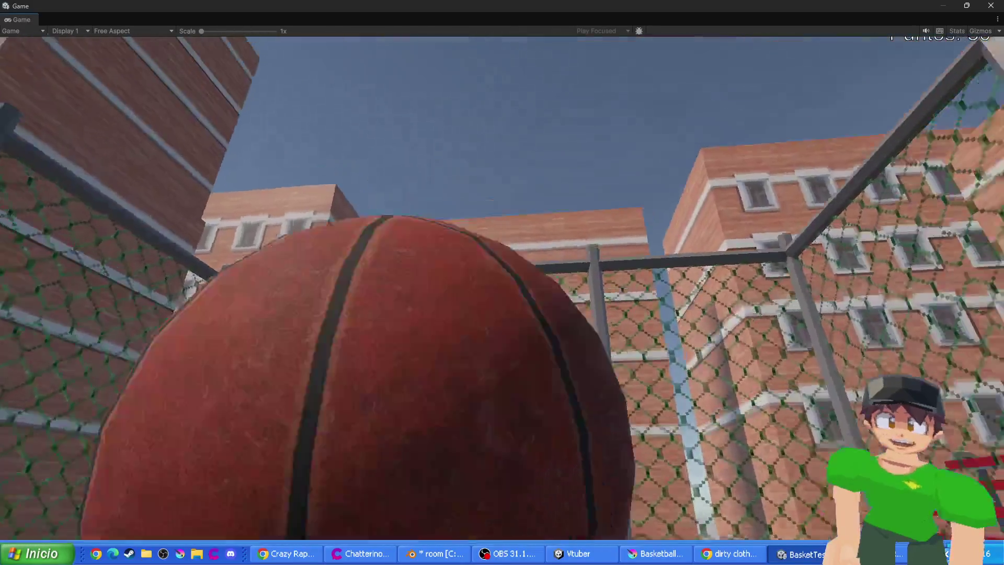
{"action": "key", "text": "space"}
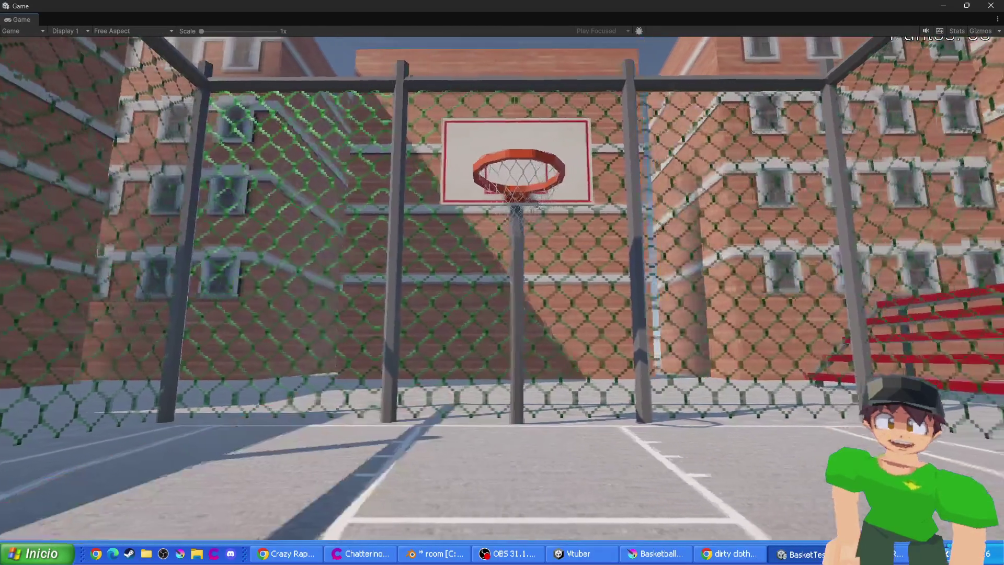
{"action": "key", "text": "space"}
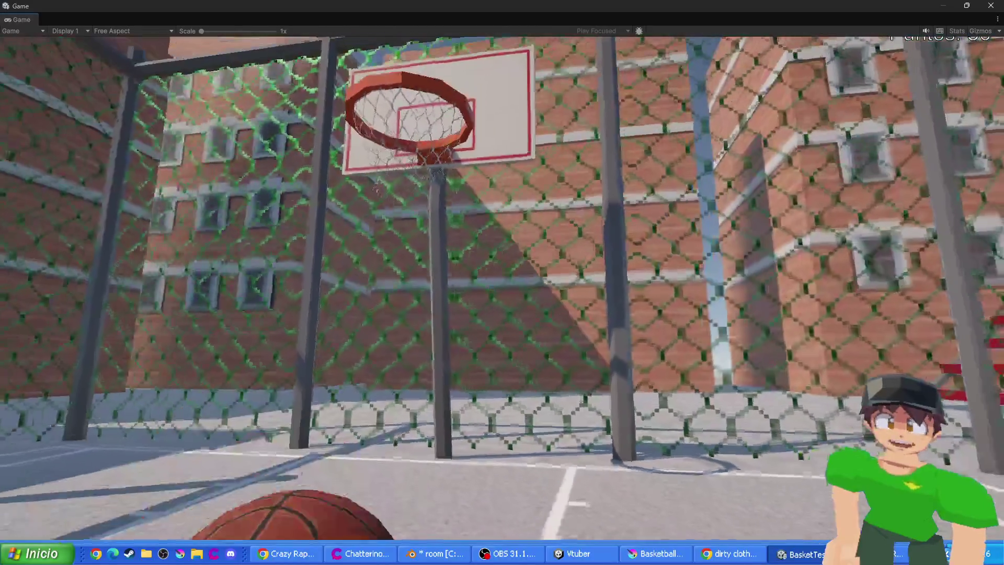
{"action": "key", "text": "space"}
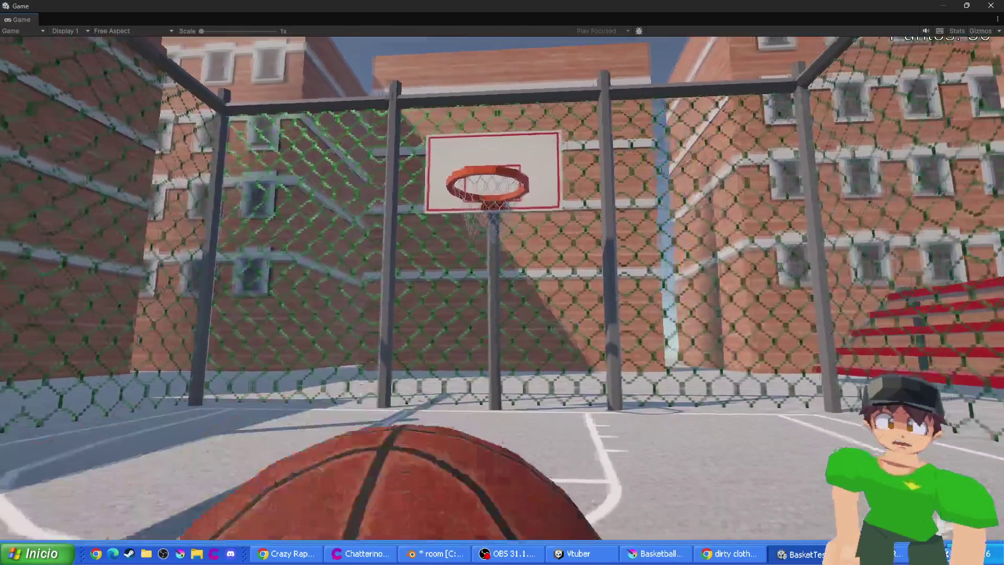
{"action": "key", "text": "space"}
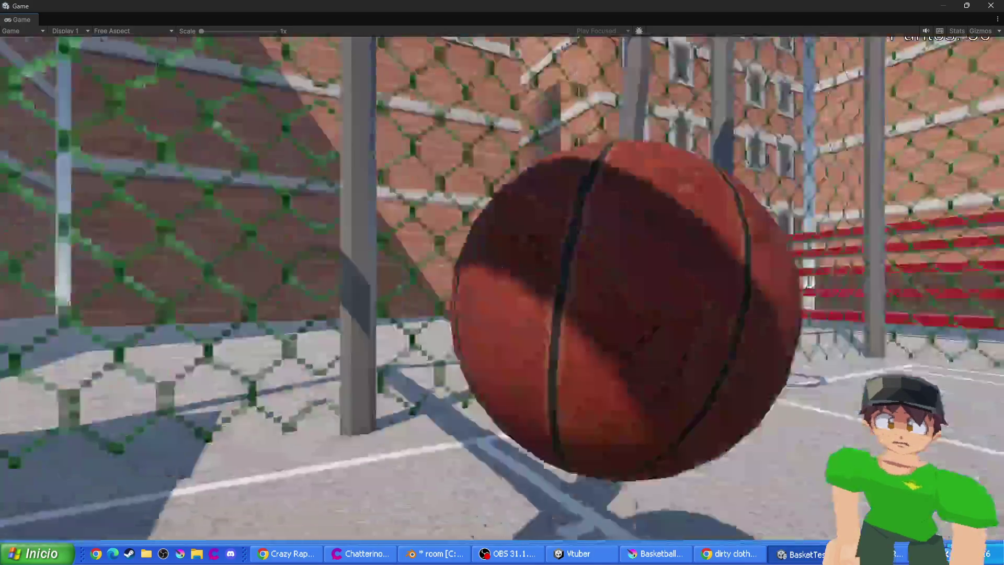
{"action": "key", "text": "space"}
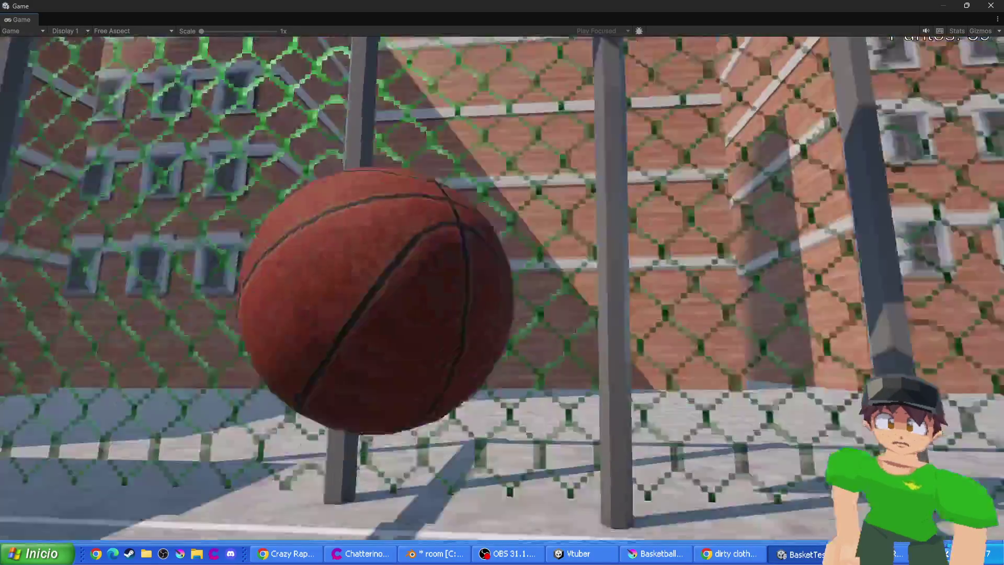
{"action": "key", "text": "space"}
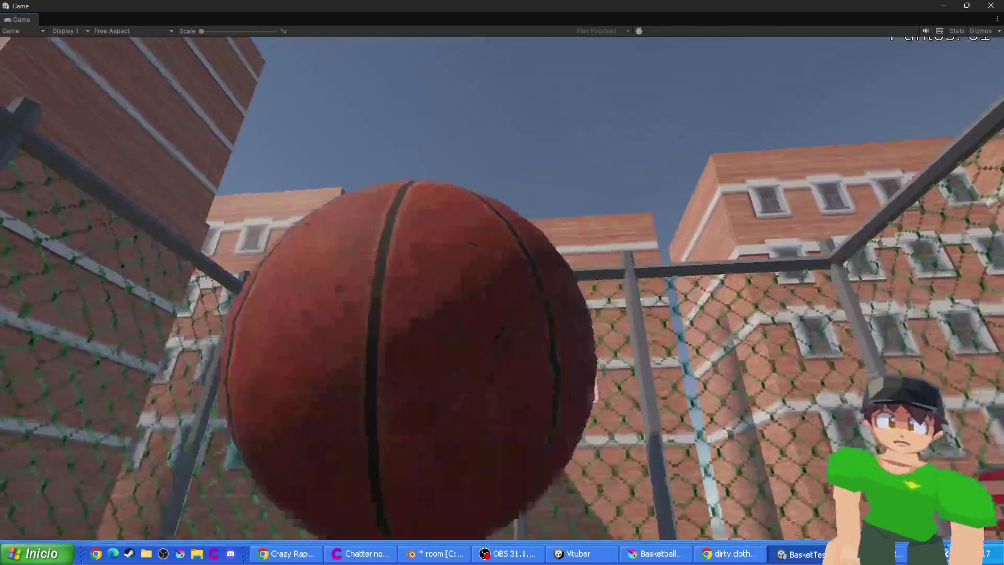
{"action": "key", "text": "space"}
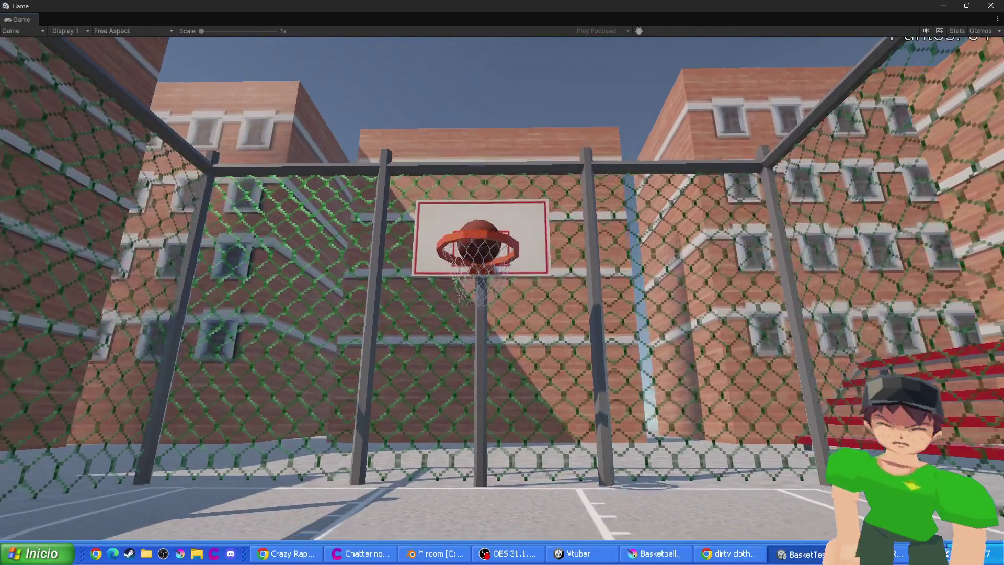
{"action": "key", "text": "w"}
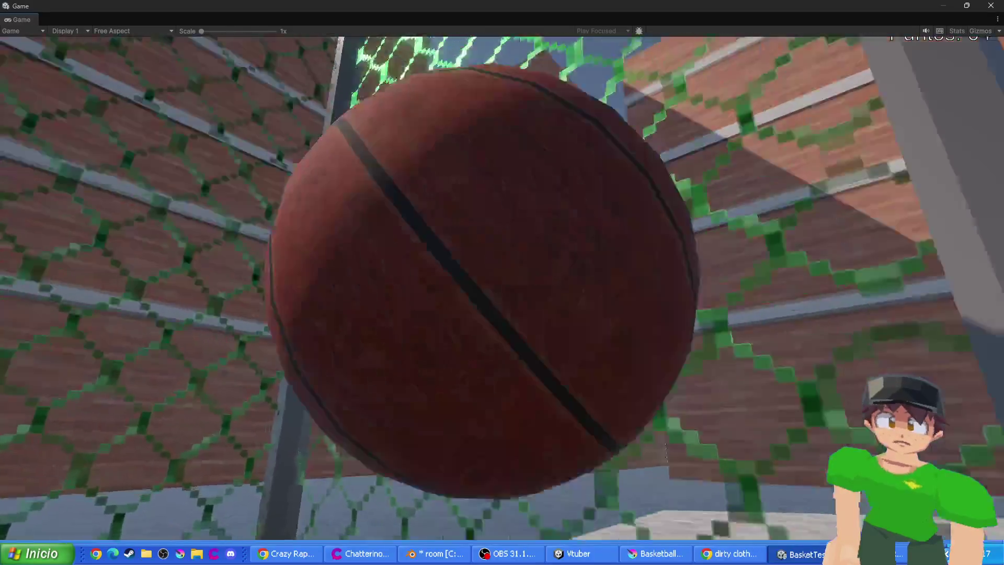
{"action": "key", "text": "s"}
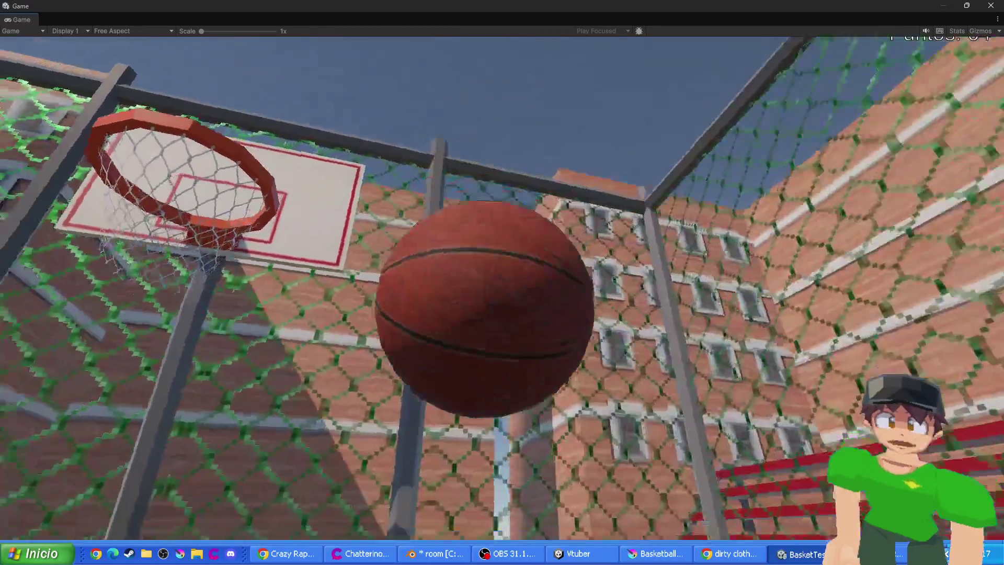
{"action": "key", "text": "s"}
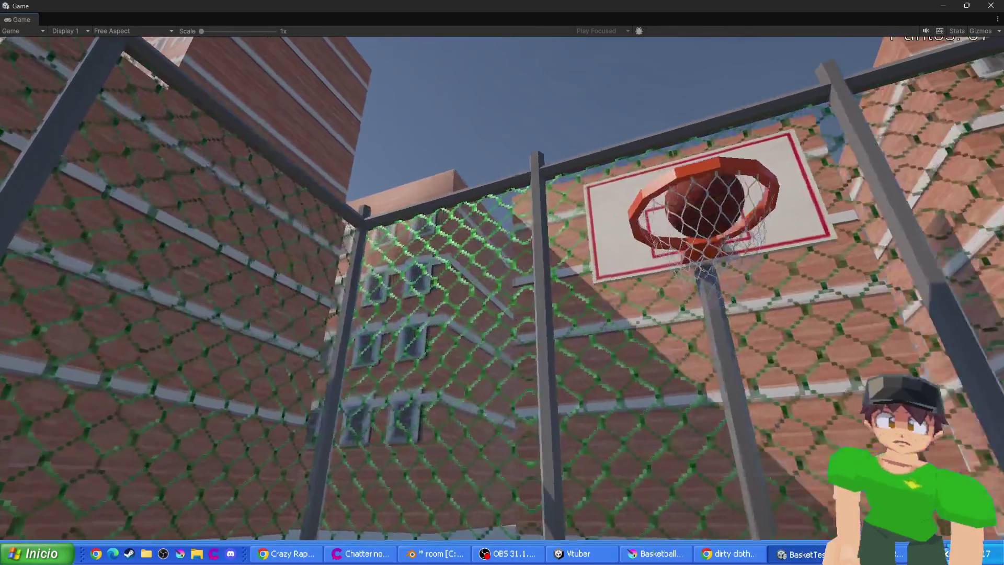
{"action": "key", "text": "w"}
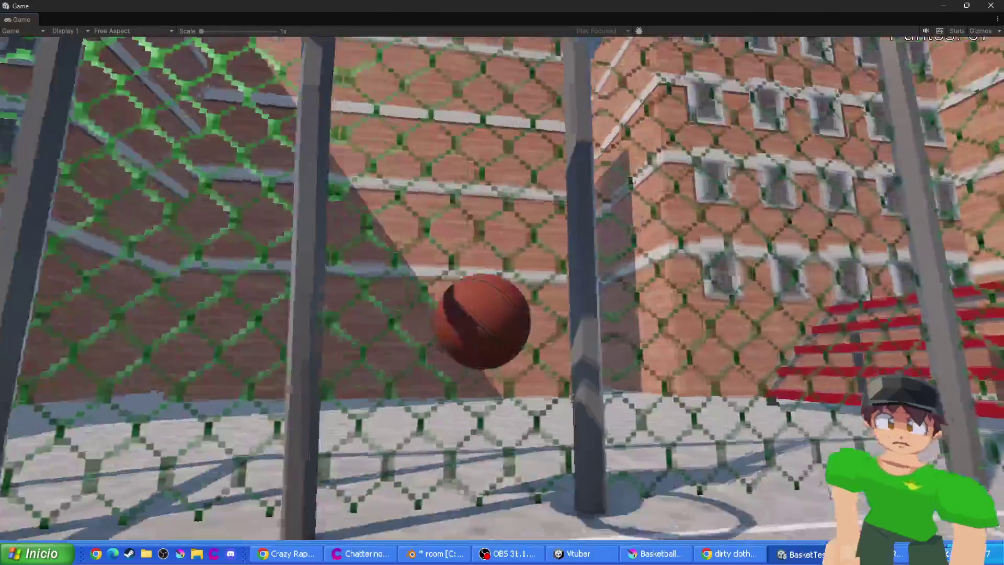
{"action": "key", "text": "w"}
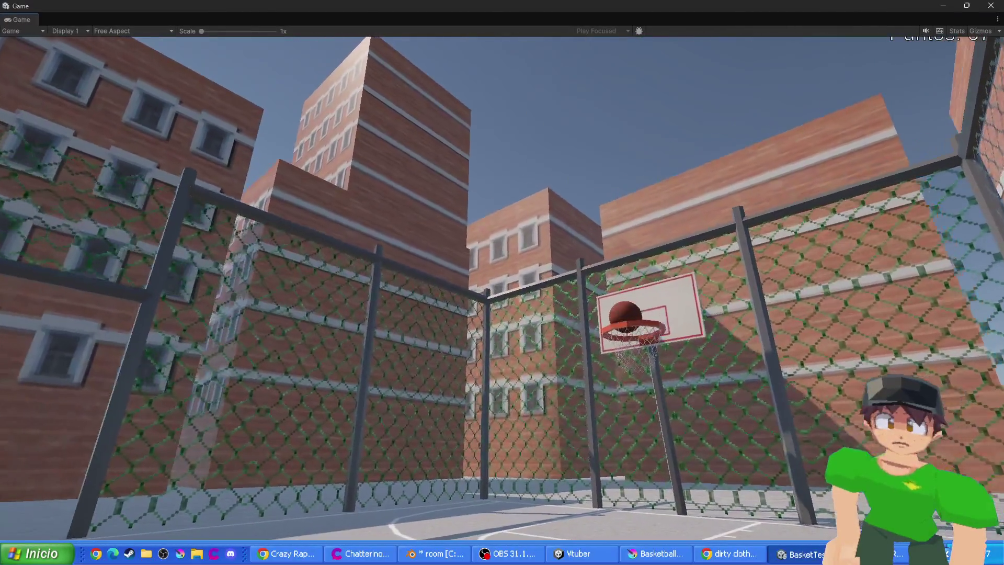
{"action": "key", "text": "s"}
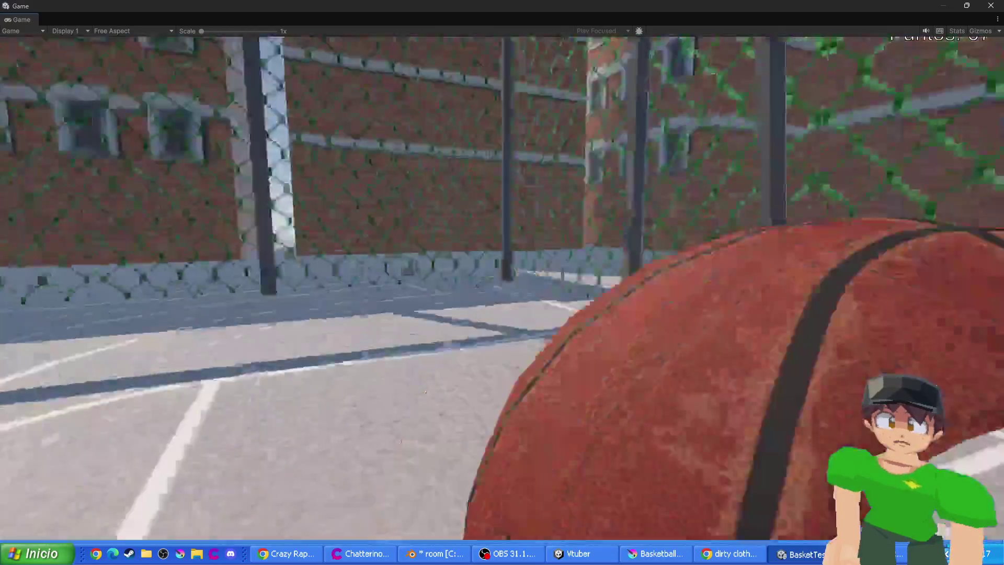
{"action": "key", "text": "w"}
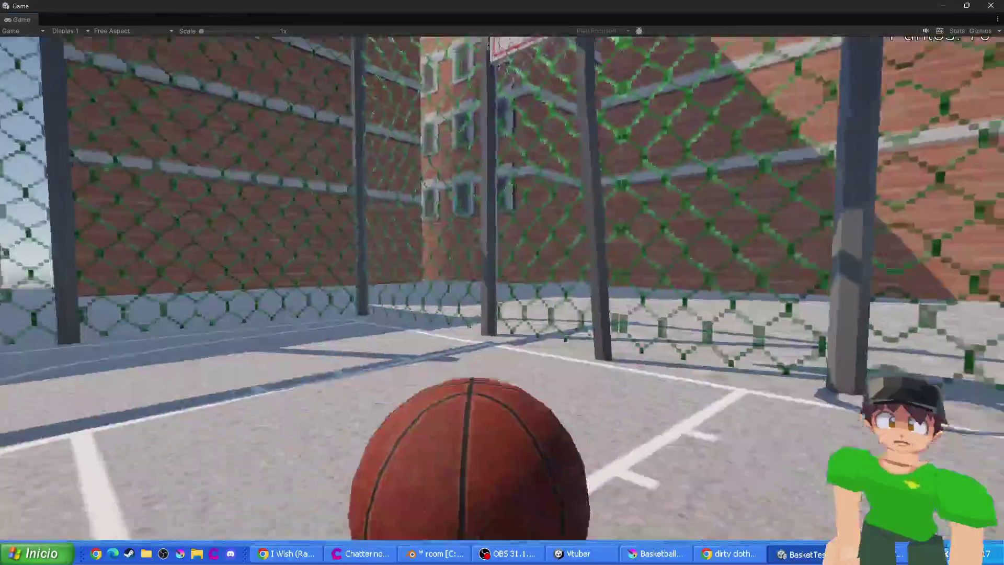
{"action": "key", "text": "w"}
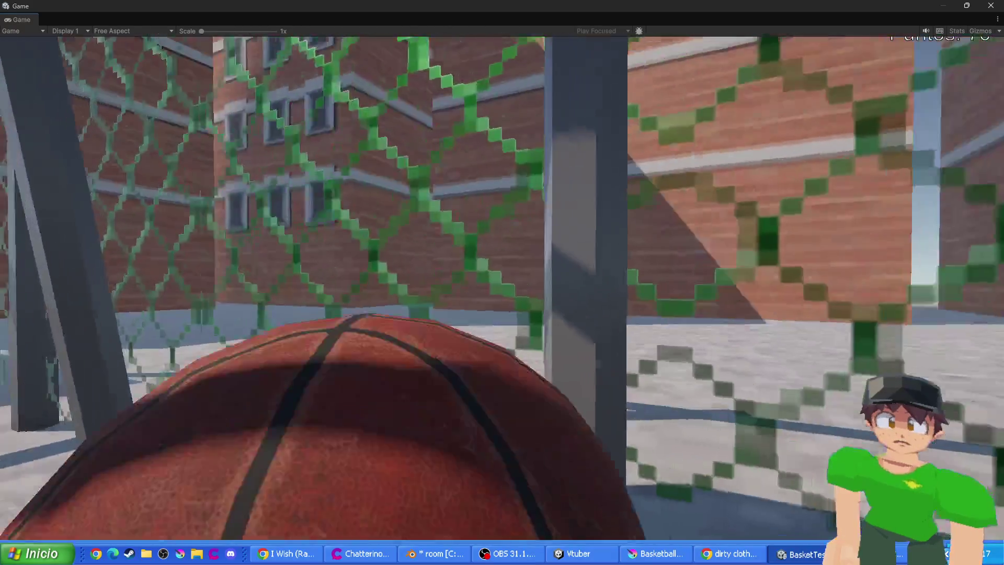
{"action": "left_click", "coordinate": [503, 282]}
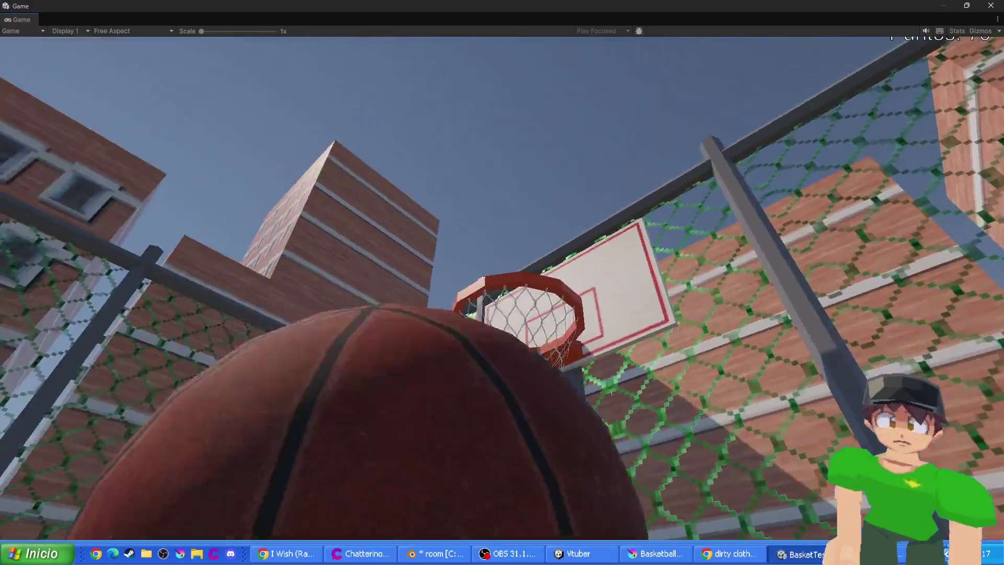
{"action": "left_click", "coordinate": [502, 282]}
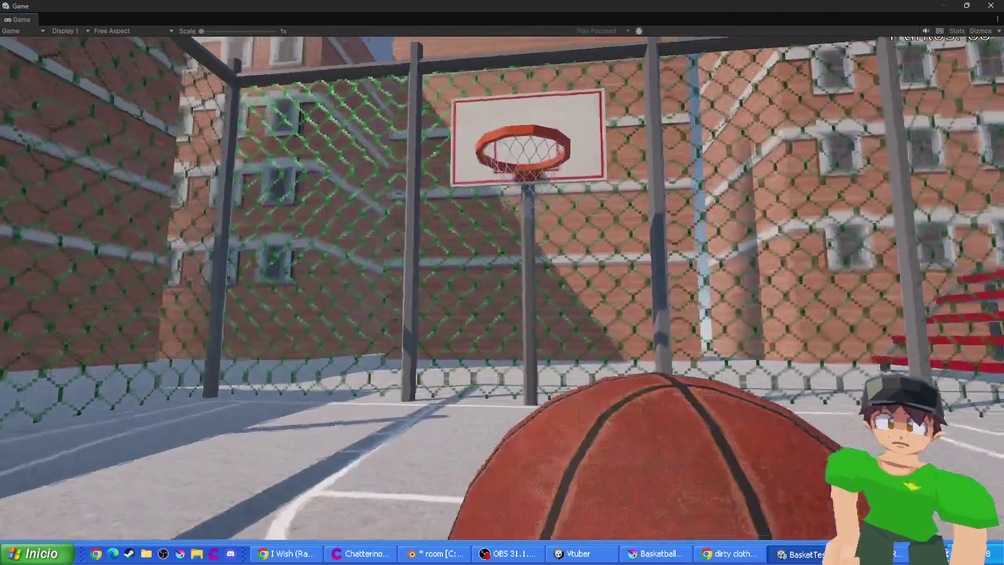
{"action": "key", "text": "space"}
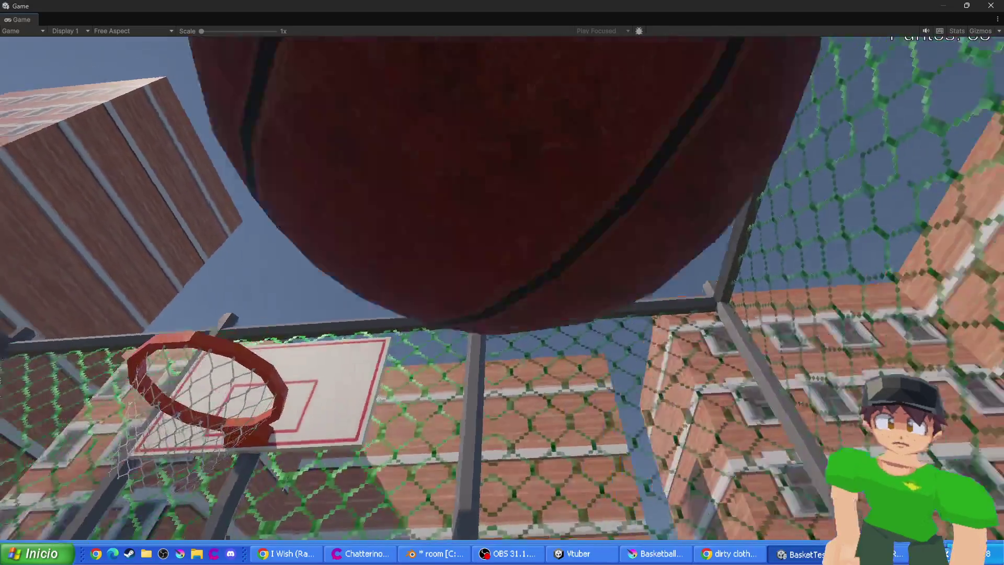
{"action": "key", "text": "space"}
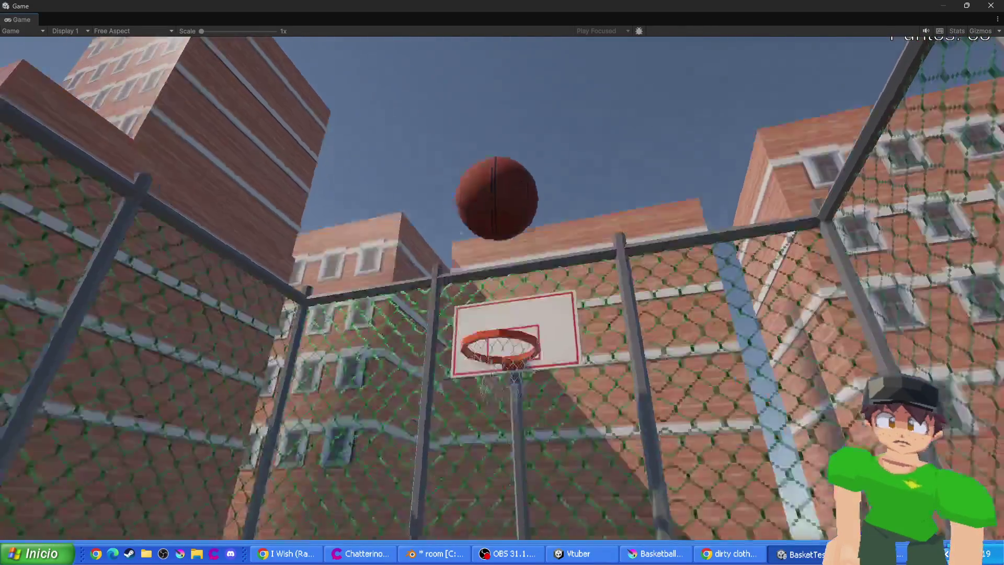
{"action": "key", "text": "space"}
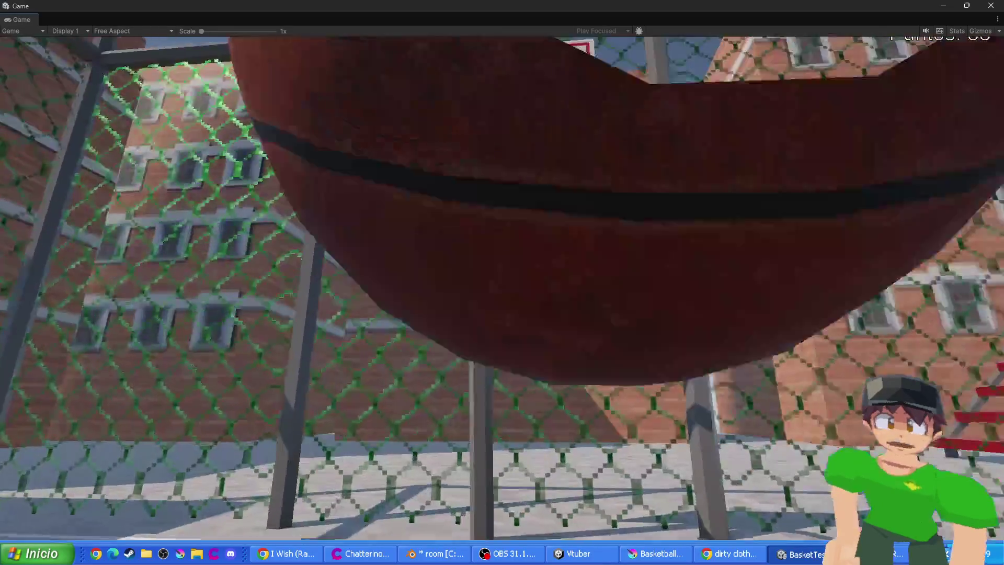
{"action": "key", "text": "space"}
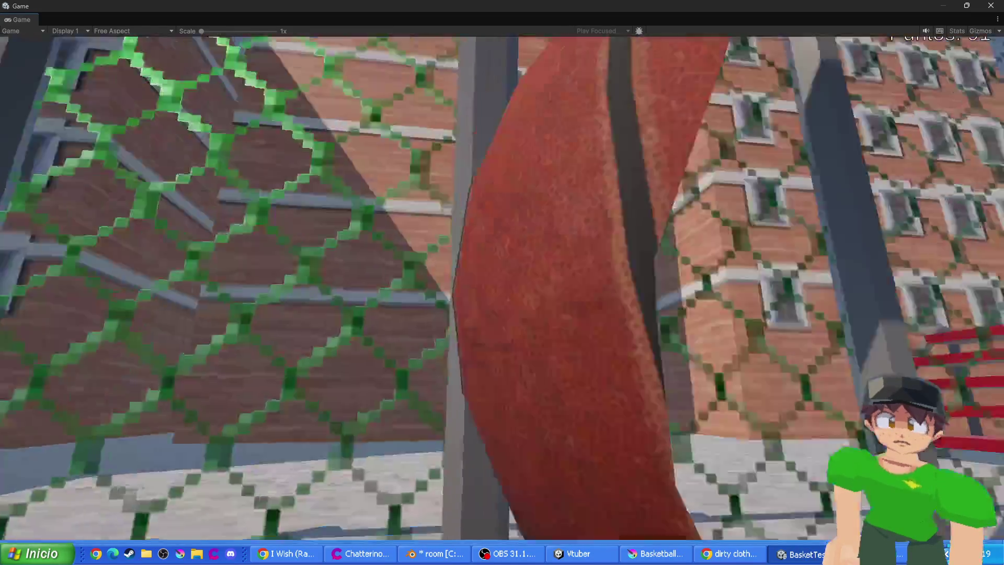
{"action": "key", "text": "space"}
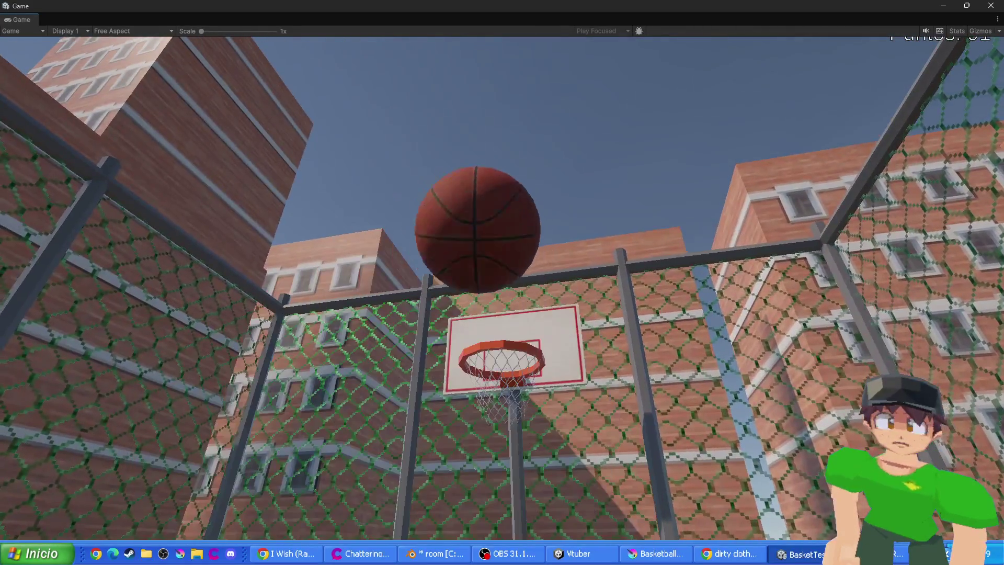
{"action": "key", "text": "space"}
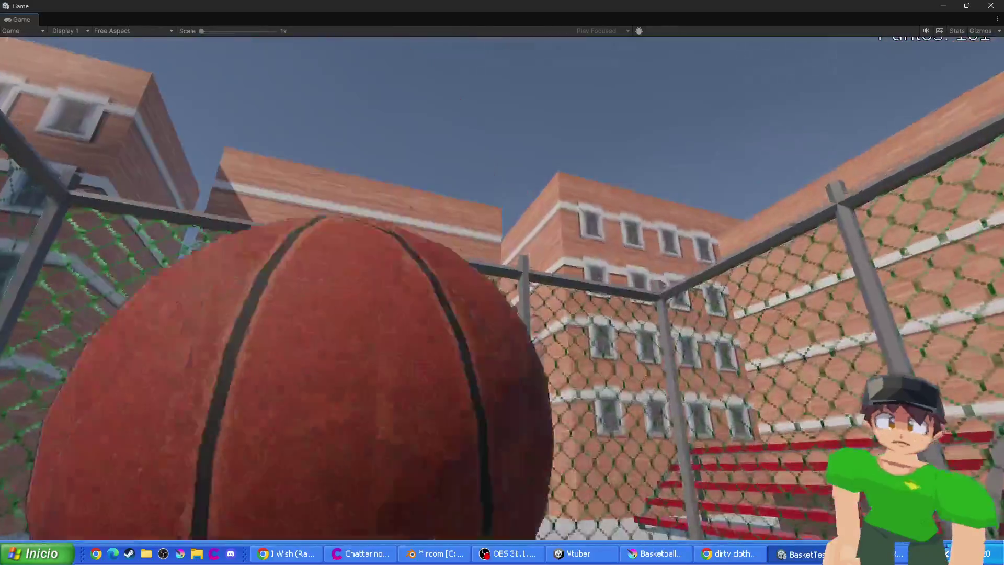
{"action": "left_click", "coordinate": [502, 283]}
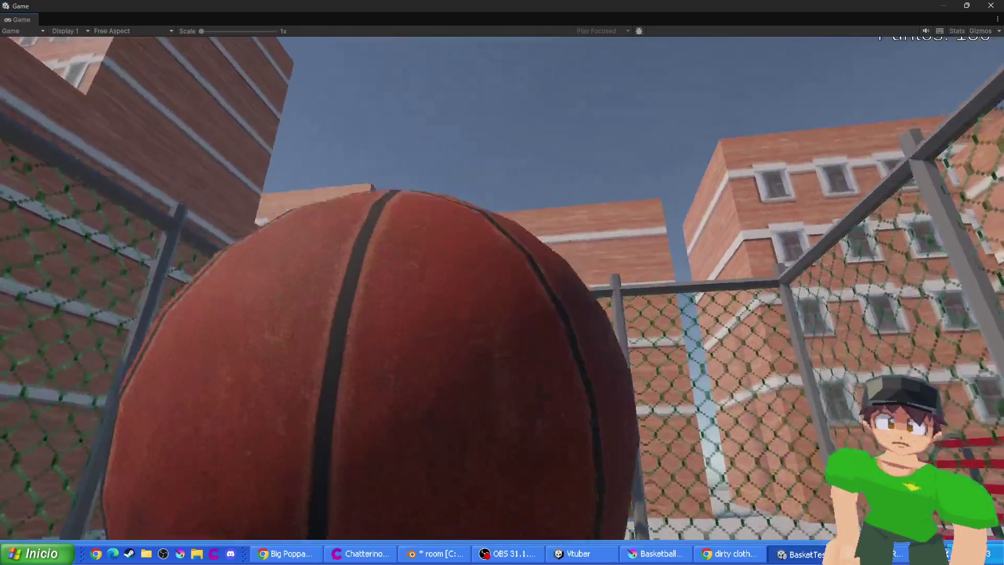
{"action": "key", "text": "space"}
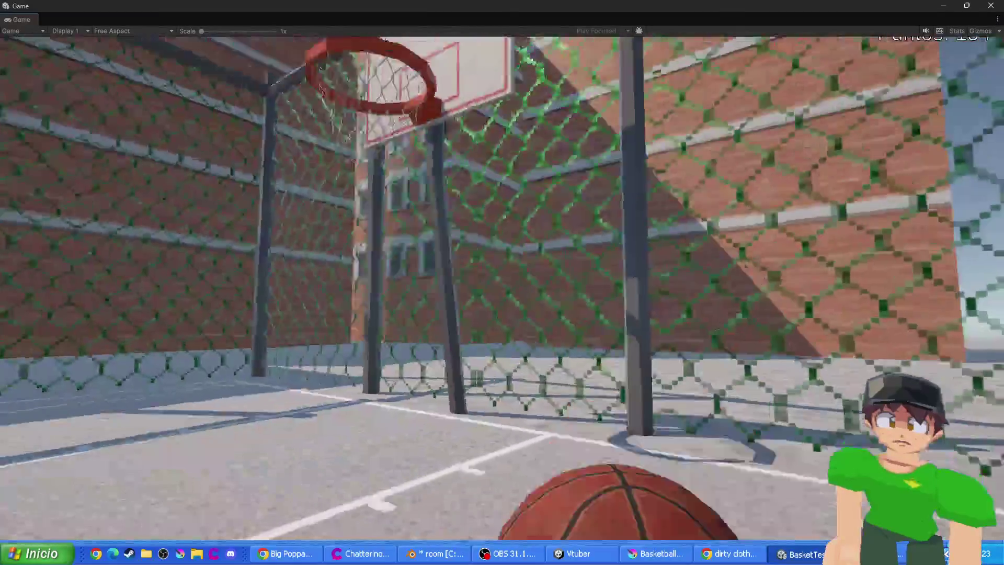
{"action": "key", "text": "space"}
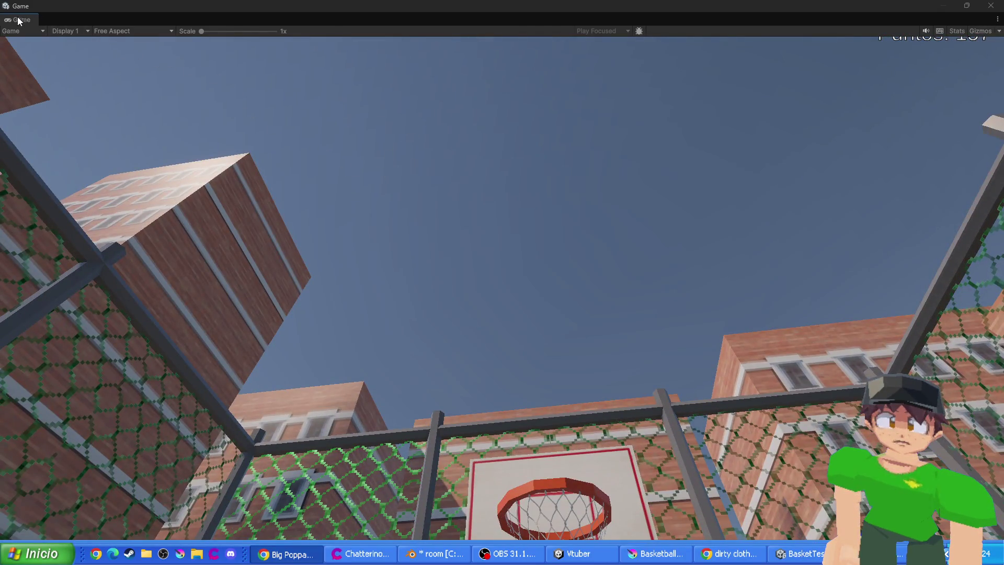
{"action": "mouse_move", "coordinate": [19, 22]}
{"action": "left_mouse_down"}
{"action": "mouse_move", "coordinate": [59, 75]}
{"action": "mouse_move", "coordinate": [242, 157]}
{"action": "mouse_move", "coordinate": [395, 49]}
{"action": "left_mouse_up"}
{"action": "left_click", "coordinate": [341, 58]}
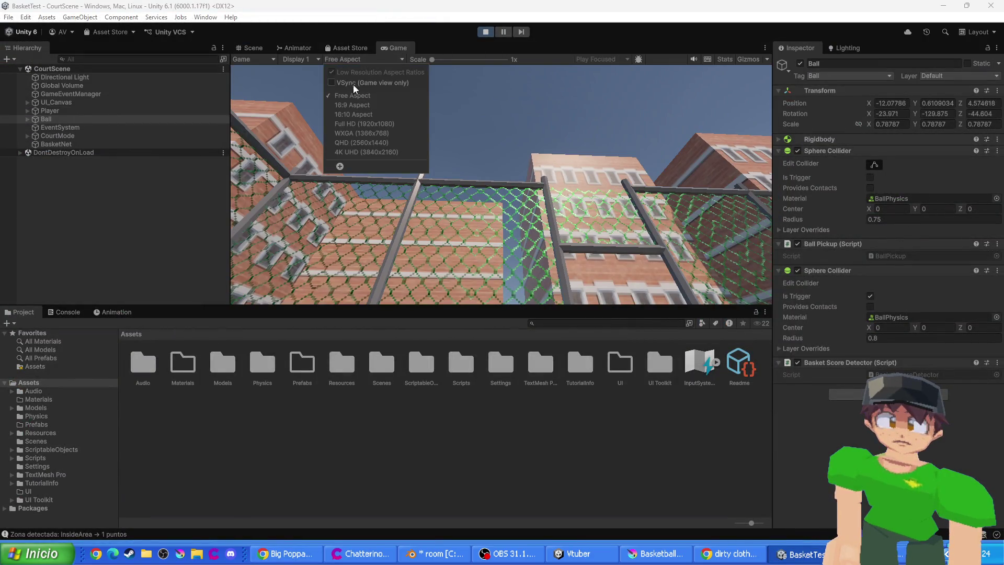
{"action": "left_click", "coordinate": [353, 105]}
{"action": "left_click", "coordinate": [492, 34]}
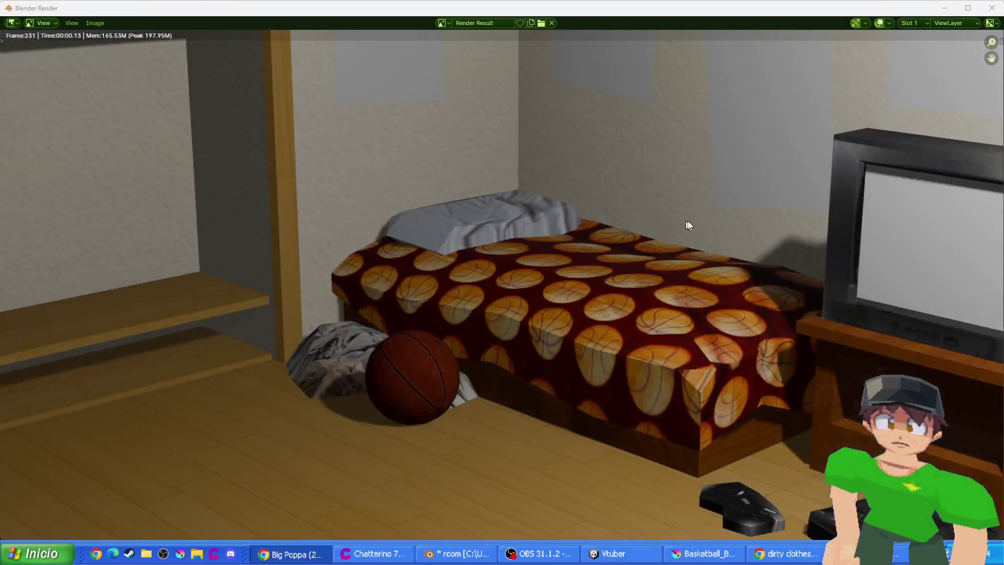
{"action": "key", "text": "Escape"}
{"action": "right_click", "coordinate": [563, 222]}
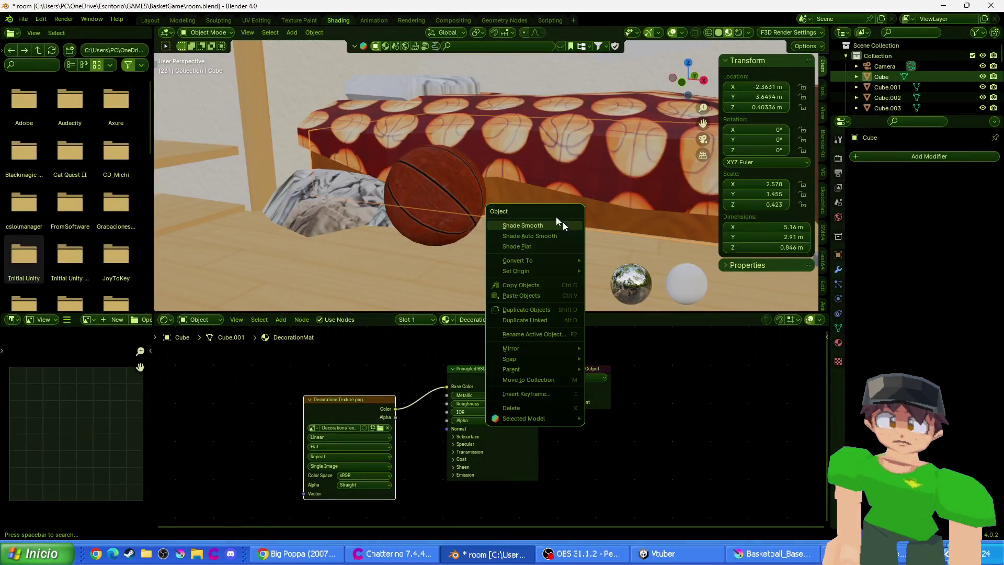
{"action": "key", "text": "Escape"}
{"action": "scroll", "coordinate": [493, 182], "scroll_direction": "up", "scroll_amount": 2}
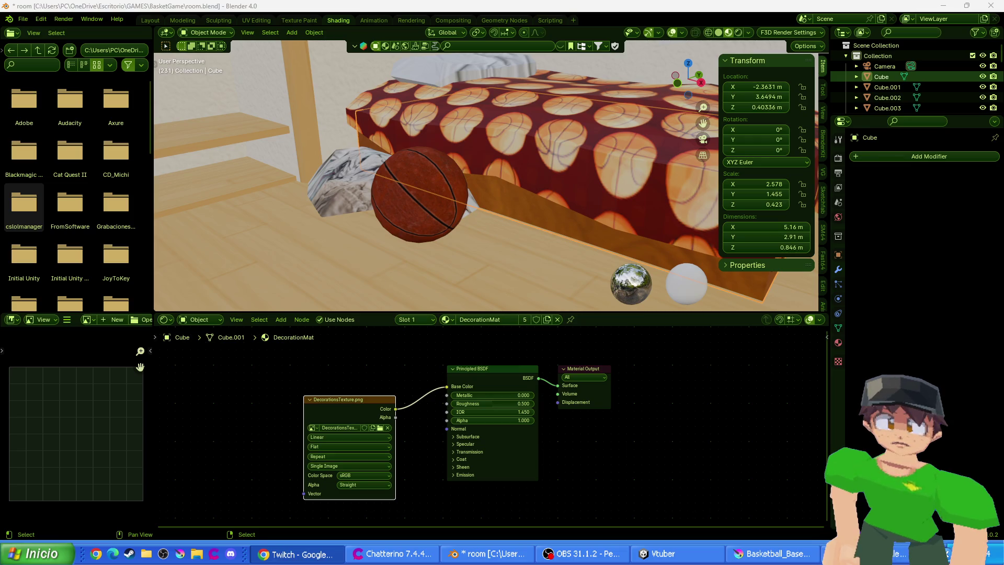
{"action": "key", "text": "shift+grave"}
{"action": "key", "text": "s"}
{"action": "left_click", "coordinate": [286, 230]}
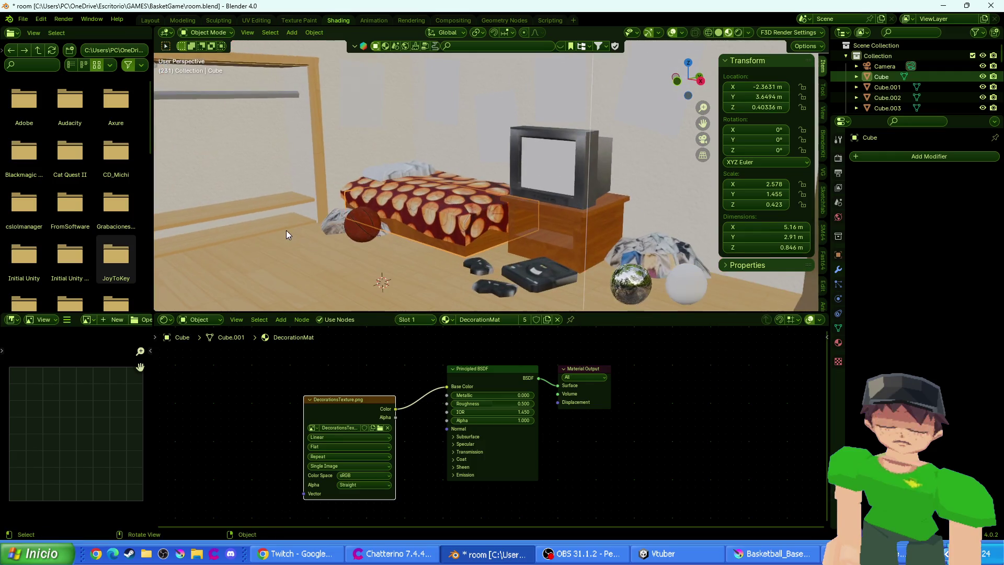
{"action": "key", "text": "grave"}
{"action": "left_click", "coordinate": [298, 233]}
{"action": "key", "text": "ctrl+s"}
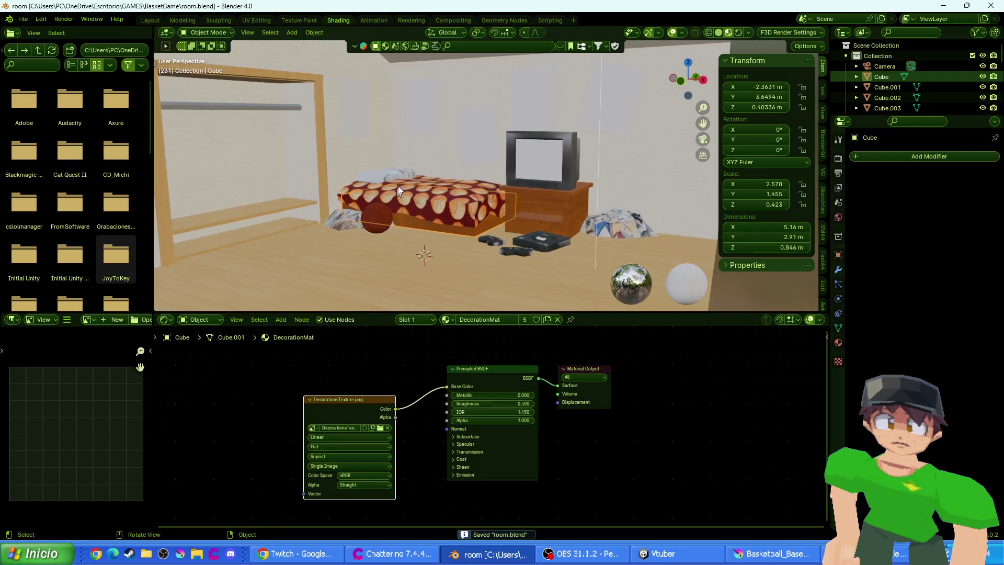
{"action": "left_click", "coordinate": [436, 138]}
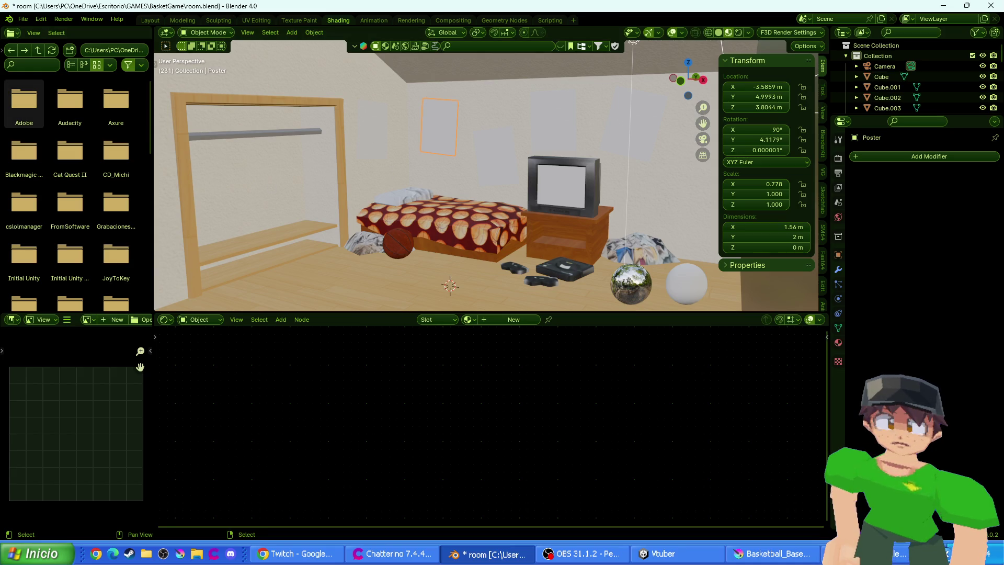
{"action": "key", "text": "alt+Tab"}
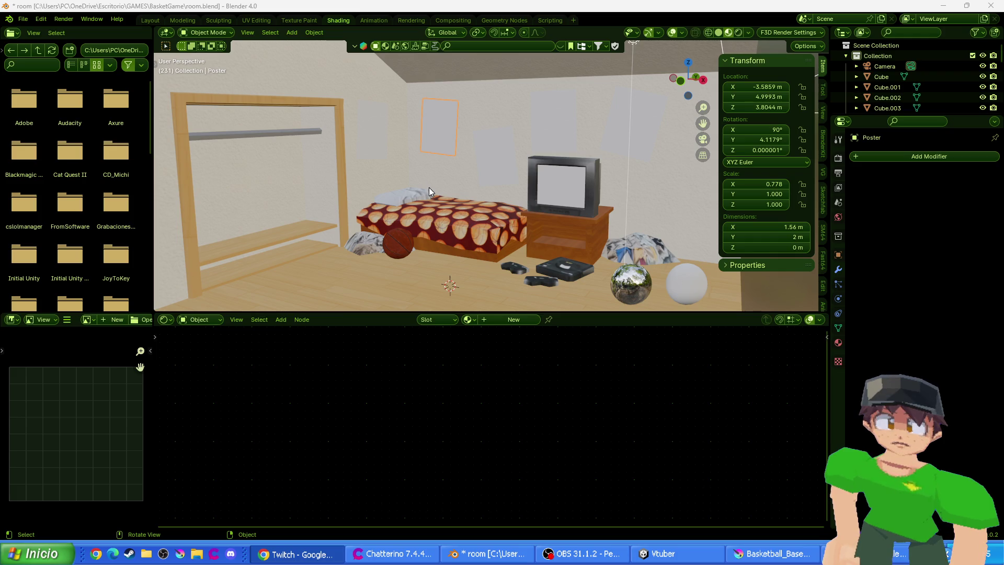
{"action": "scroll", "coordinate": [446, 220], "scroll_direction": "down", "scroll_amount": 5}
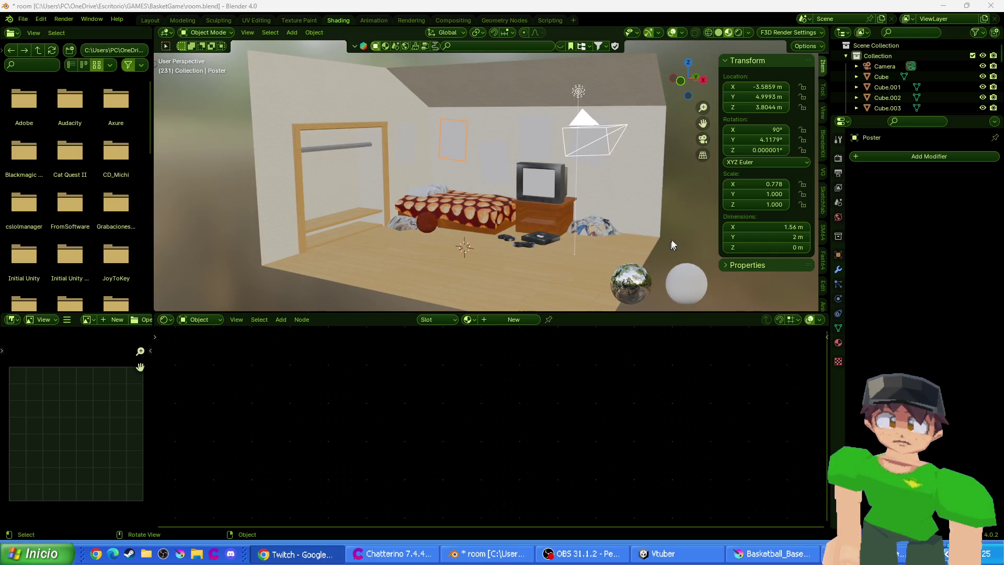
{"action": "key", "text": "ctrl+s"}
{"action": "left_click", "coordinate": [587, 172]}
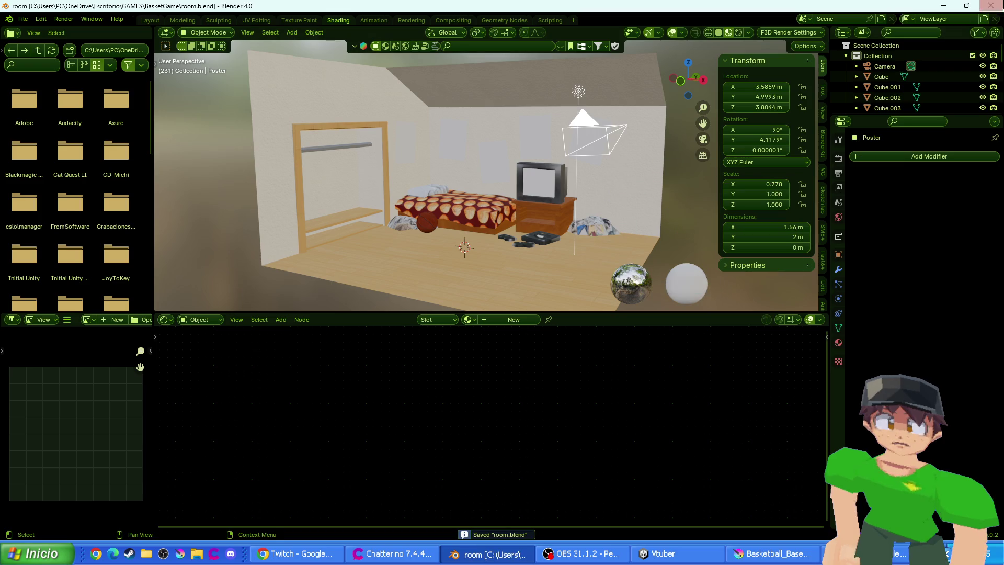
{"action": "left_click", "coordinate": [991, 5]}
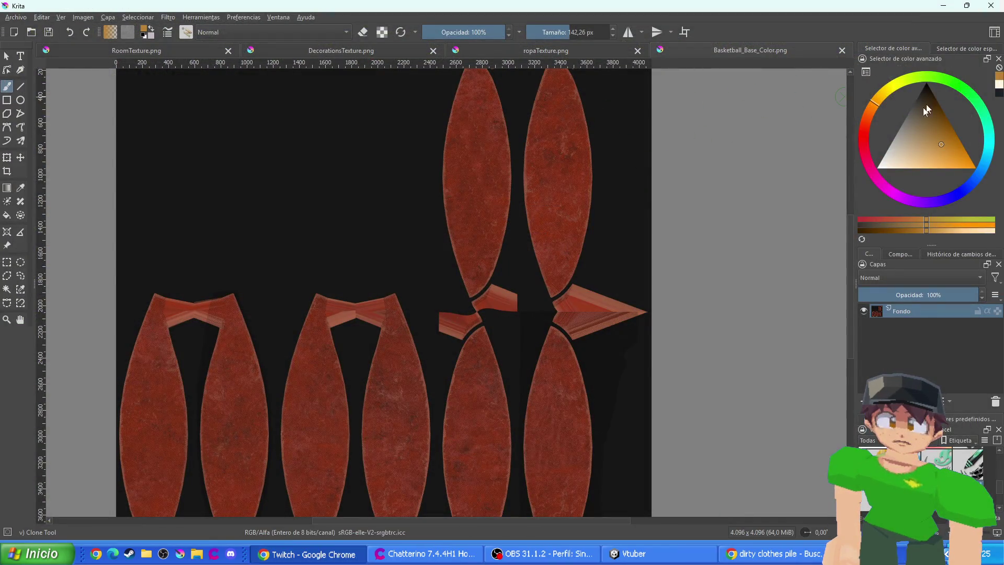
{"action": "left_click", "coordinate": [943, 6]}
{"action": "left_click", "coordinate": [878, 103]}
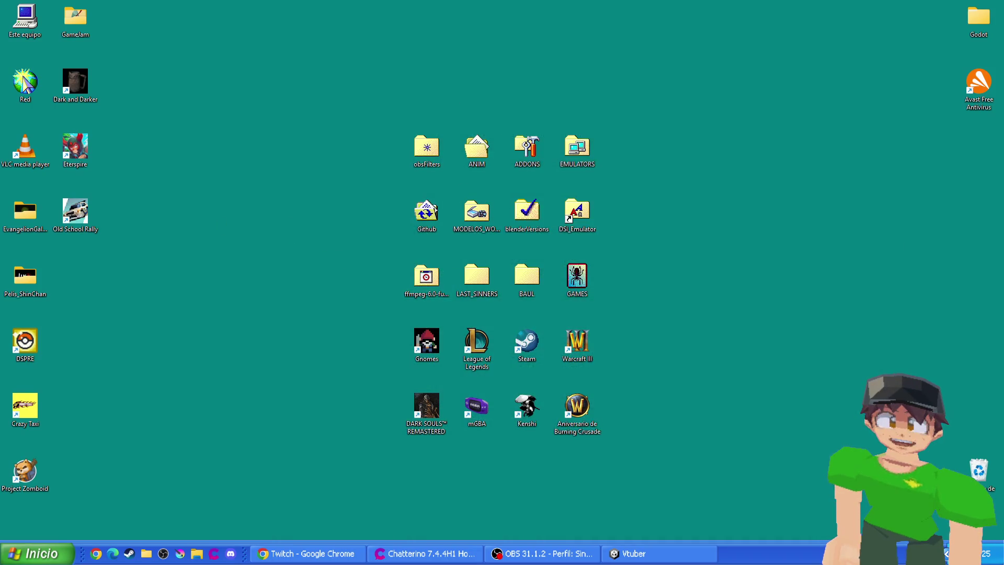
{"action": "left_click", "coordinate": [307, 553]}
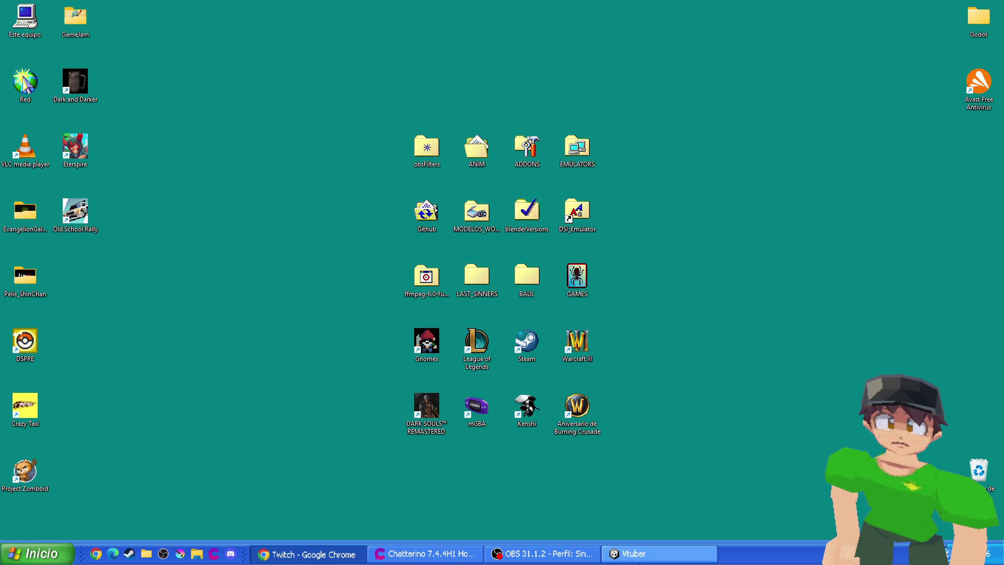
{"action": "left_click", "coordinate": [633, 559]}
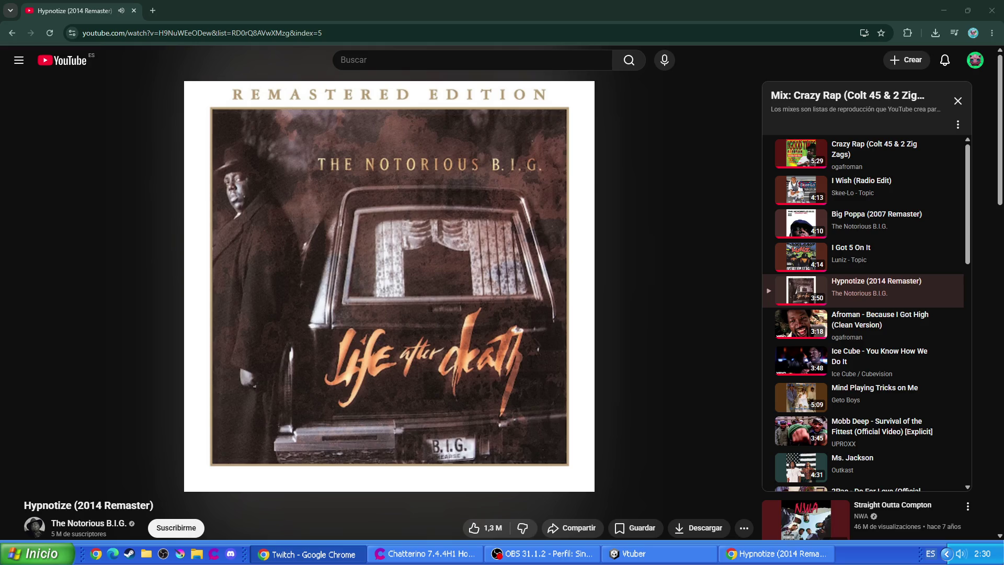
{"action": "mouse_move", "coordinate": [58, 11]}
{"action": "left_mouse_down"}
{"action": "mouse_move", "coordinate": [105, 6]}
{"action": "mouse_move", "coordinate": [0, 10]}
{"action": "left_mouse_up"}
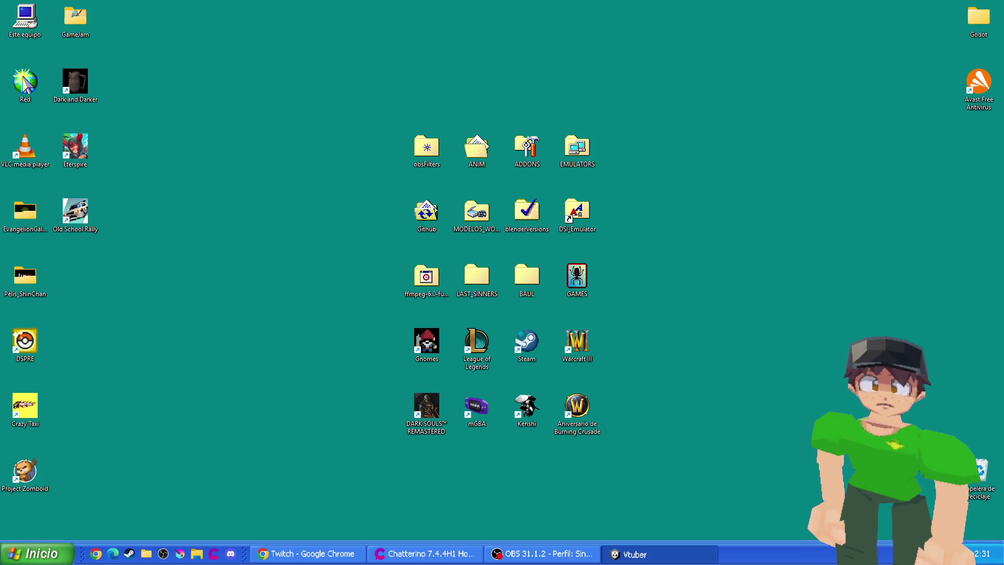
{"action": "double_click", "coordinate": [26, 414]}
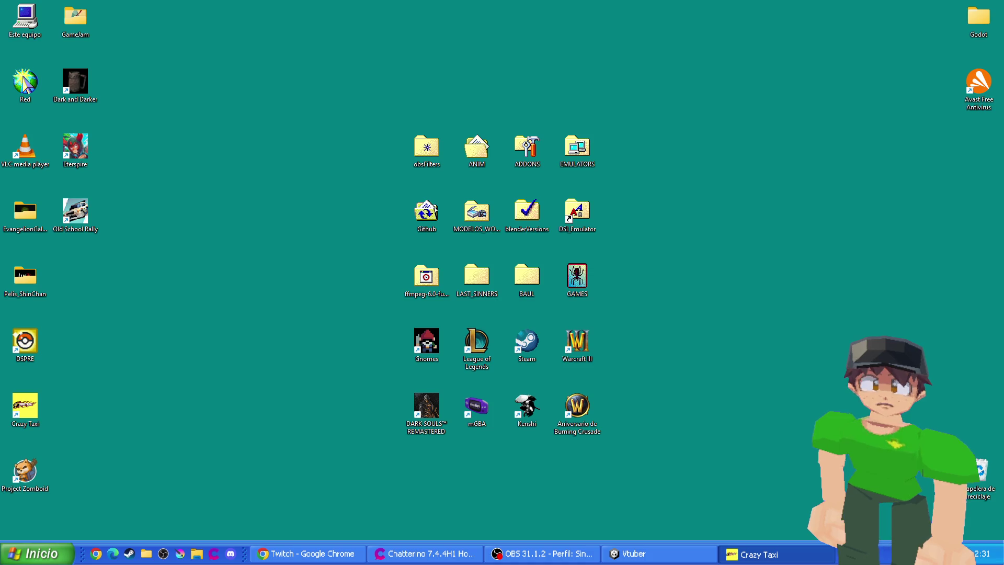
{"action": "left_click", "coordinate": [308, 553]}
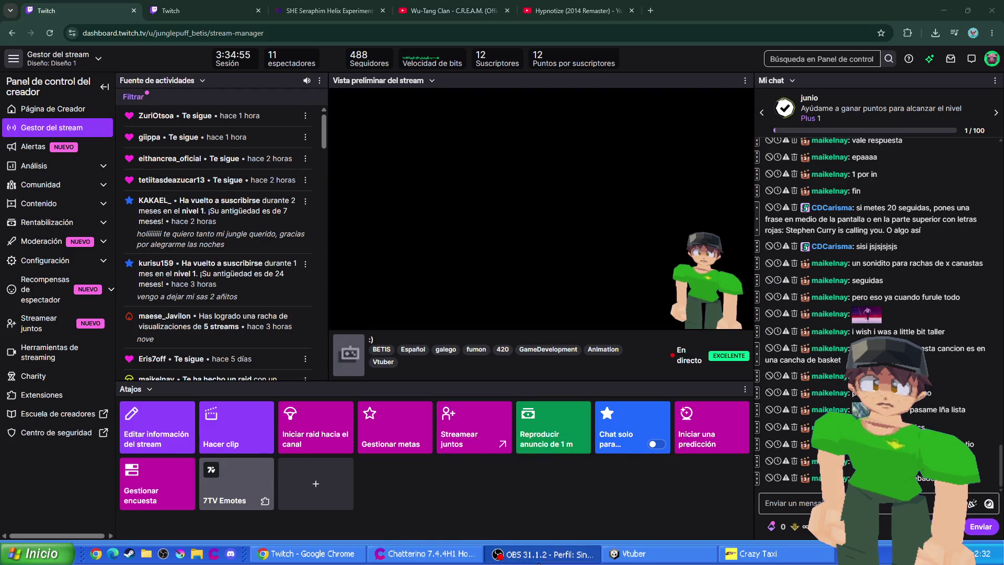
{"action": "left_click", "coordinate": [541, 555]}
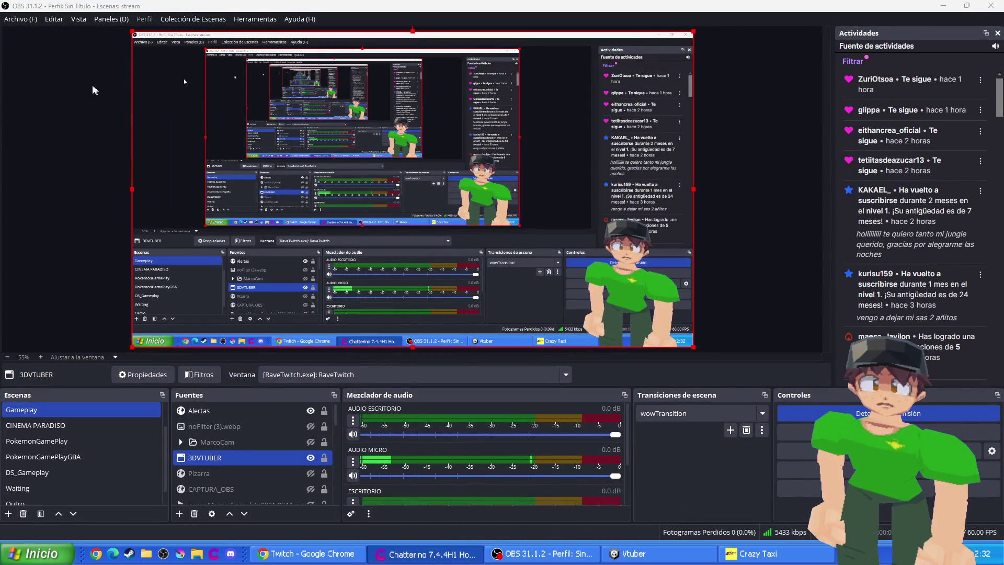
{"action": "left_click", "coordinate": [426, 553]}
{"action": "mouse_move", "coordinate": [20, 77]}
{"action": "left_mouse_down"}
{"action": "mouse_move", "coordinate": [58, 54]}
{"action": "mouse_move", "coordinate": [20, 37]}
{"action": "mouse_move", "coordinate": [30, 32]}
{"action": "mouse_move", "coordinate": [68, 41]}
{"action": "mouse_move", "coordinate": [42, 53]}
{"action": "mouse_move", "coordinate": [96, 72]}
{"action": "mouse_move", "coordinate": [63, 4]}
{"action": "mouse_move", "coordinate": [47, 17]}
{"action": "left_mouse_up"}
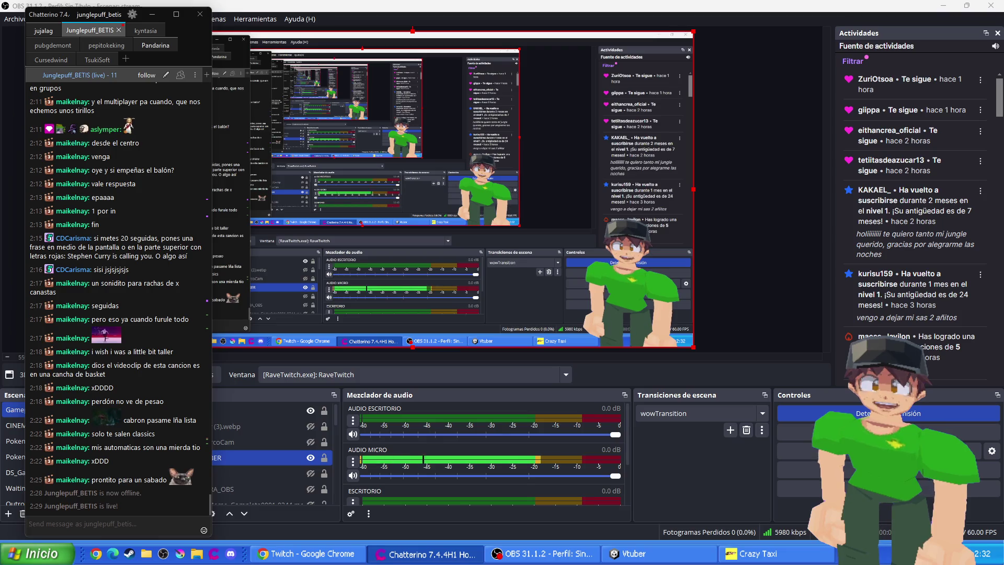
{"action": "left_click", "coordinate": [633, 553]}
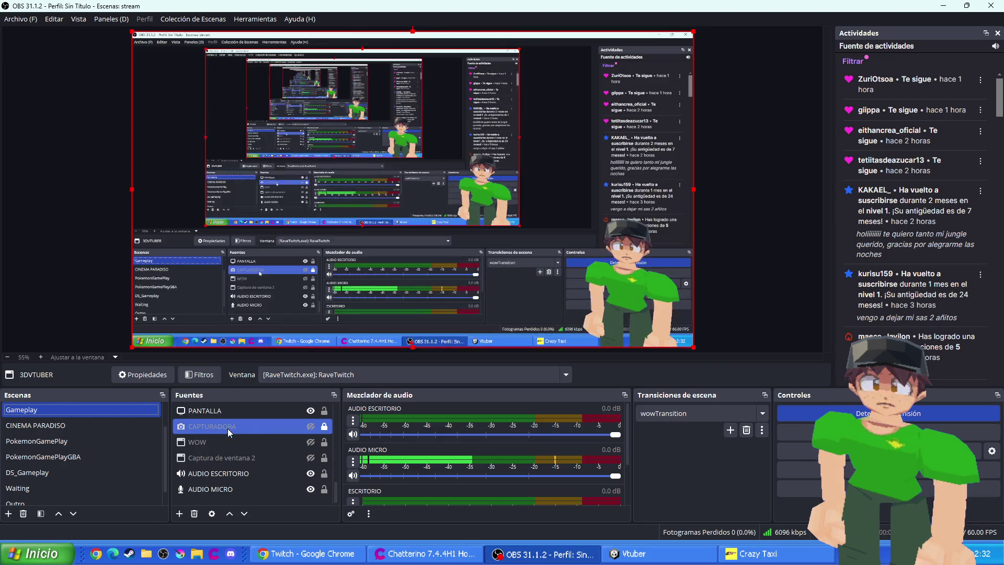
{"action": "double_click", "coordinate": [205, 457]}
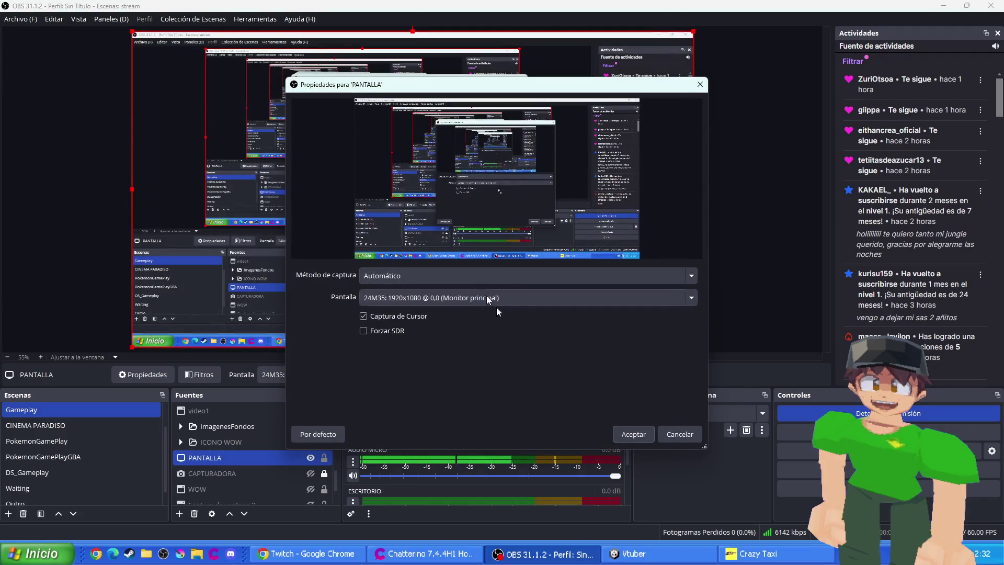
{"action": "left_click", "coordinate": [430, 298]}
{"action": "left_click", "coordinate": [426, 332]}
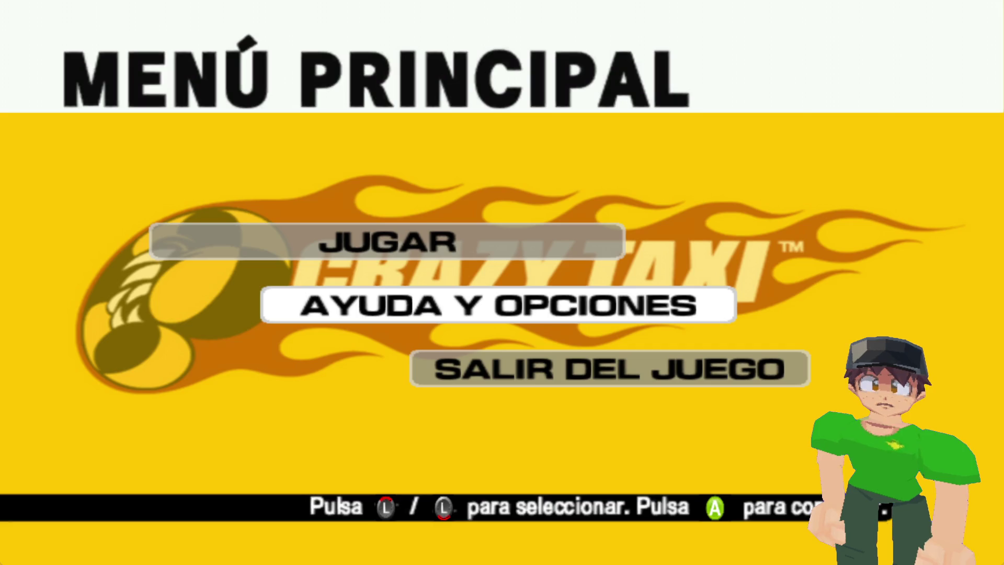
{"action": "key", "text": "Up"}
{"action": "key", "text": "Down"}
{"action": "key", "text": "Return"}
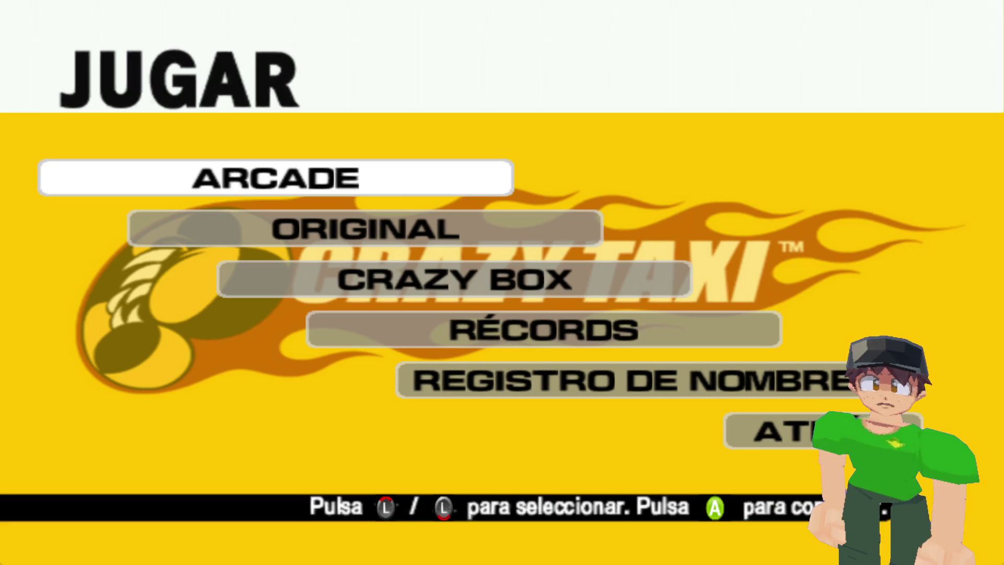
{"action": "key", "text": "Down"}
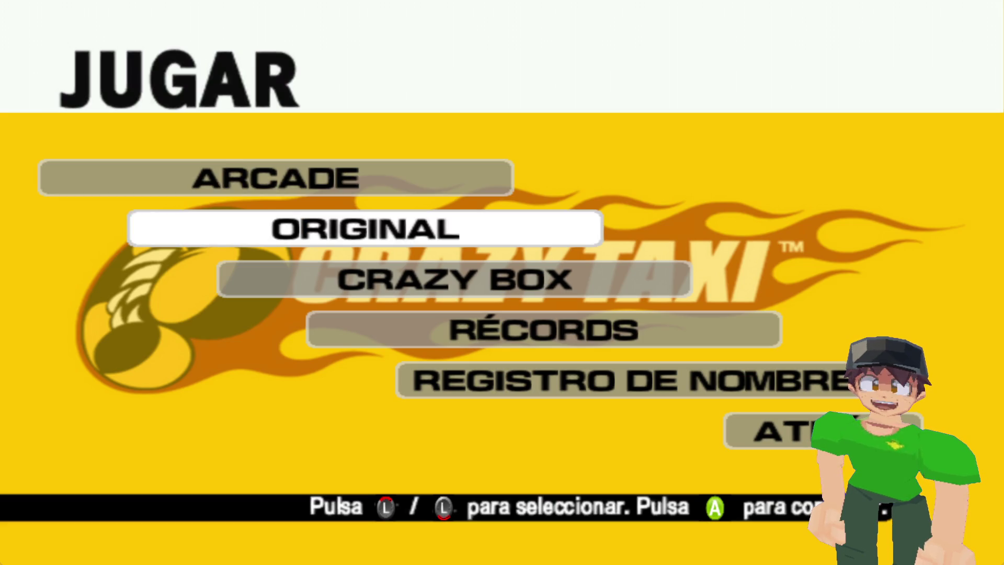
{"action": "key", "text": "Return"}
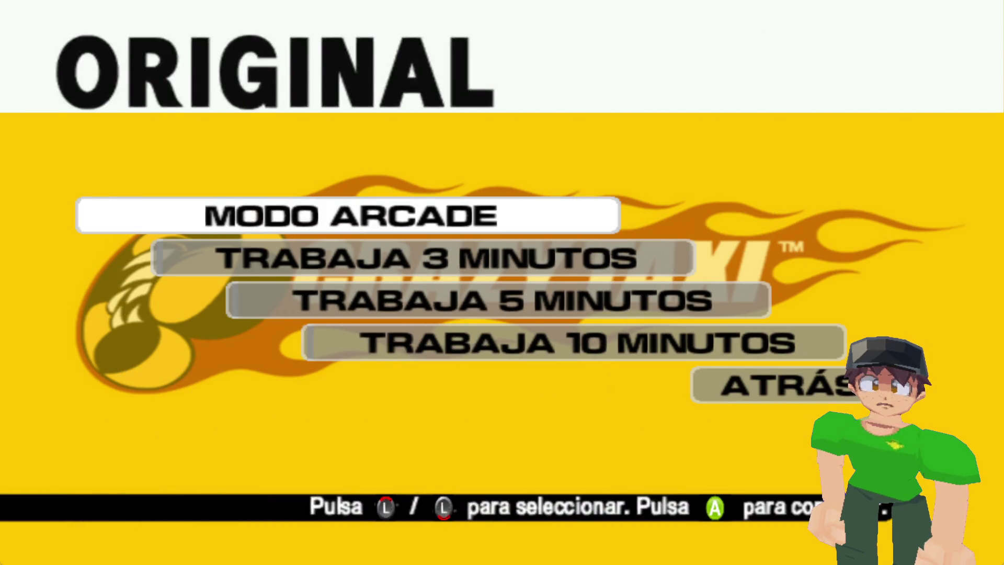
{"action": "key", "text": "Down"}
{"action": "key", "text": "Down"}
{"action": "key", "text": "Down"}
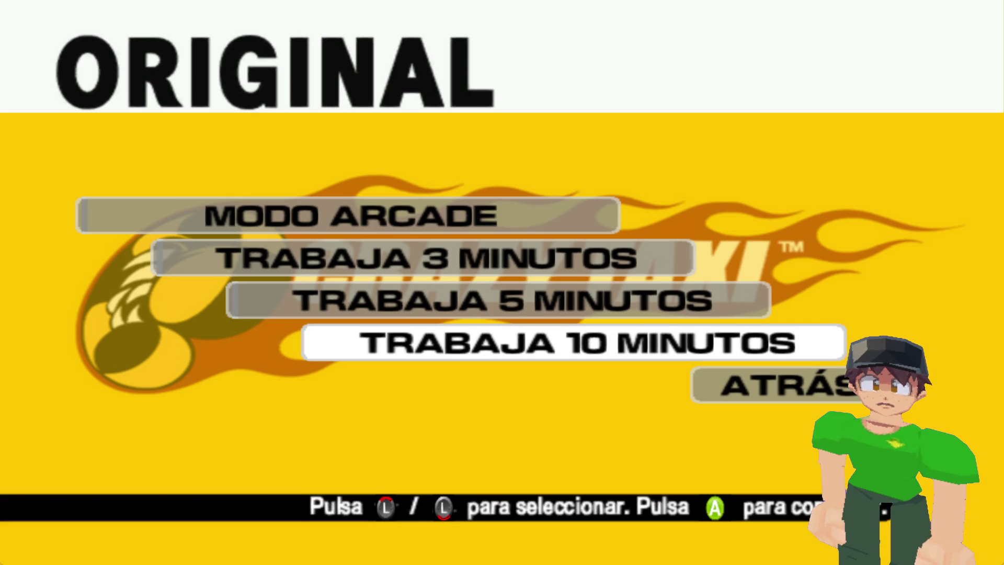
{"action": "key", "text": "Return"}
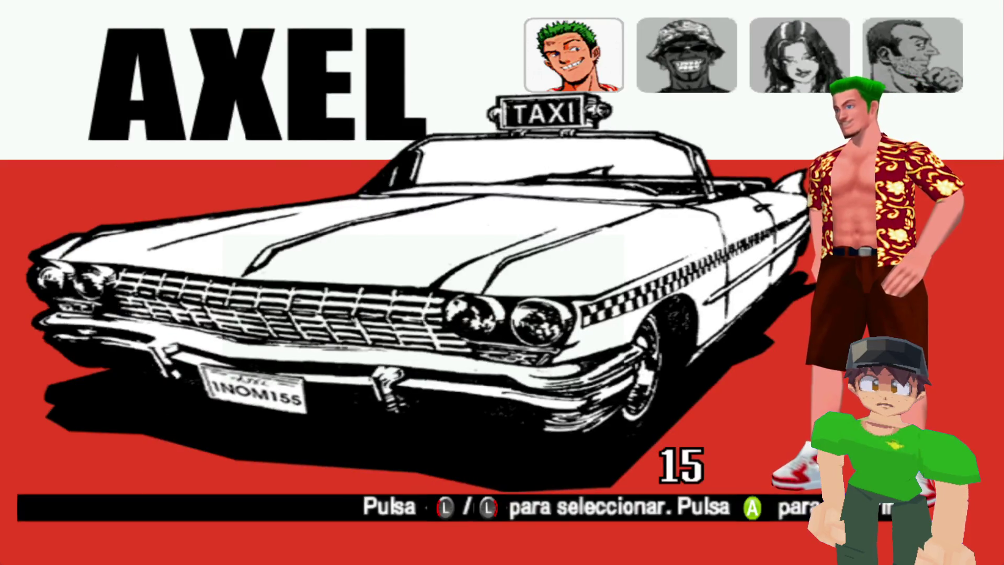
{"action": "key", "text": "Right"}
{"action": "key", "text": "Right"}
{"action": "key", "text": "Right"}
{"action": "key", "text": "Left"}
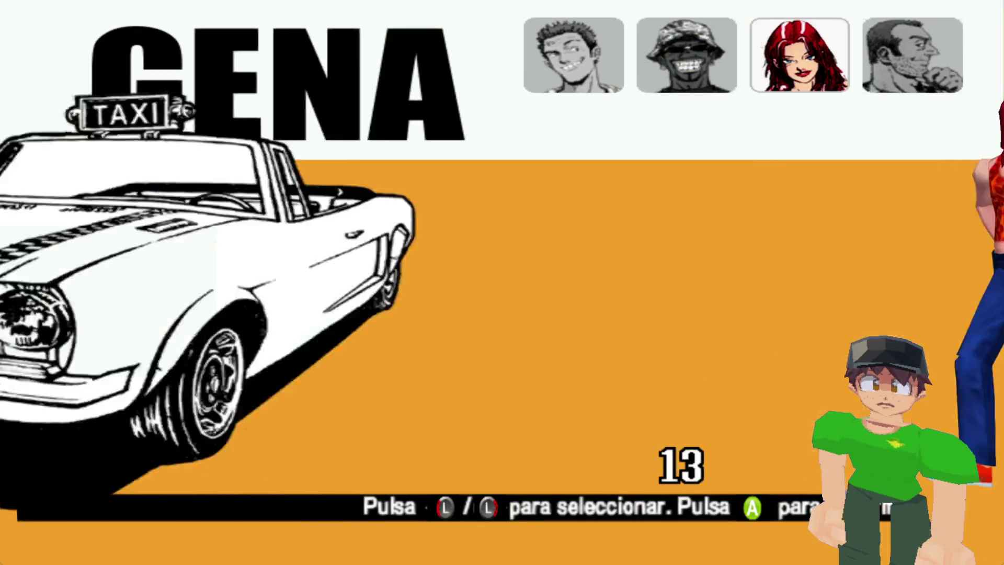
{"action": "key", "text": "Left"}
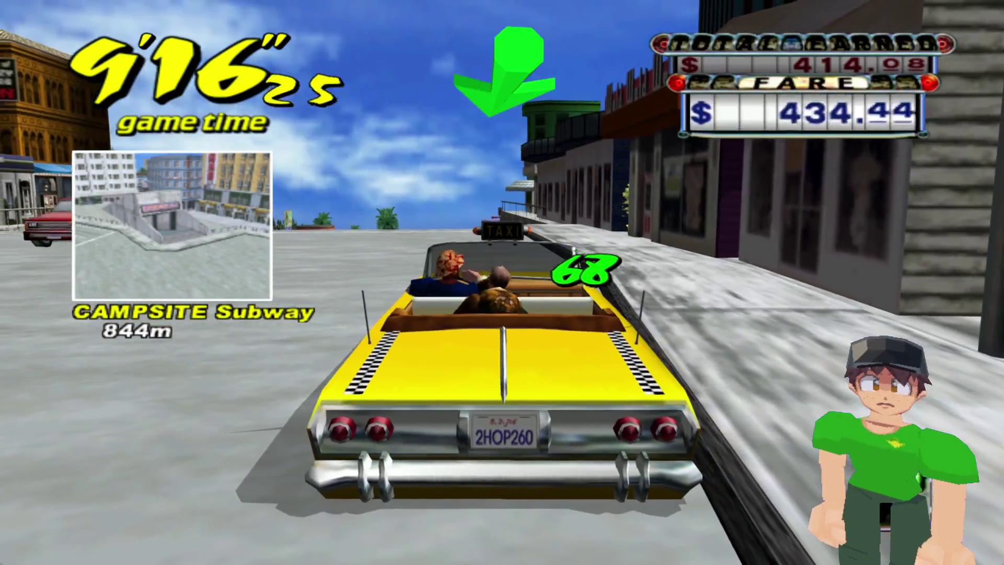
{"action": "key", "text": "Escape"}
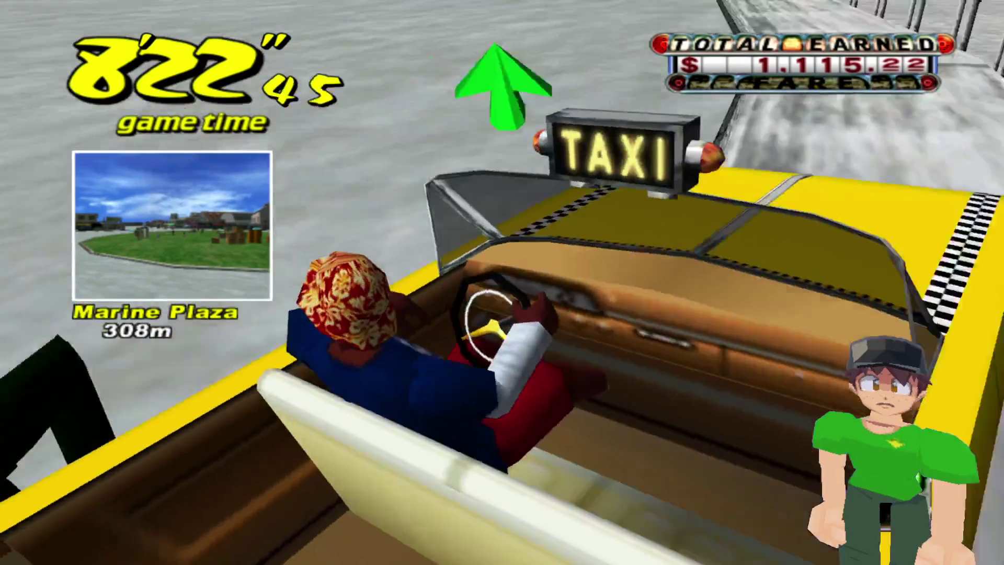
{"action": "key", "text": "Left"}
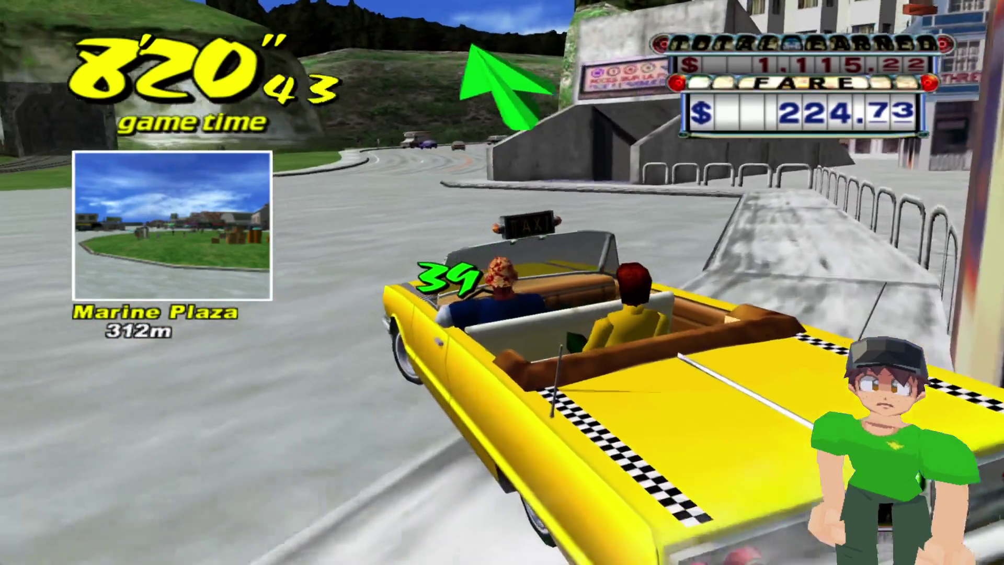
{"action": "key", "text": "Left"}
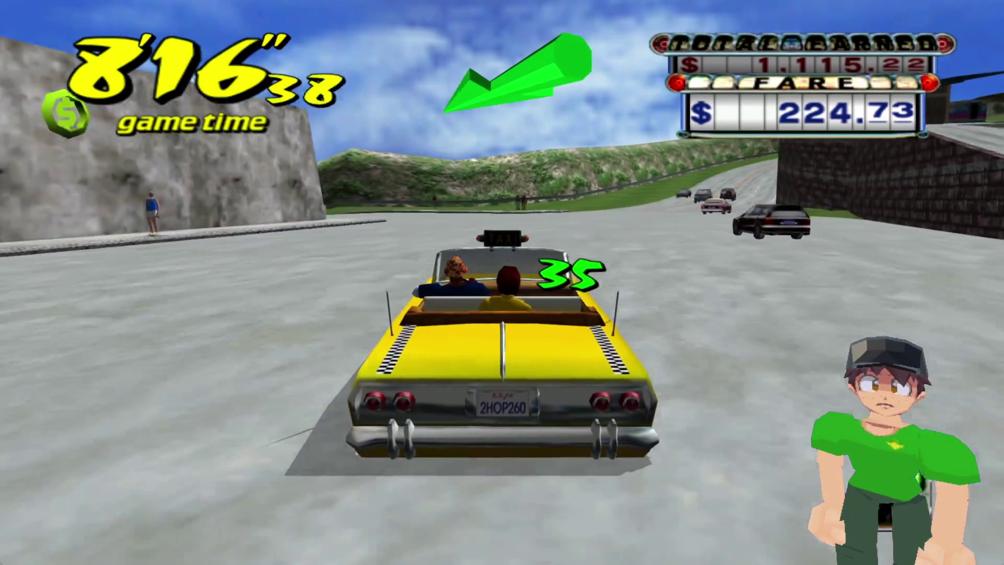
{"action": "key", "text": "Right"}
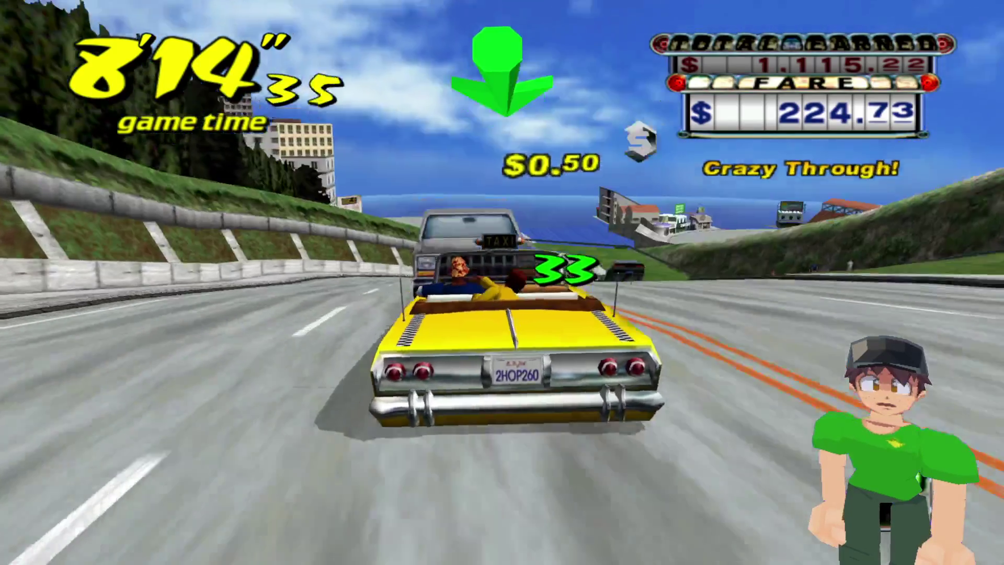
{"action": "key", "text": "Left"}
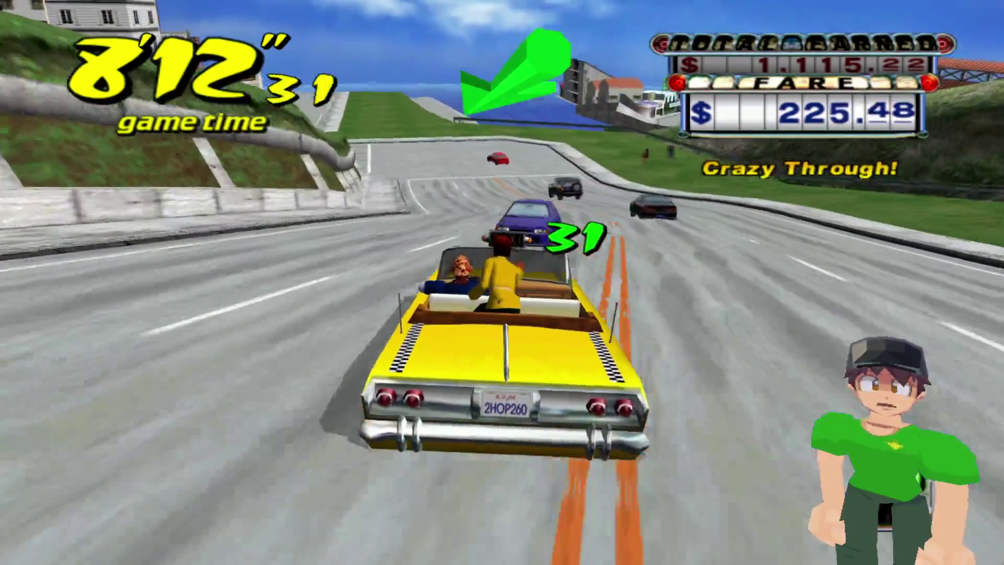
{"action": "key", "text": "Left"}
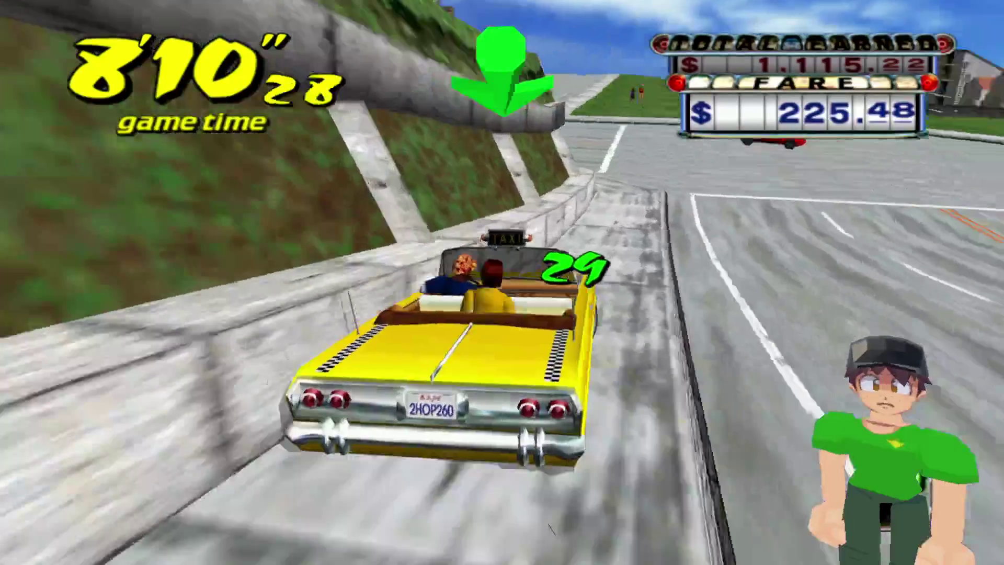
{"action": "key", "text": "Left"}
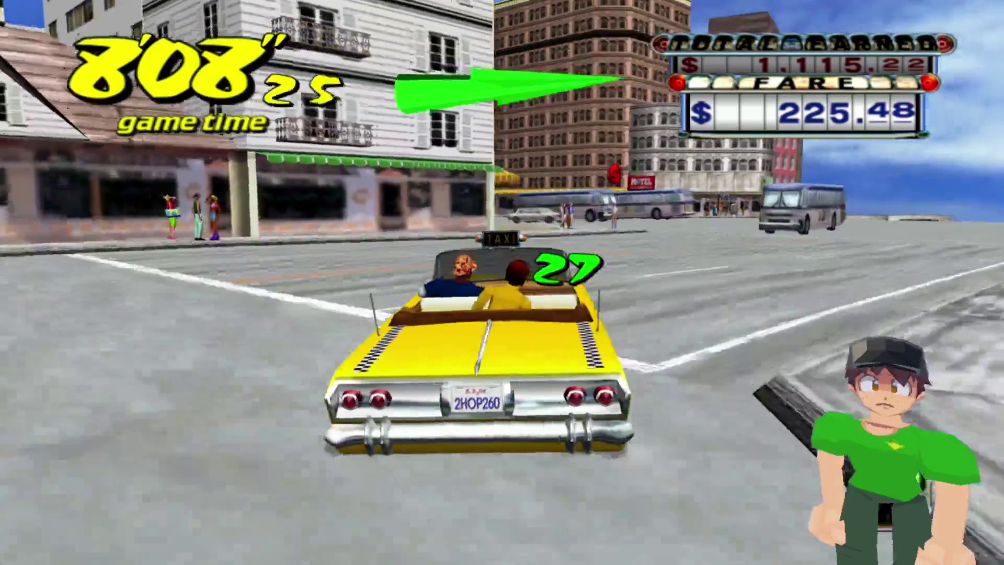
{"action": "key", "text": "Right"}
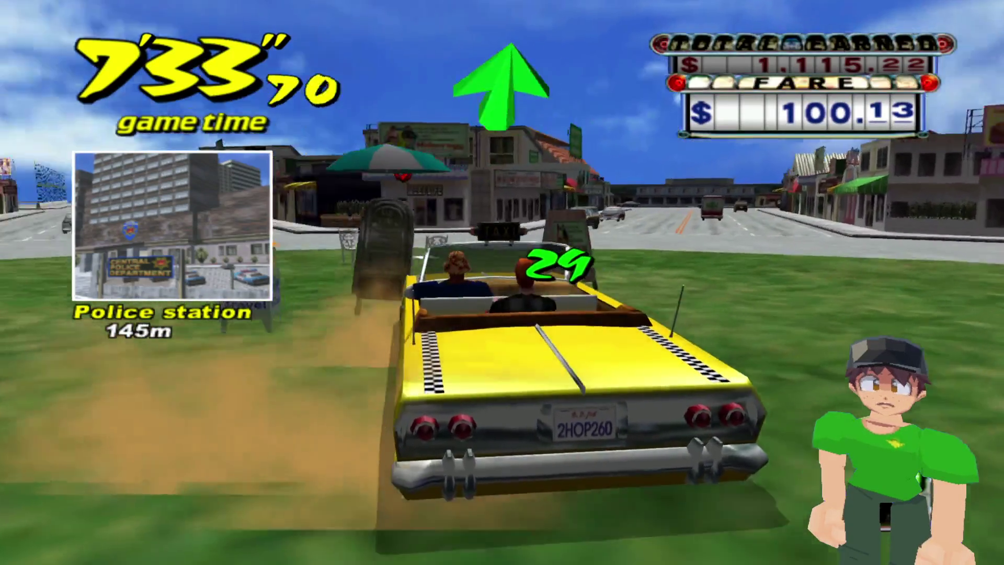
{"action": "key", "text": "Left"}
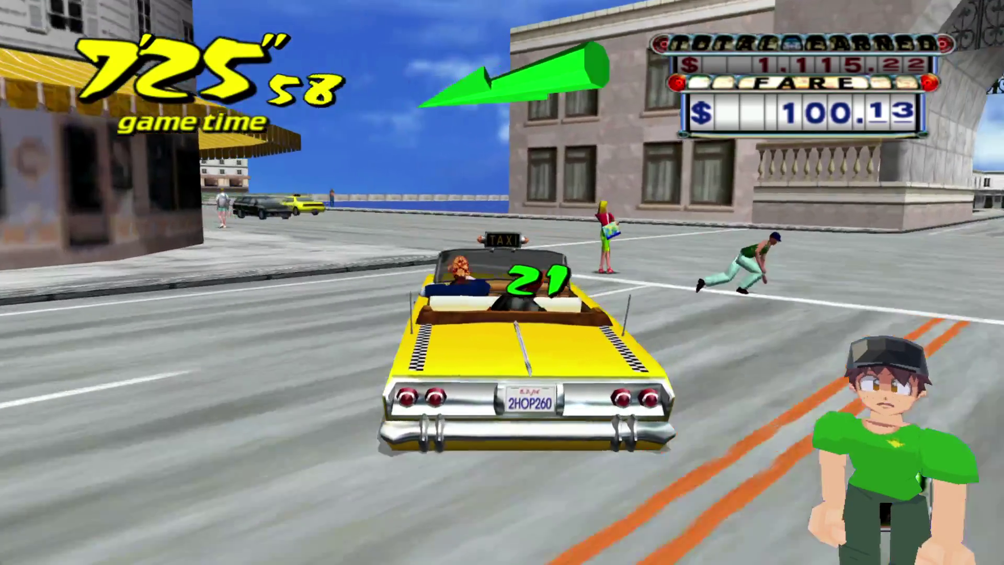
{"action": "key", "text": "Left"}
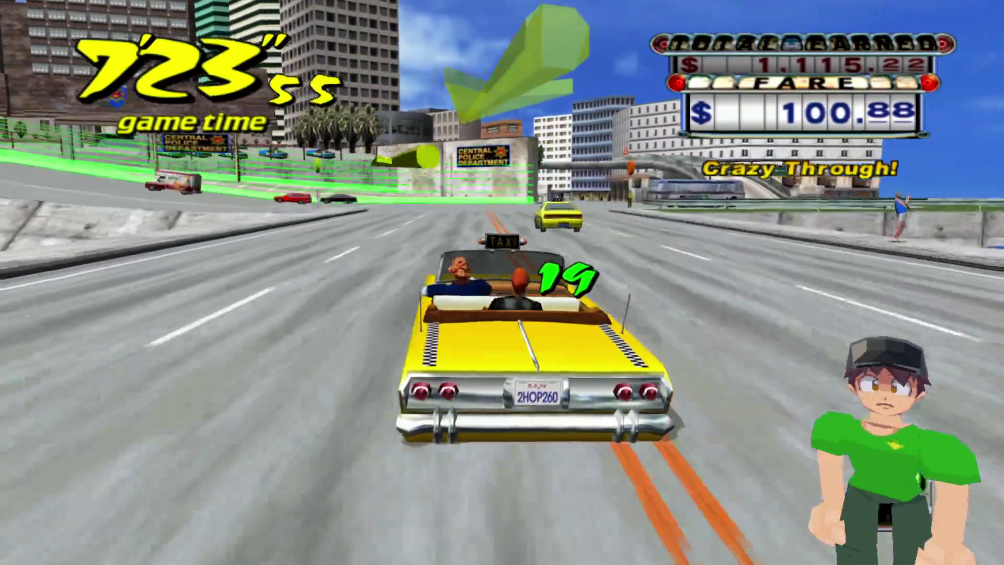
{"action": "key", "text": "Right"}
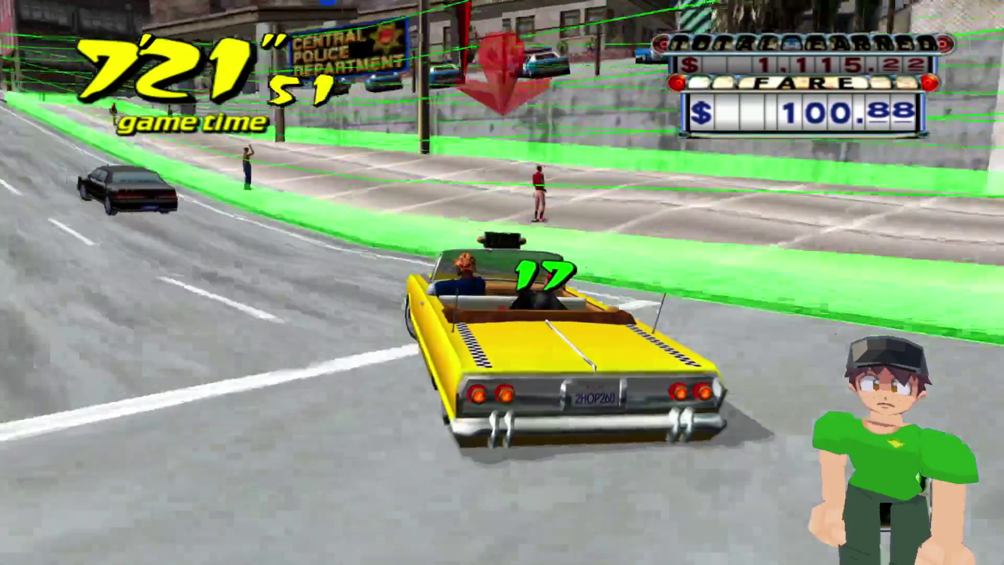
{"action": "key", "text": "Left"}
{"action": "key", "text": "Down"}
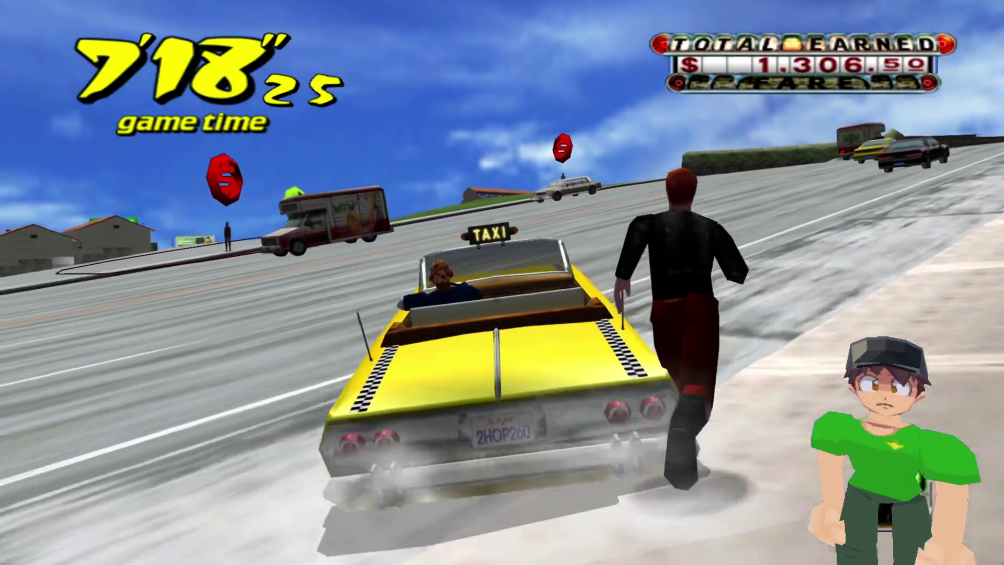
{"action": "key", "text": "Up"}
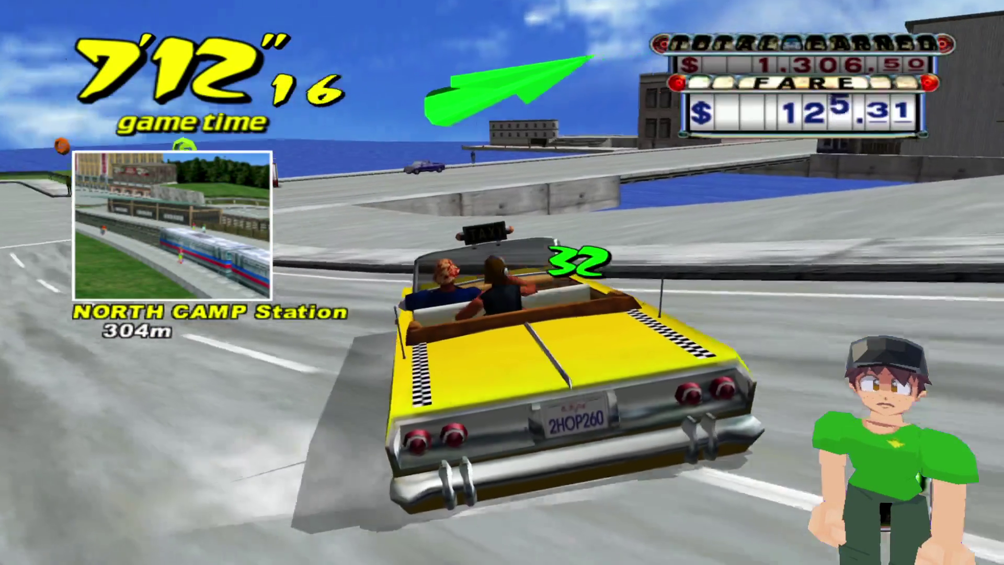
{"action": "key", "text": "Left"}
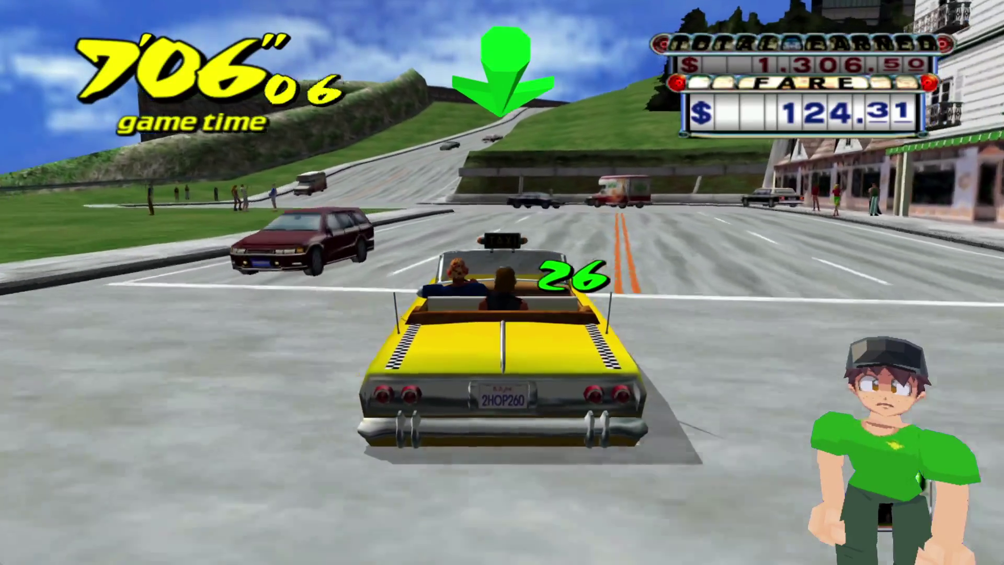
{"action": "key", "text": "Right"}
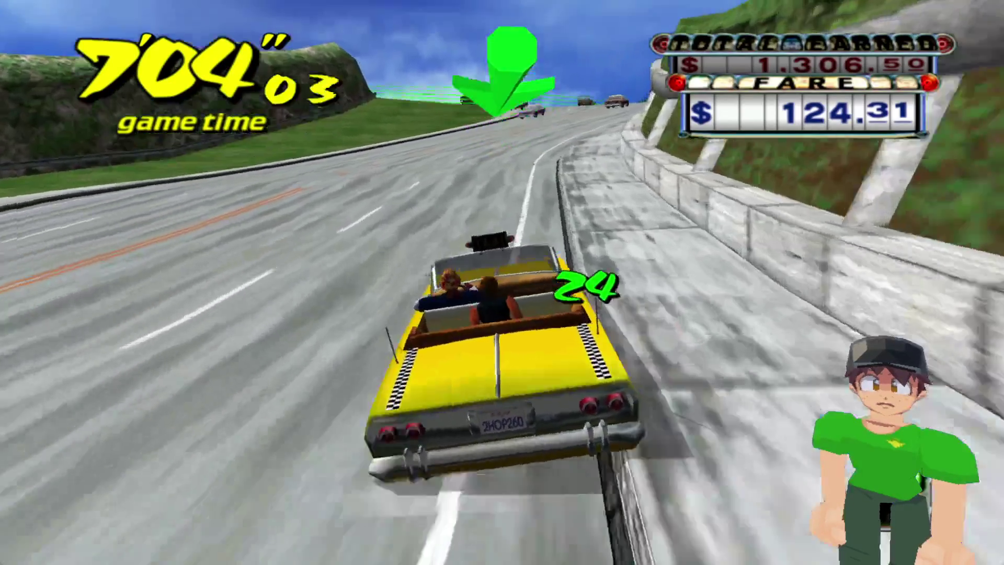
{"action": "key", "text": "Left"}
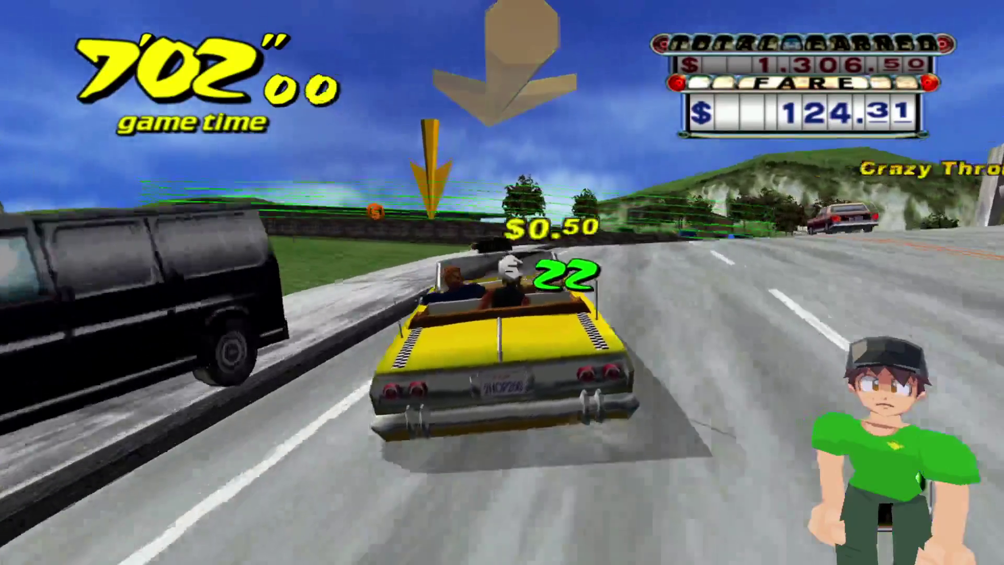
{"action": "key", "text": "Left"}
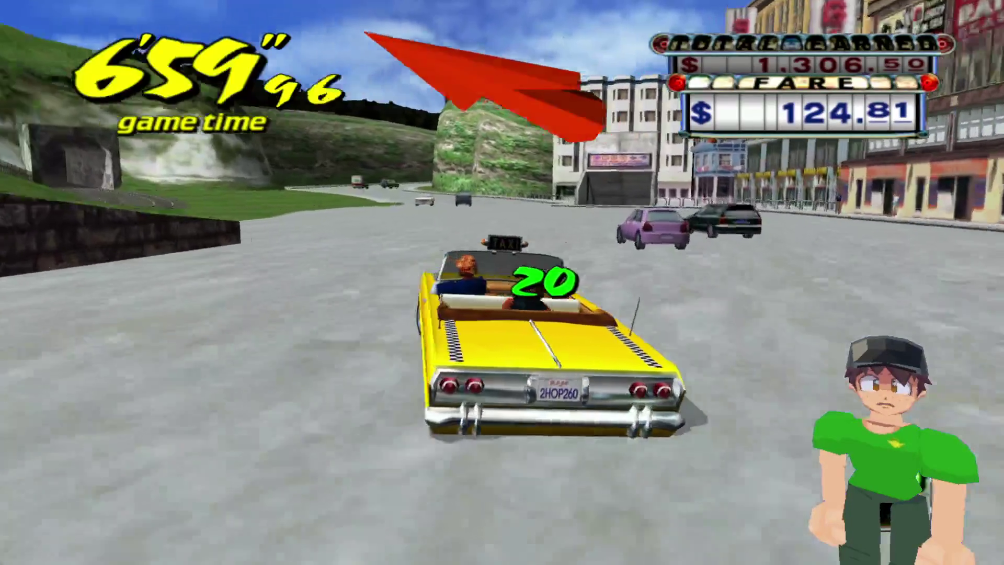
{"action": "key", "text": "Left"}
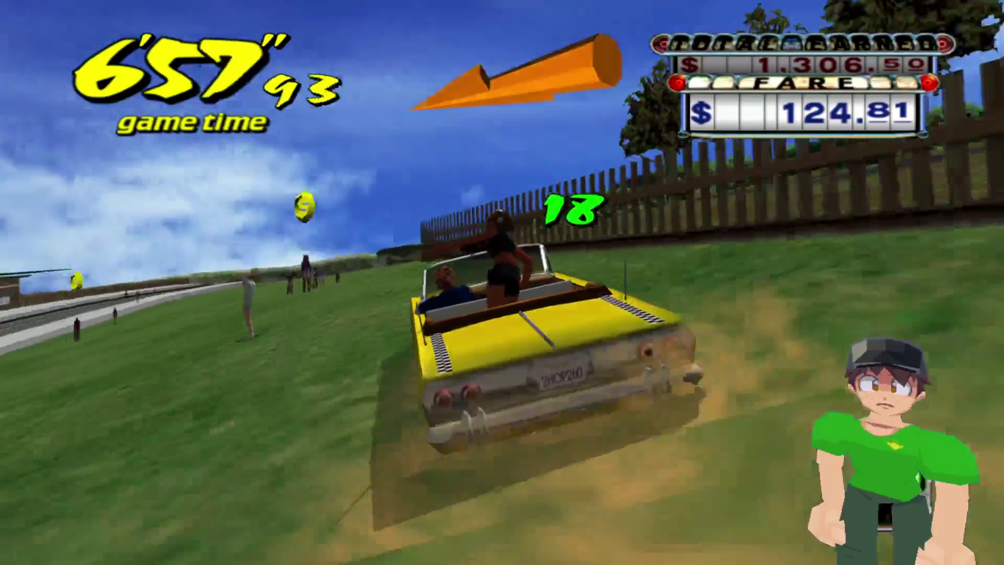
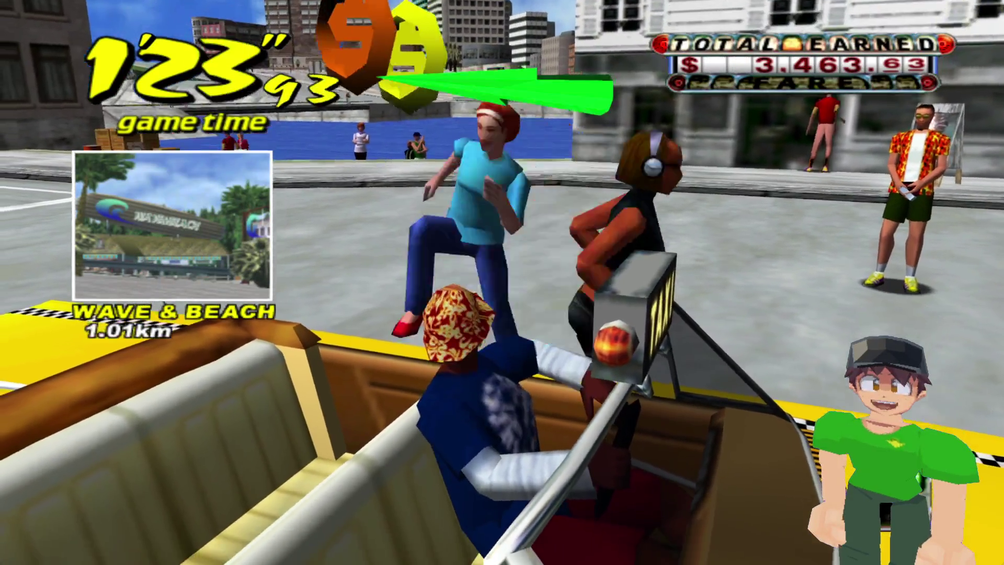
{"action": "key", "text": "Right"}
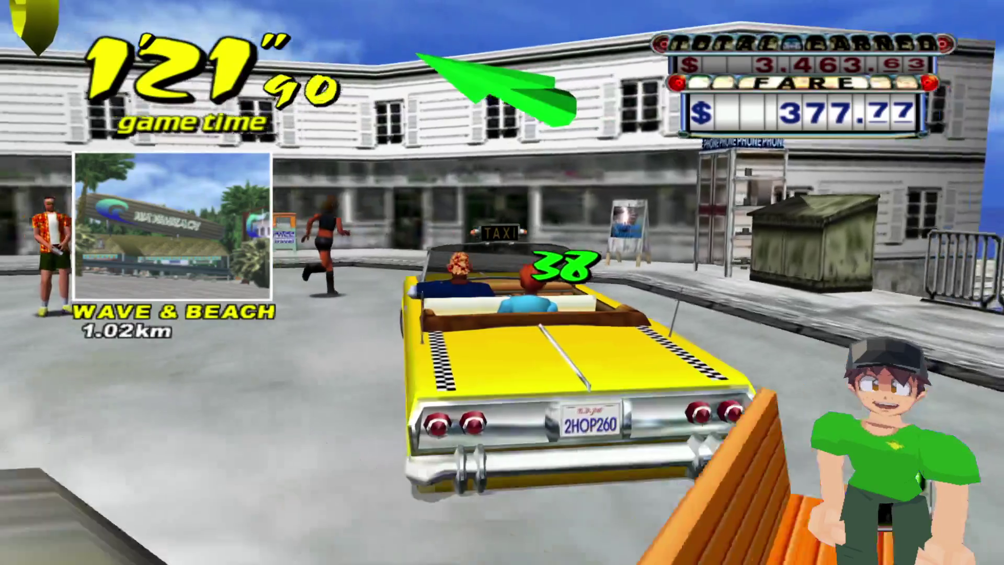
{"action": "key", "text": "Left"}
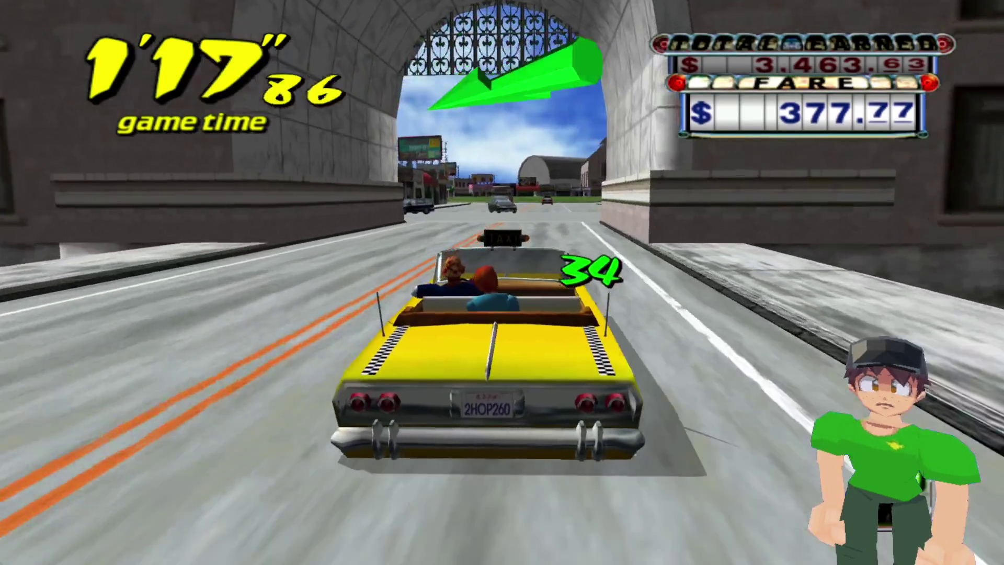
{"action": "key", "text": "Right"}
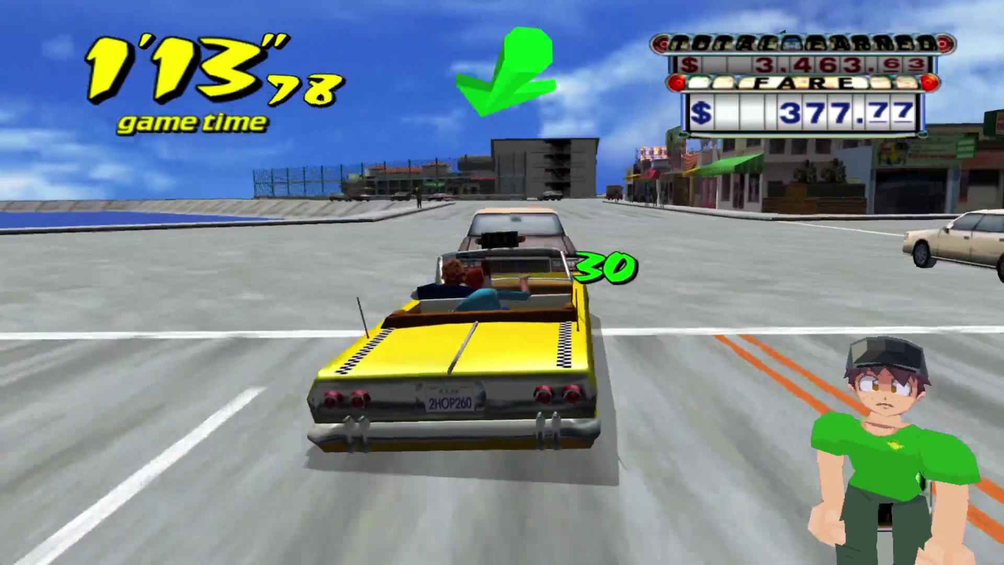
{"action": "key", "text": "Right"}
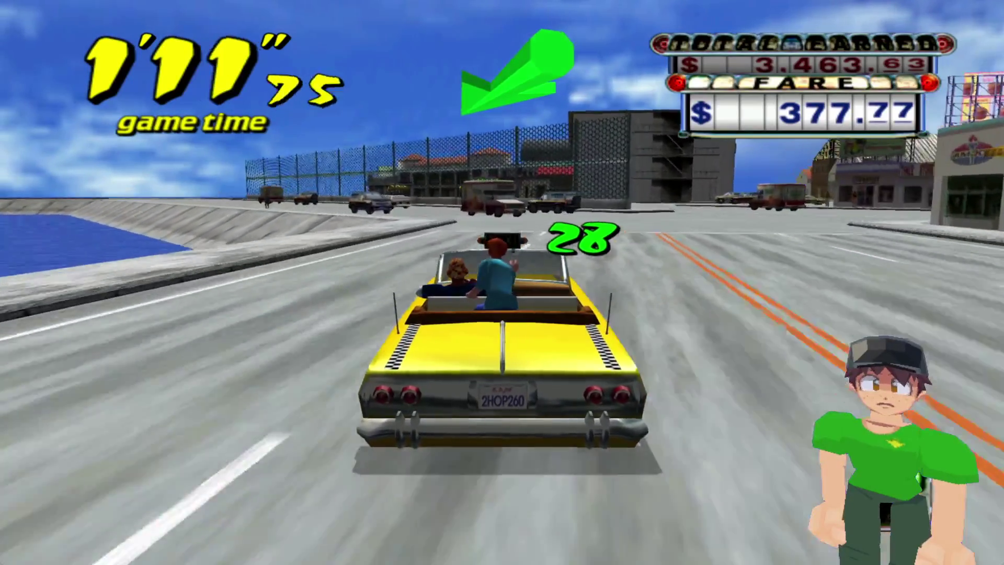
{"action": "key", "text": "Left"}
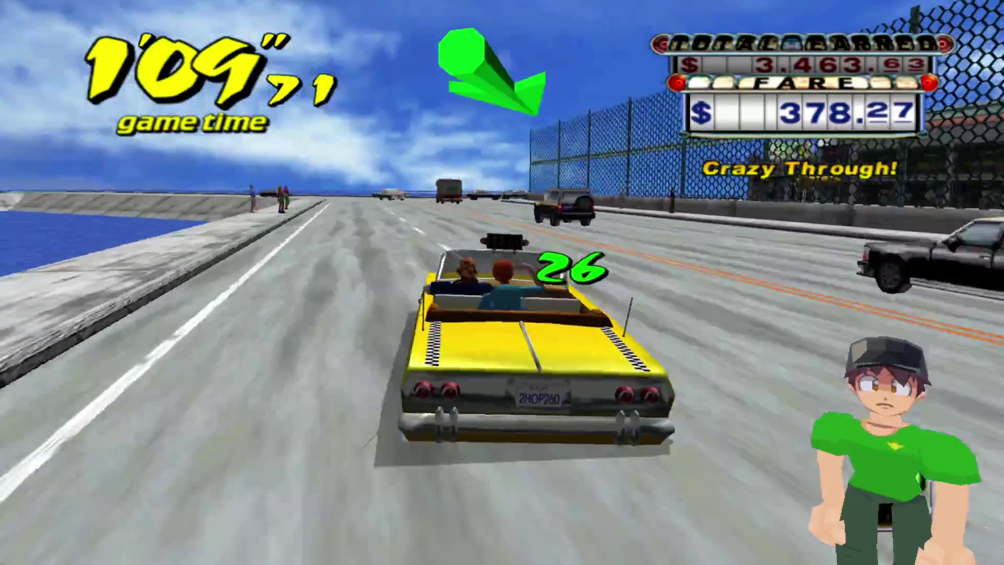